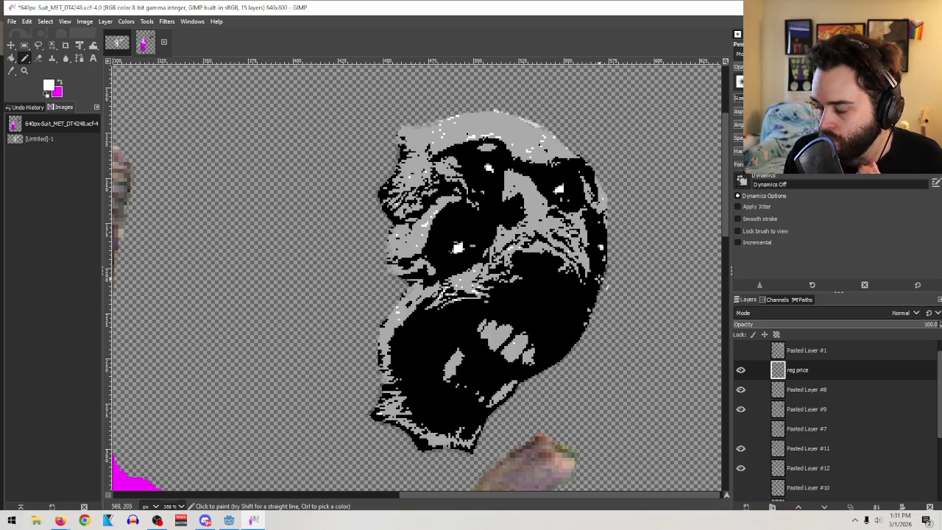
With a 1-pixel Pencil, add white pixels near the chin and teeth, then zoom in on the face
key("shift+e")
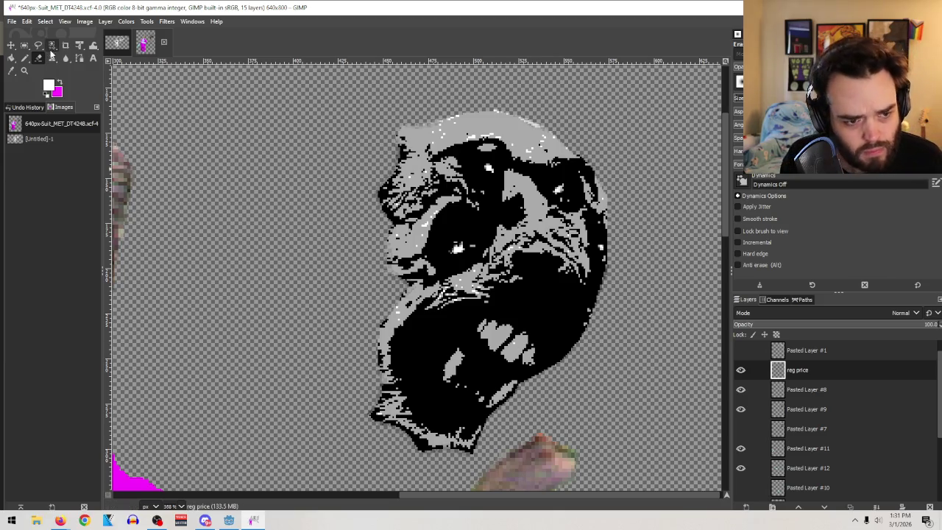
left_click(24, 57)
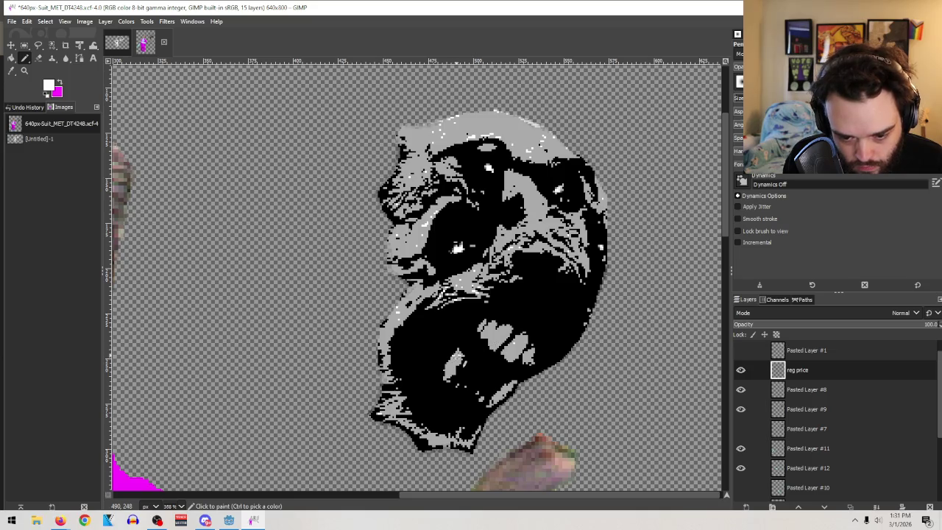
key("bracketleft")
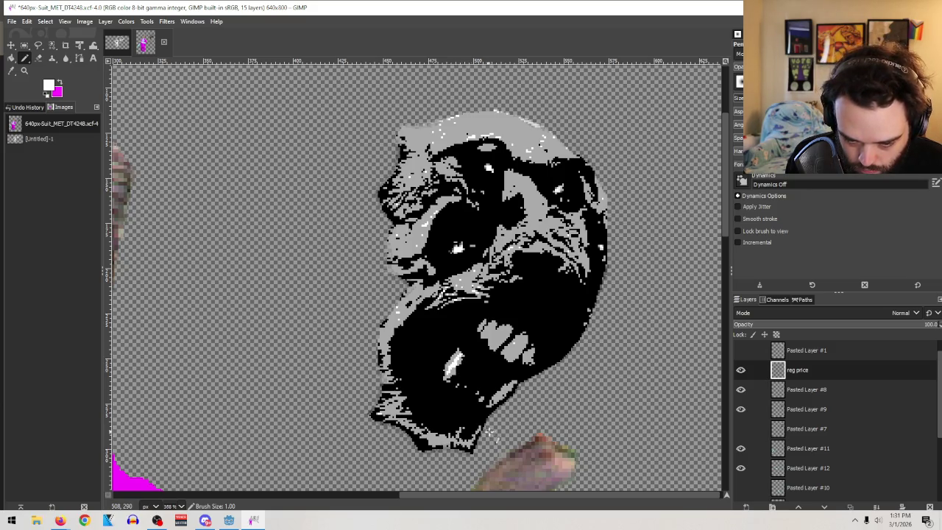
left_click_drag(509, 393, 511, 399)
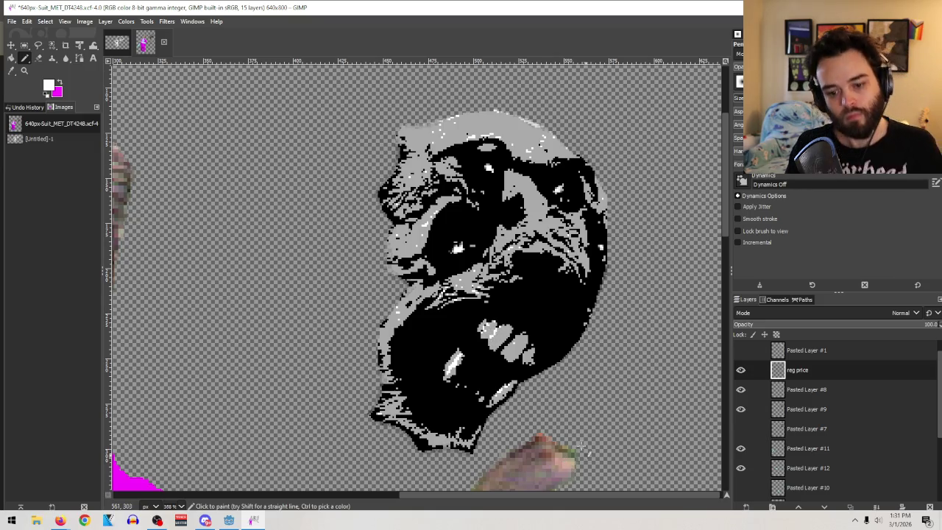
left_click_drag(516, 344, 518, 334)
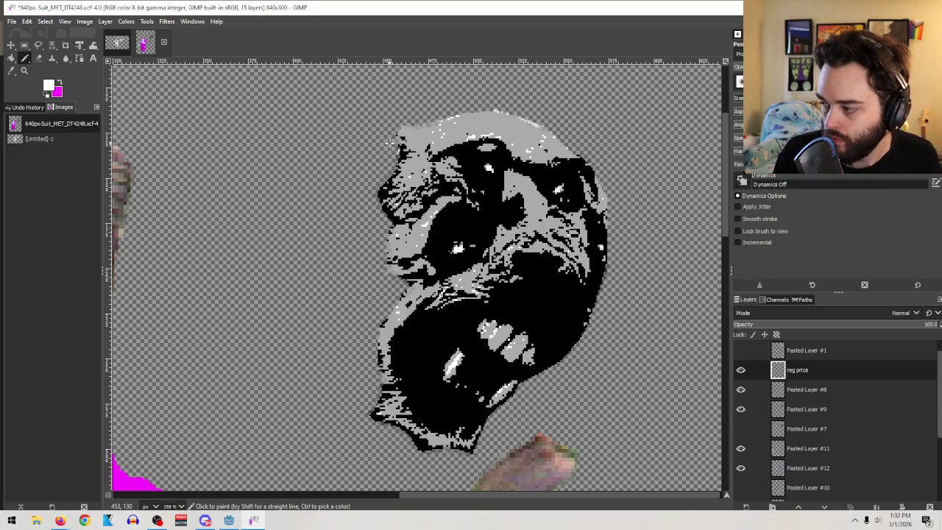
left_click(24, 70)
left_click(508, 328)
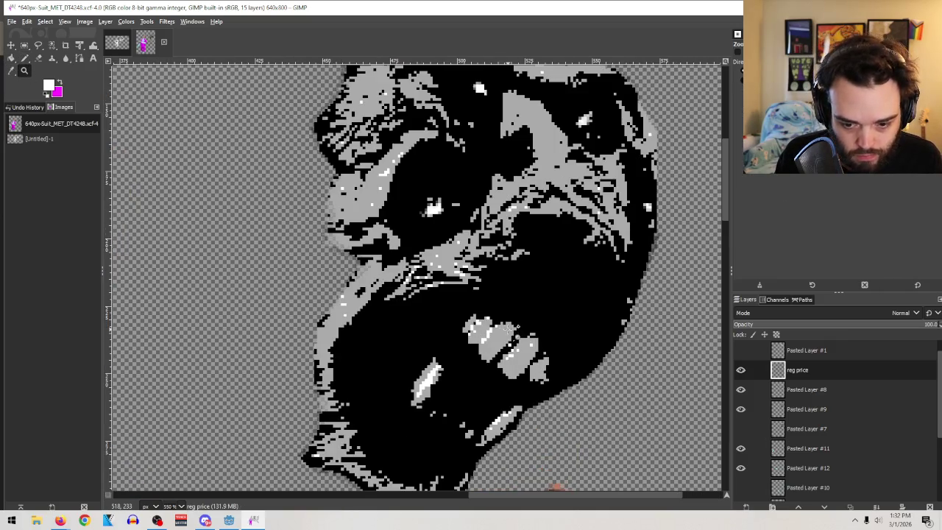
Zoom out to the whole collage and save it
scroll(507, 328, "down", 7)
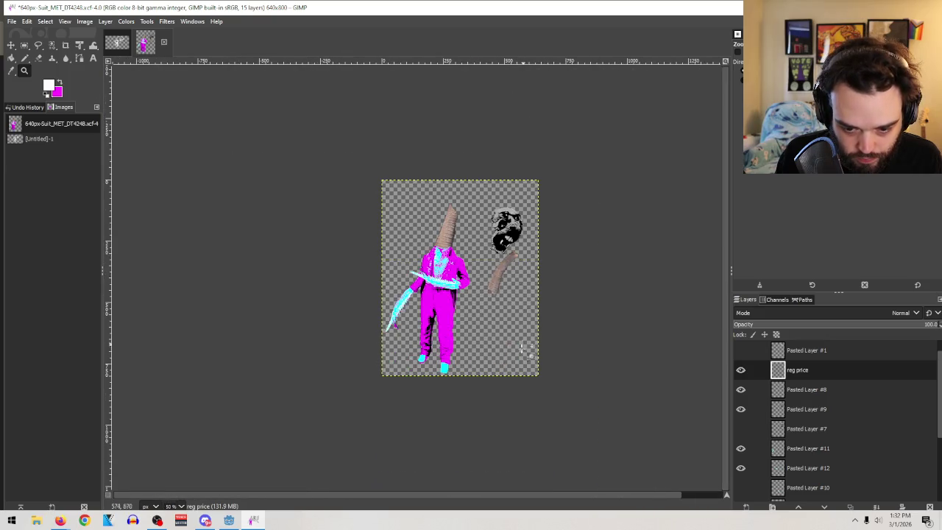
left_click_drag(570, 419, 316, 95)
left_click_drag(623, 452, 229, 130)
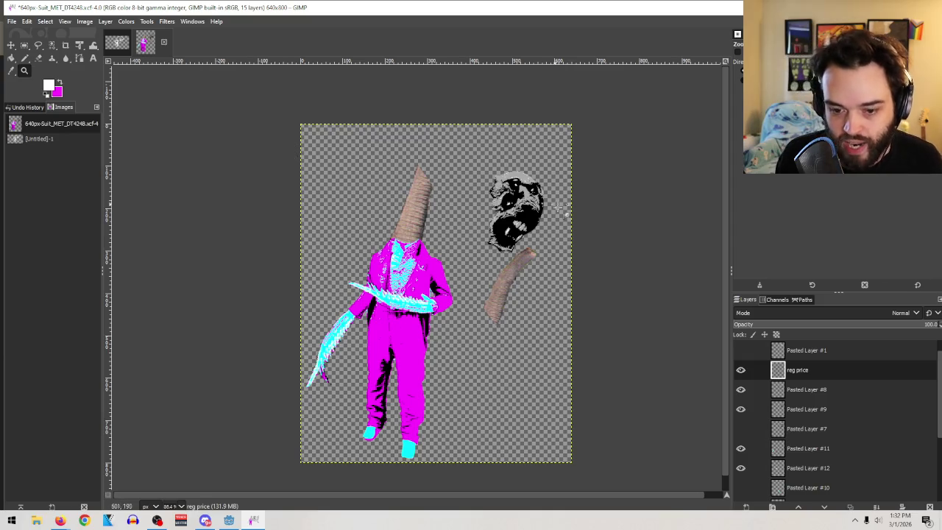
left_click(12, 21)
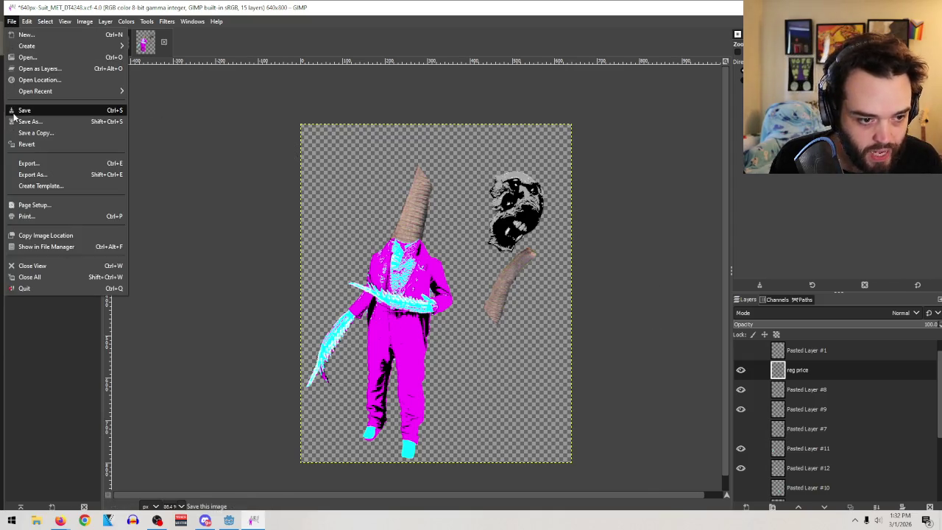
left_click(25, 109)
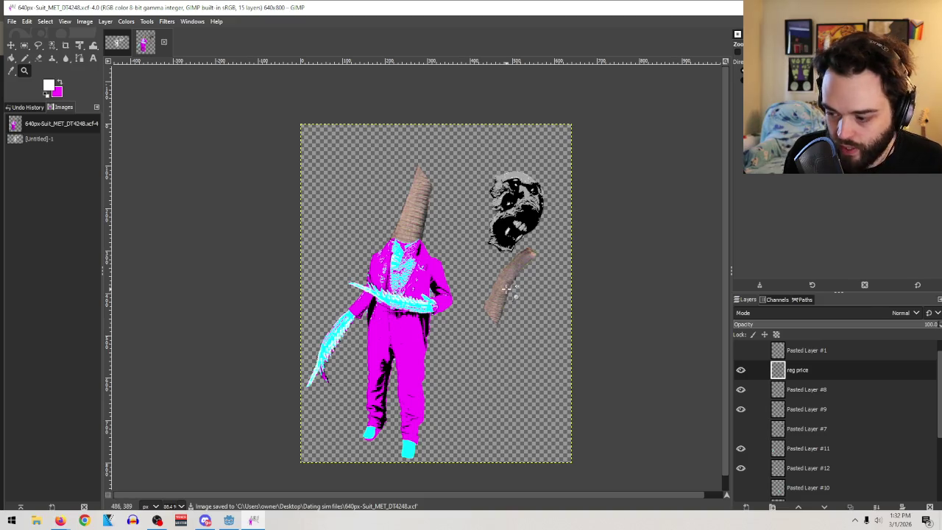
Check Pasted Layer #1's visibility, delete it, and begin renaming the reg price layer
left_click(777, 351)
left_click(742, 350)
left_click(742, 350)
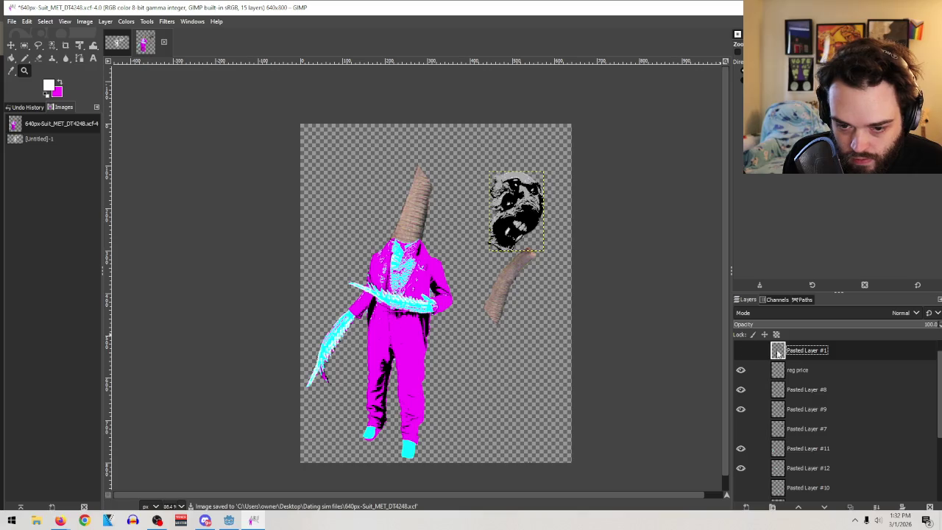
left_click(927, 505)
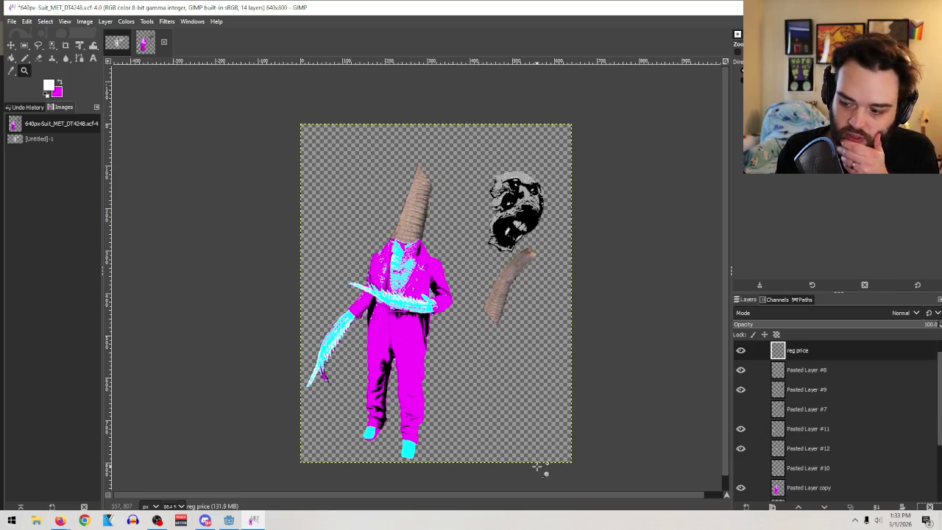
double_click(740, 355)
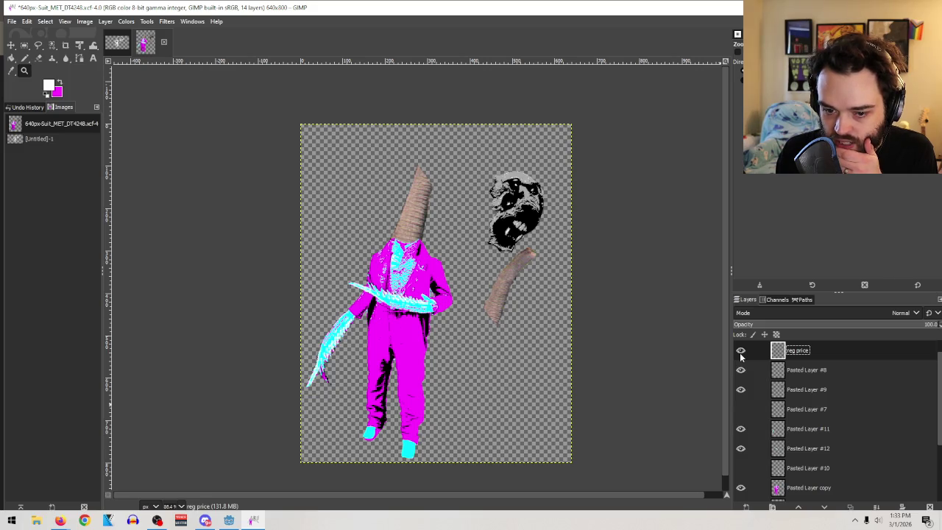
Zoom in closely on the face highlight and pencil white pixels at its top-right tip
left_click(25, 67)
left_click_drag(490, 220, 520, 236)
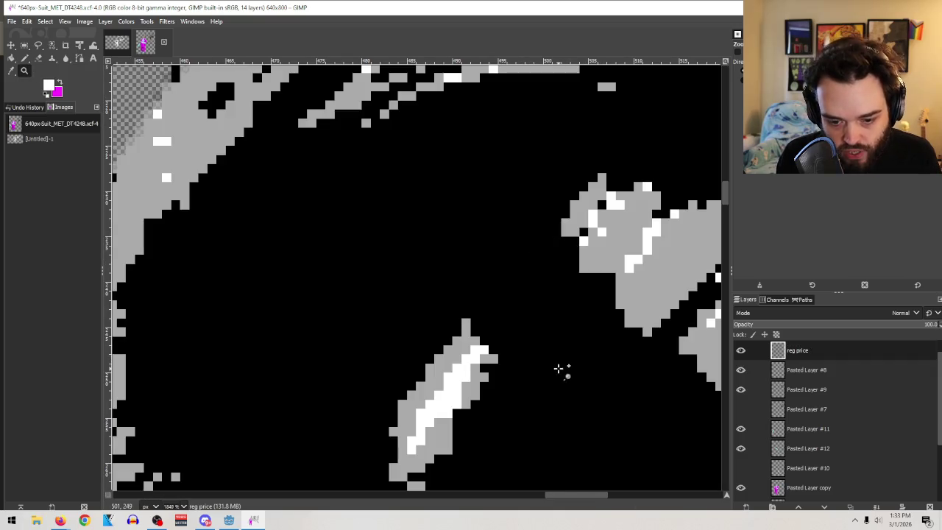
left_click(25, 59)
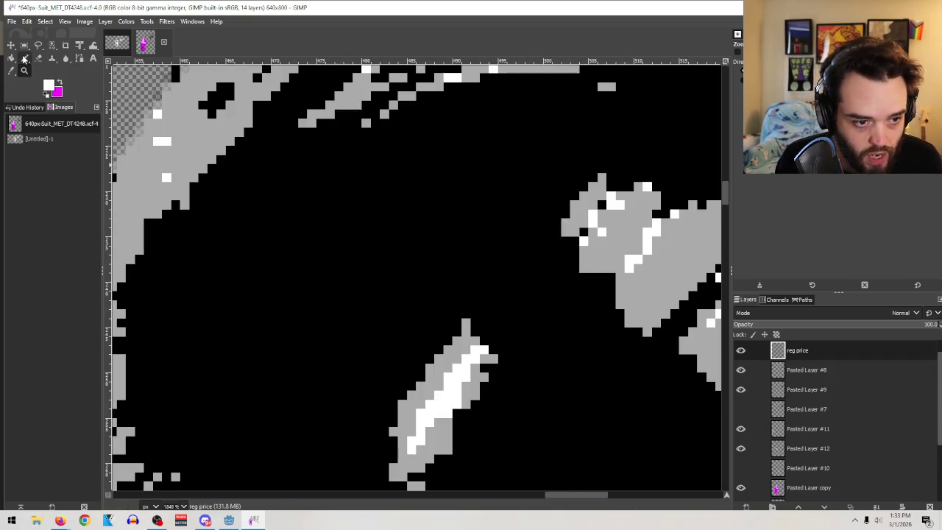
left_click(492, 341)
left_click(483, 342)
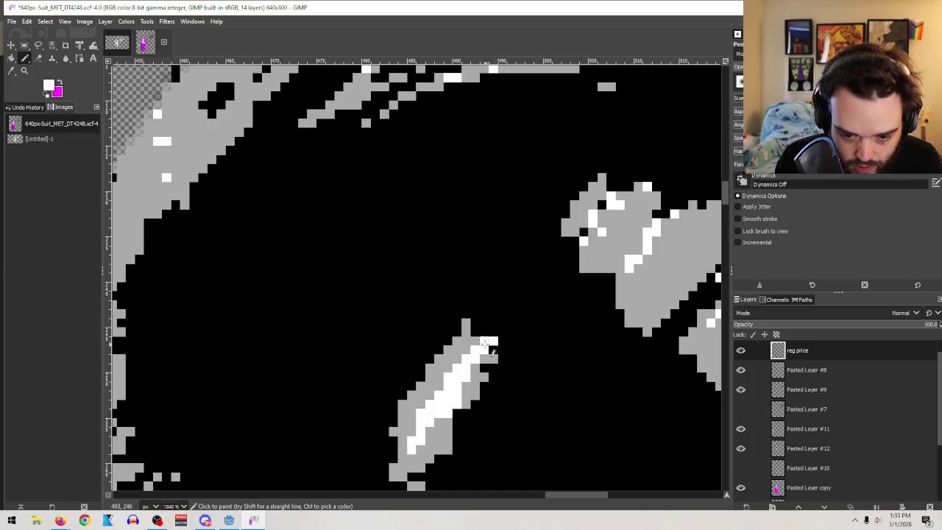
Repaint the tip pixels in sampled grey, then add white pixels at the stroke's top-right
left_click(11, 70)
left_click(456, 356)
left_click(24, 58)
mouse_move(475, 341)
left_mouse_down()
mouse_move(501, 331)
mouse_move(494, 344)
mouse_move(487, 330)
mouse_move(521, 324)
mouse_move(509, 333)
left_mouse_up()
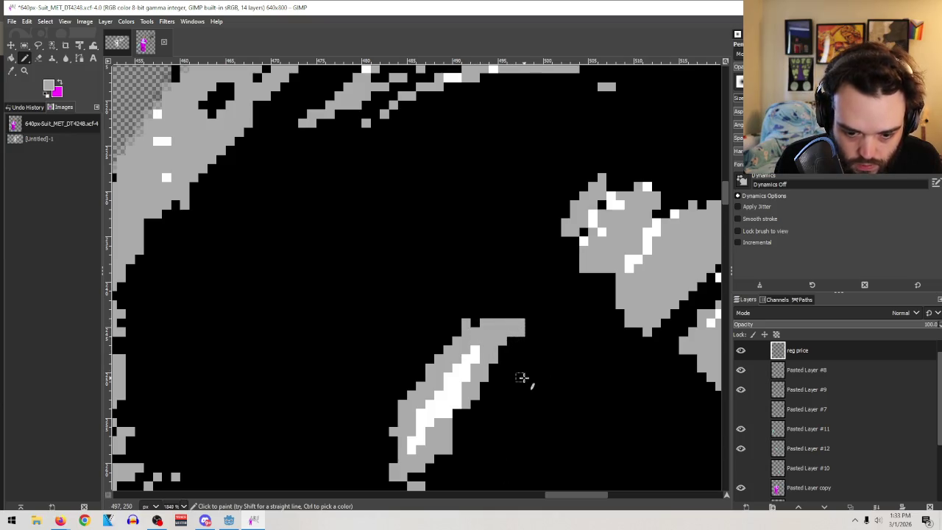
left_click(52, 86)
left_click(79, 144)
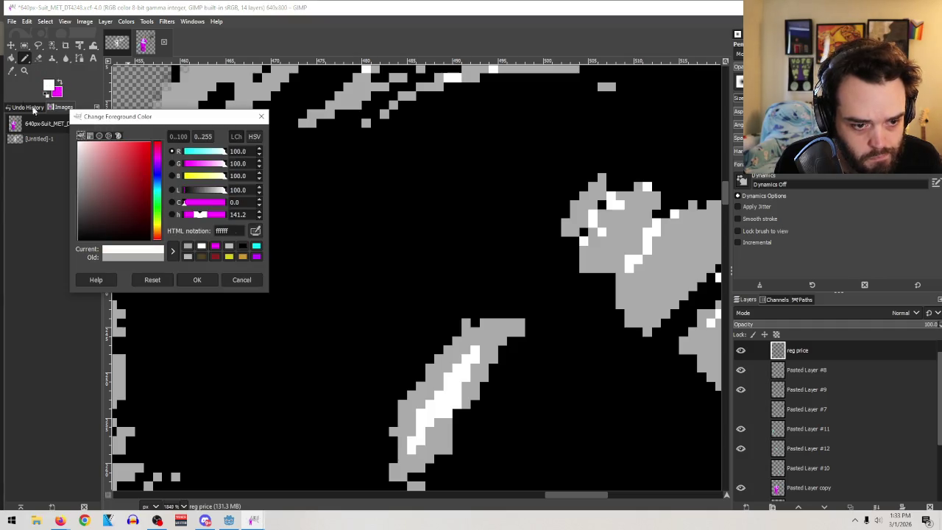
left_click(198, 279)
mouse_move(492, 332)
left_mouse_down()
mouse_move(478, 355)
mouse_move(494, 332)
left_mouse_up()
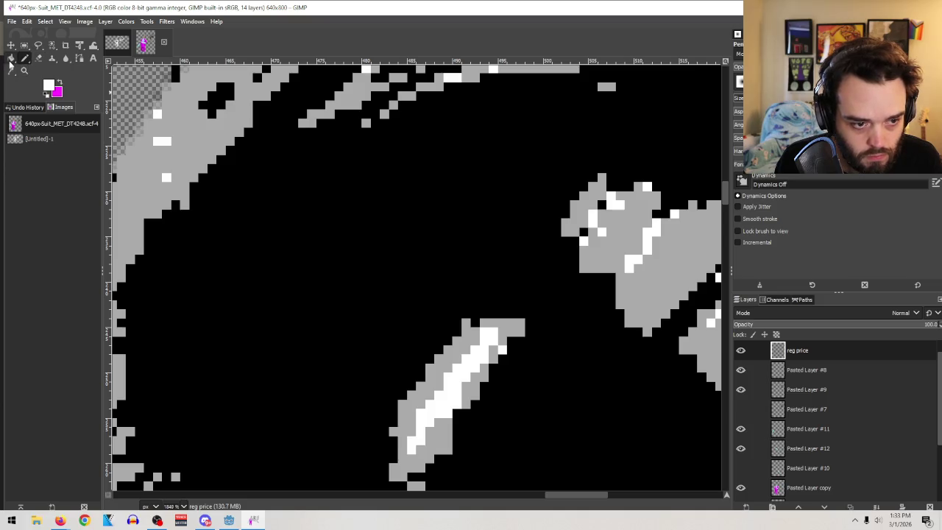
Sample the stroke's grey and repaint the white pixels in its lower part grey
key("o")
left_click(449, 445)
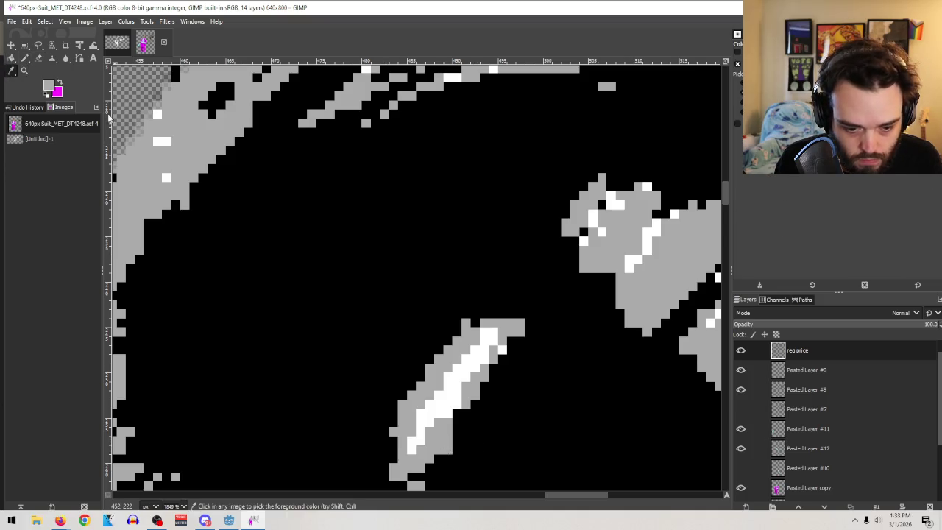
left_click(22, 59)
mouse_move(421, 425)
left_mouse_down()
mouse_move(434, 416)
mouse_move(411, 452)
mouse_move(444, 402)
mouse_move(469, 395)
mouse_move(466, 377)
left_mouse_up()
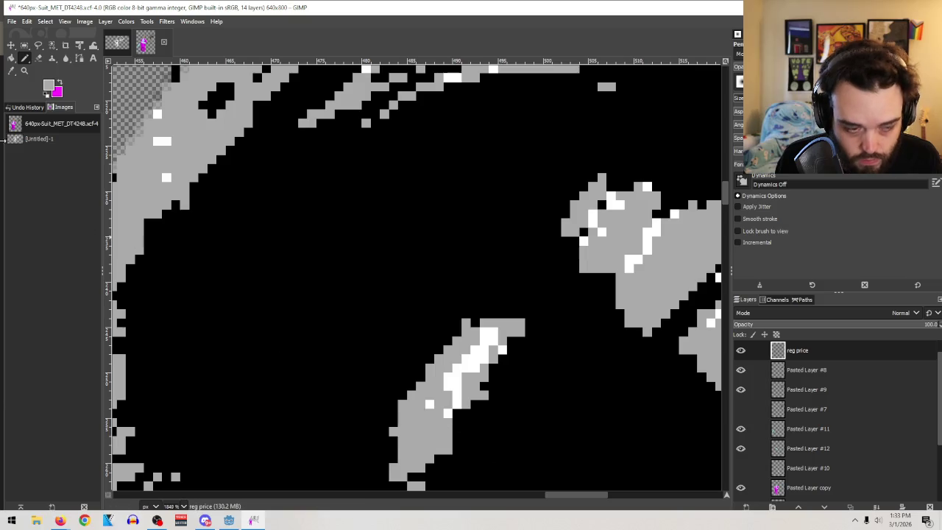
Erase a stray grey pixel beside the stroke and zoom back out
left_click(38, 59)
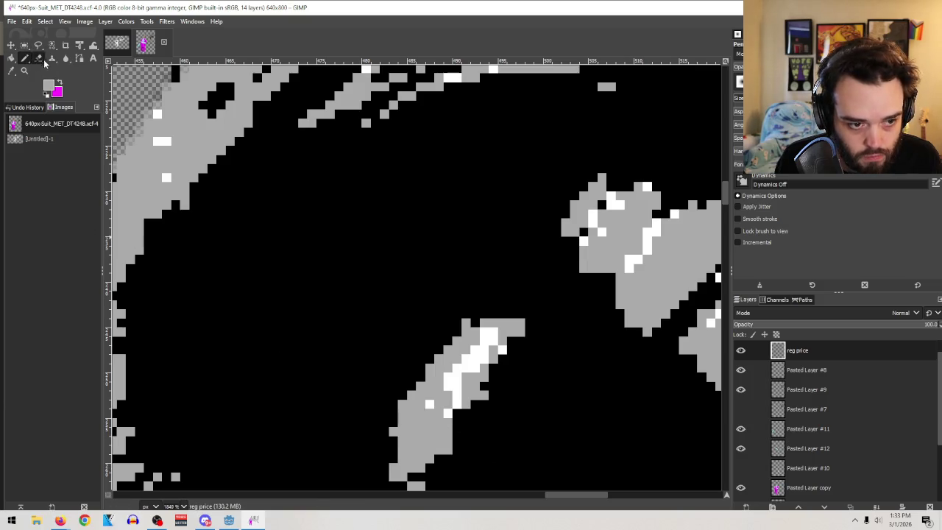
left_click(487, 392)
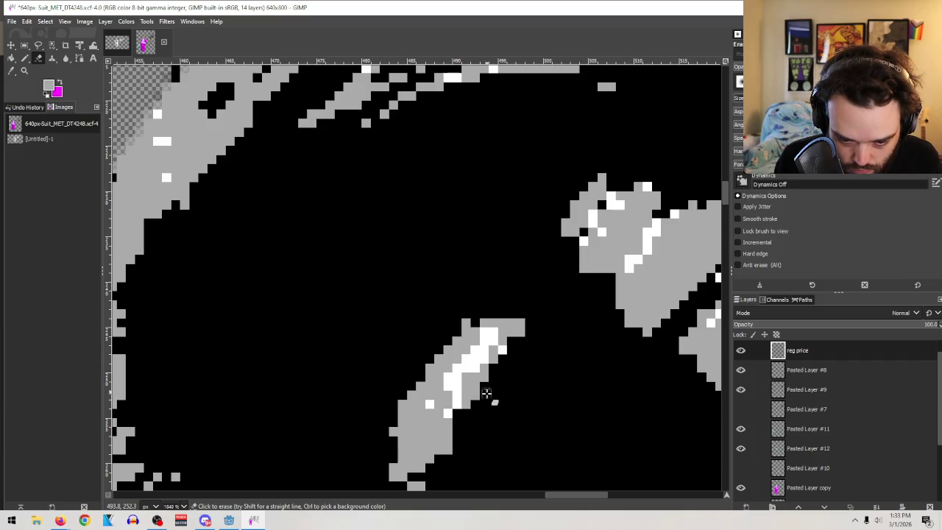
key("z")
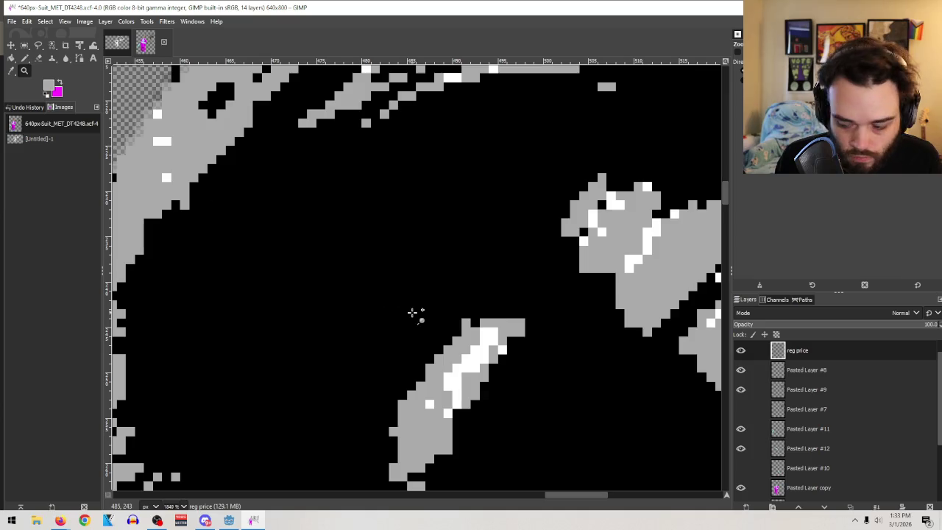
scroll(414, 311, "up", 3)
scroll(420, 309, "down", 10)
scroll(458, 282, "down", 2)
scroll(427, 204, "up", 4)
scroll(622, 331, "down", 2)
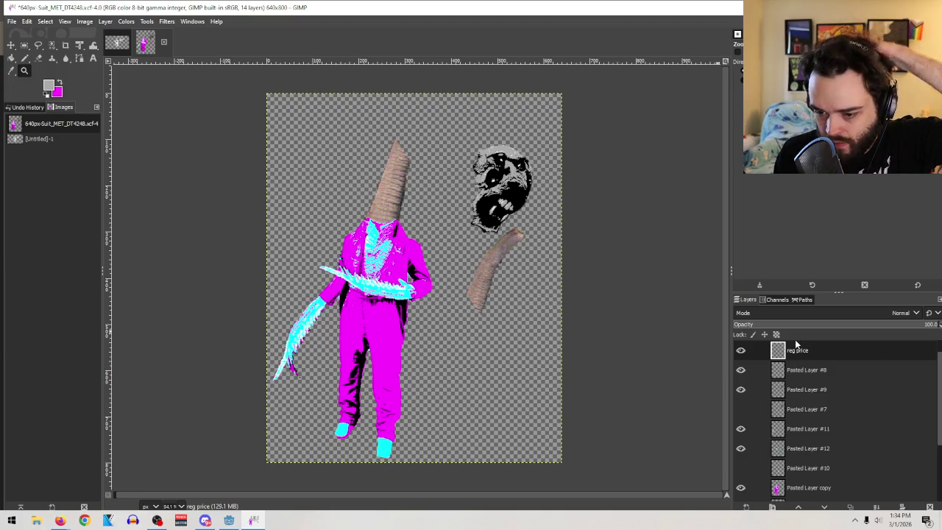
Merge reg price down into Pasted Layer #8, toggling its visibility to compare
left_click(878, 506)
left_click(740, 370)
left_click(740, 370)
left_click(740, 371)
left_click(740, 370)
left_click(740, 371)
left_click(741, 372)
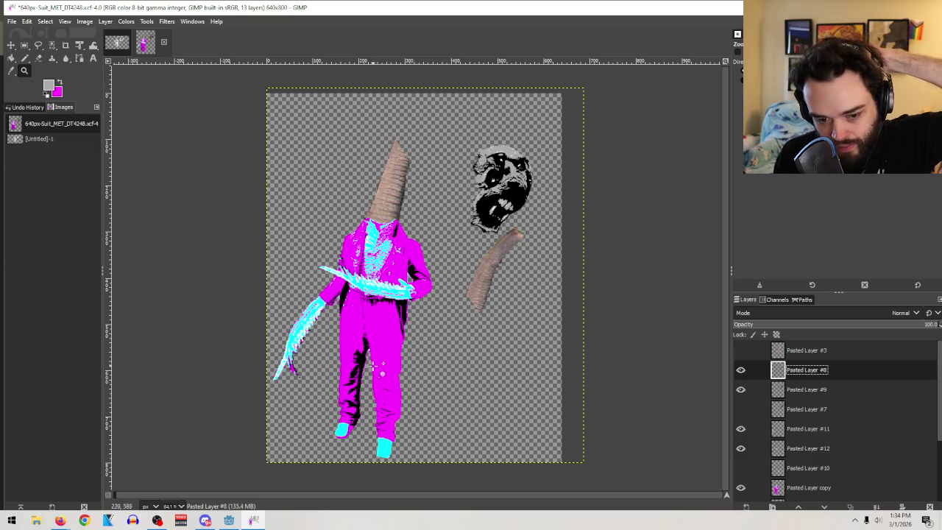
left_click(740, 369)
left_click(740, 370)
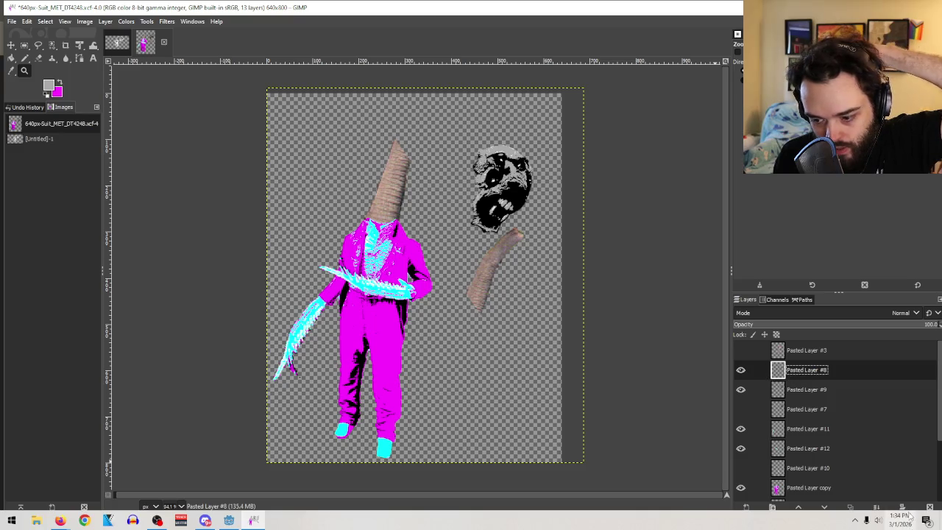
Merge Pasted Layer #8 down into Pasted Layer #9 and paste the clipboard as Pasted Layer #13
left_click(876, 507)
left_click(740, 351)
left_click(740, 351)
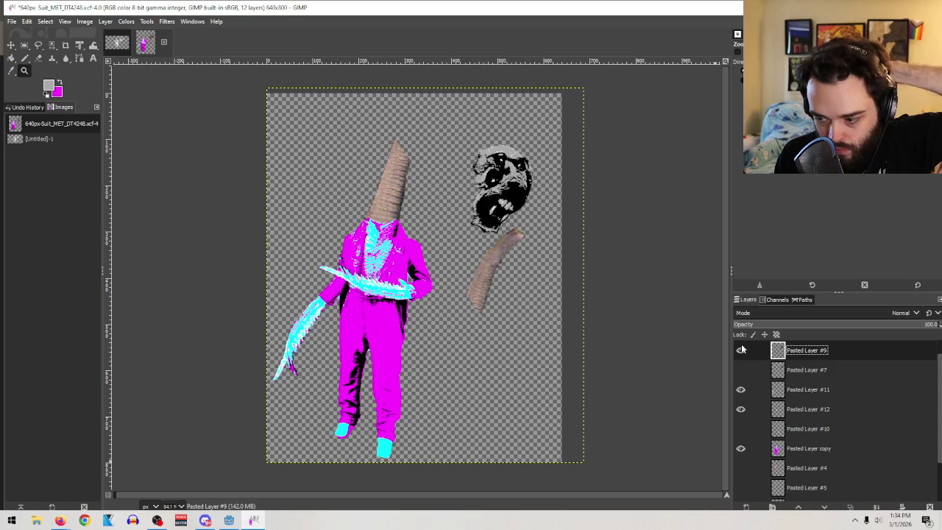
left_click(84, 21)
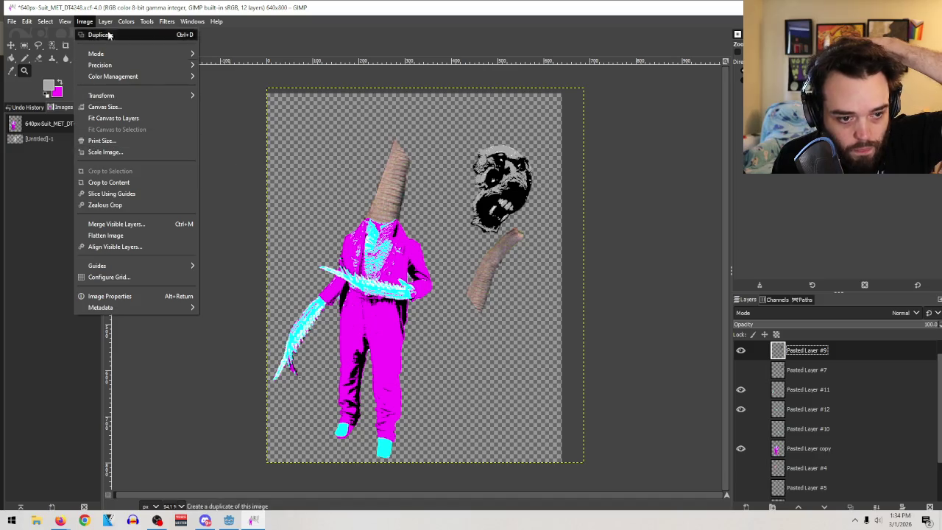
mouse_move(130, 22)
right_click(805, 350)
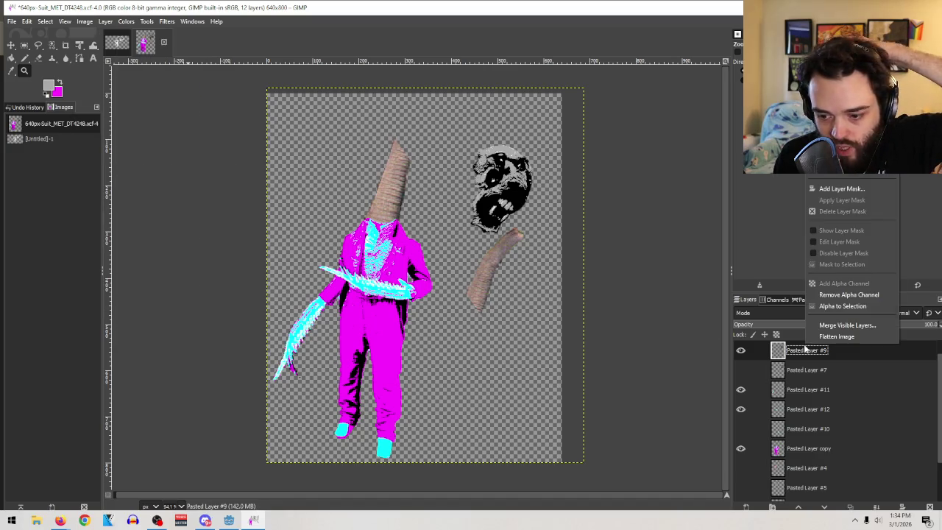
key("ctrl+v")
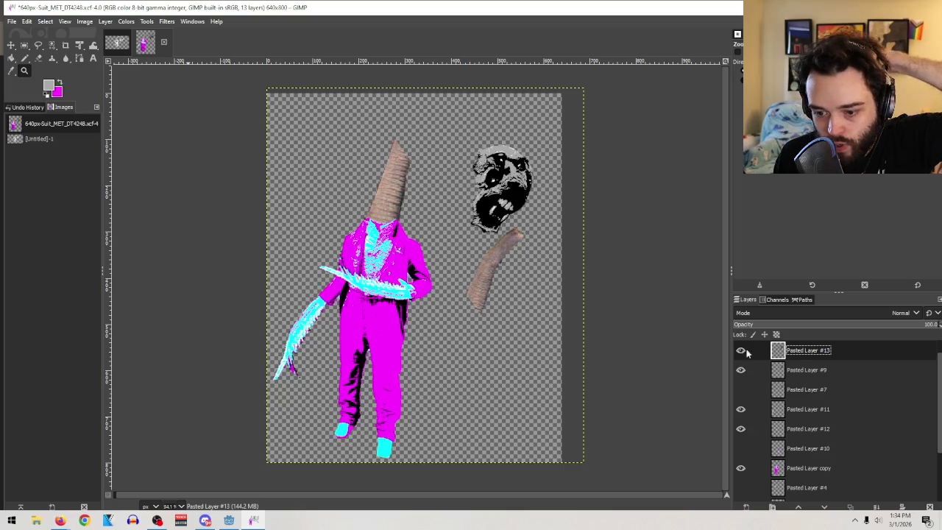
left_click(126, 22)
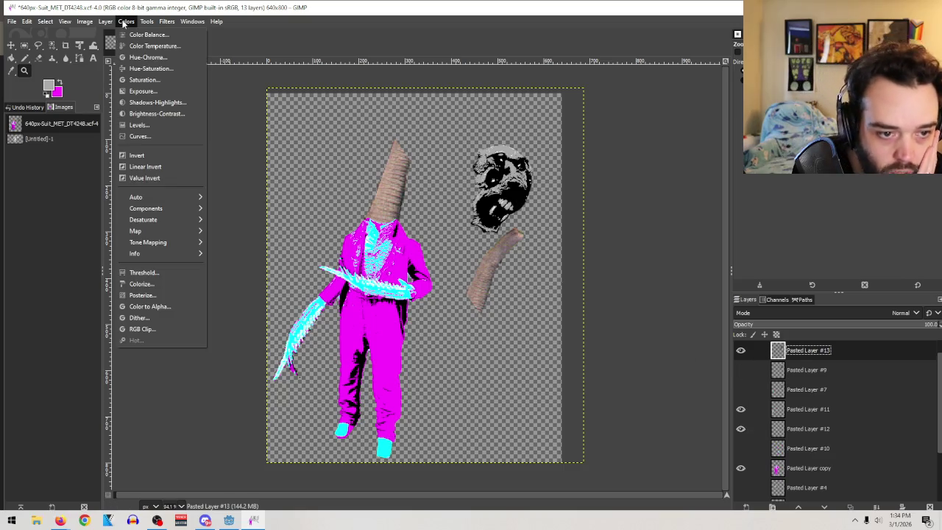
Apply Colors > Posterize to Pasted Layer #13 and zoom in on the black-and-white face
left_click(144, 295)
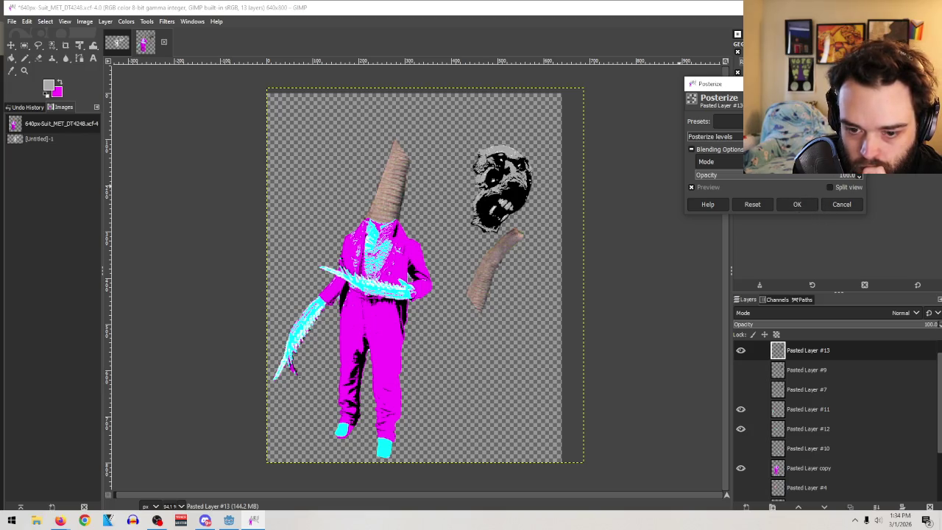
left_click(810, 205)
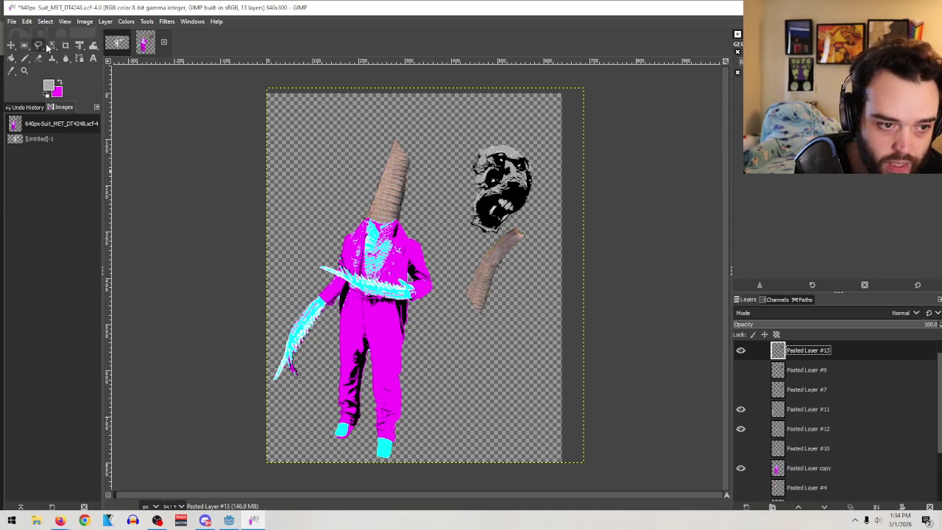
left_click(24, 70)
left_click_drag(611, 298, 385, 103)
left_click(585, 372)
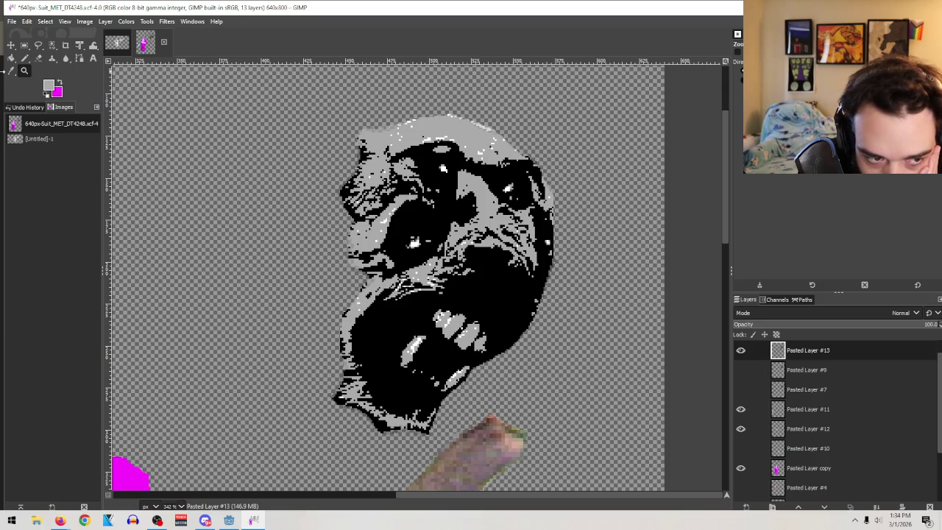
left_click(52, 44)
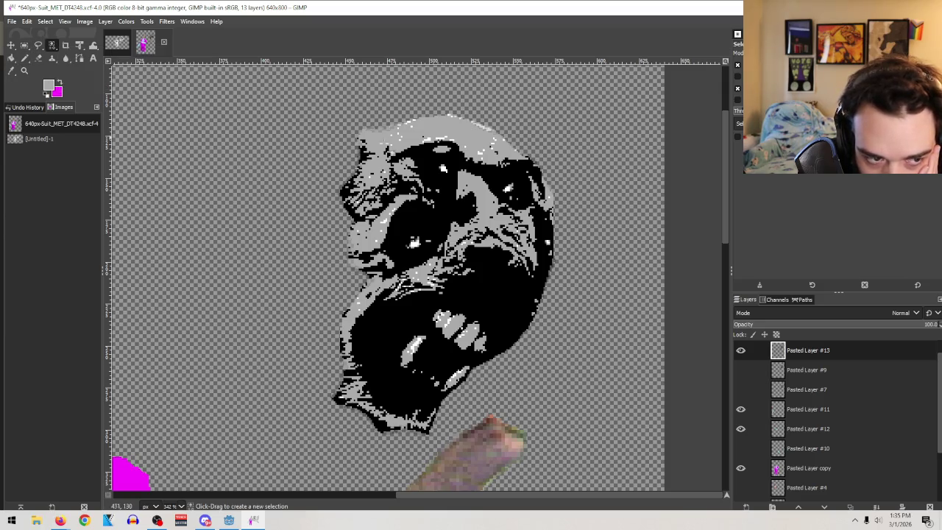
left_click(448, 122)
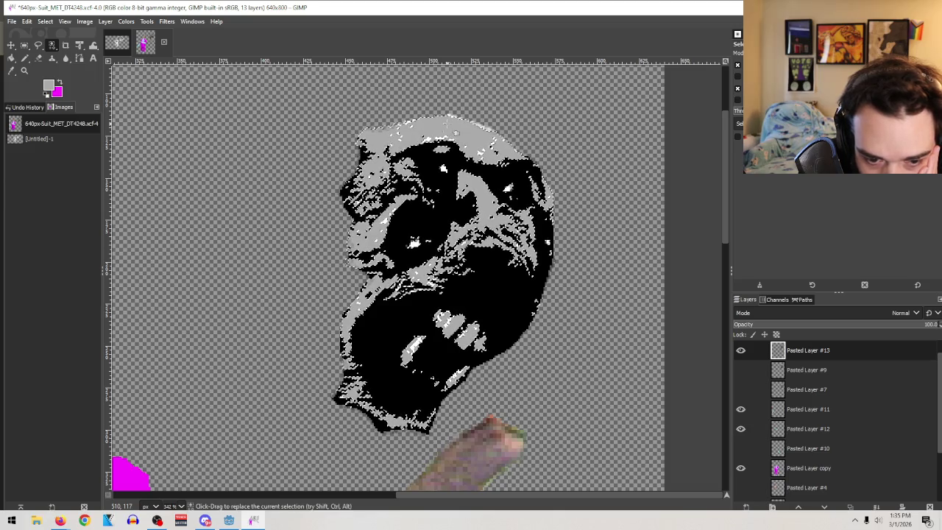
left_click(62, 83)
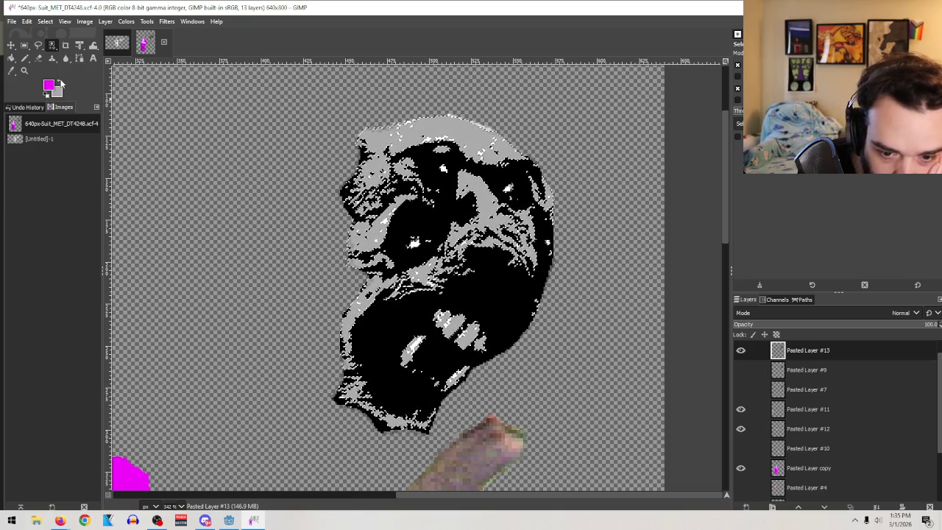
left_click(24, 57)
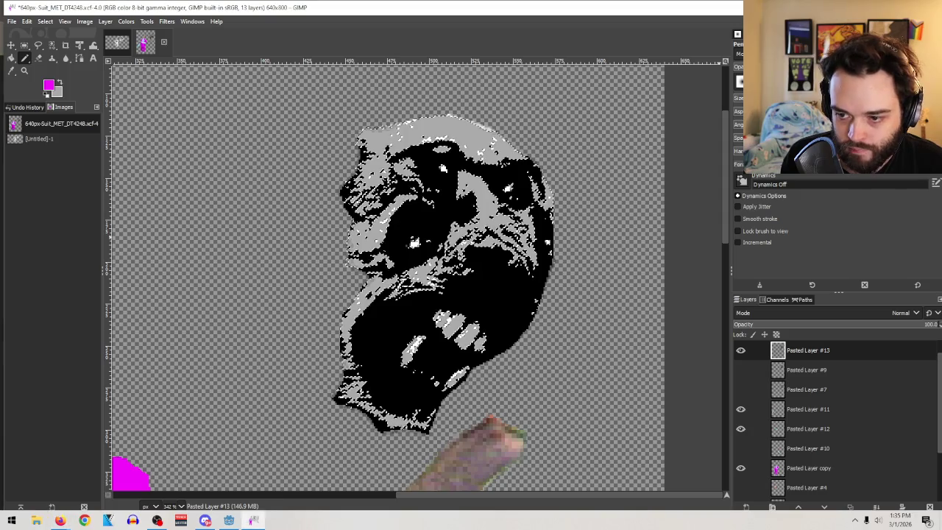
left_click_drag(48, 86, 335, 257)
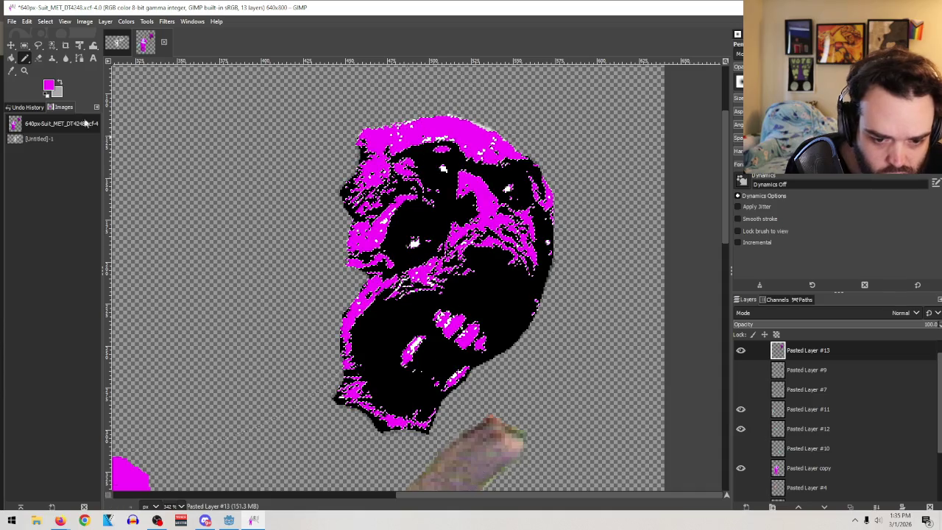
left_click(13, 72)
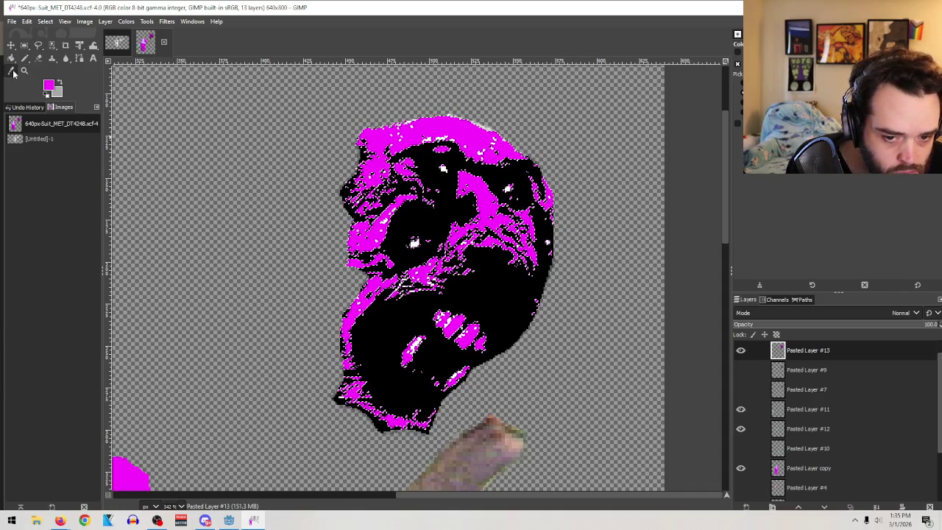
left_click(24, 71)
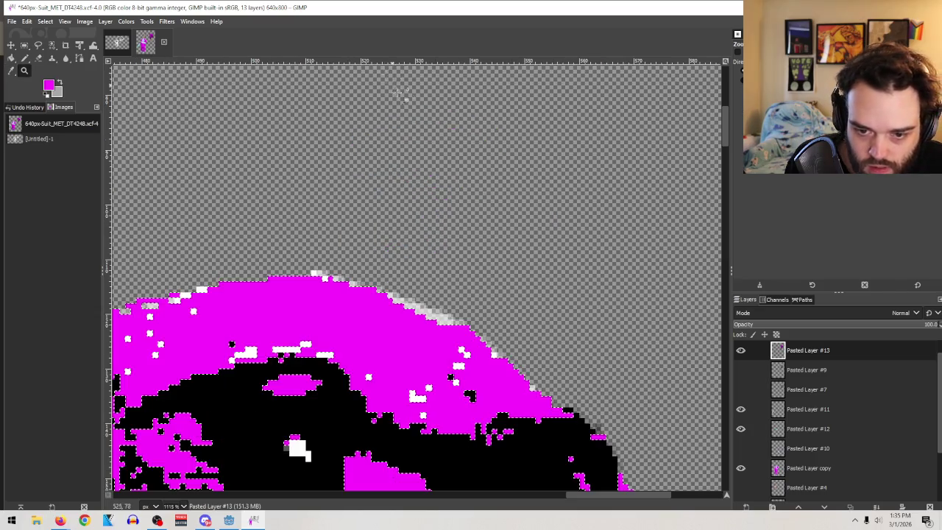
left_click_drag(390, 76, 581, 162)
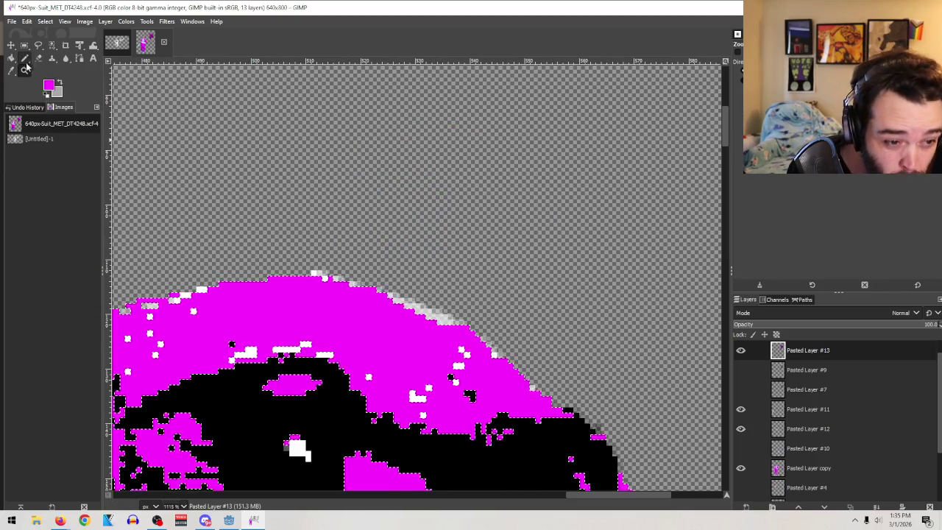
left_click(52, 45)
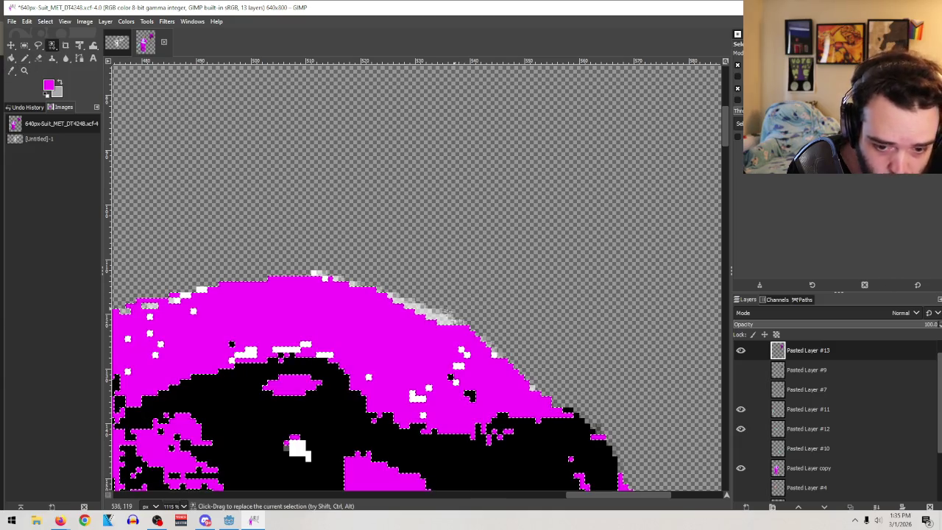
scroll(435, 324, "down", 3)
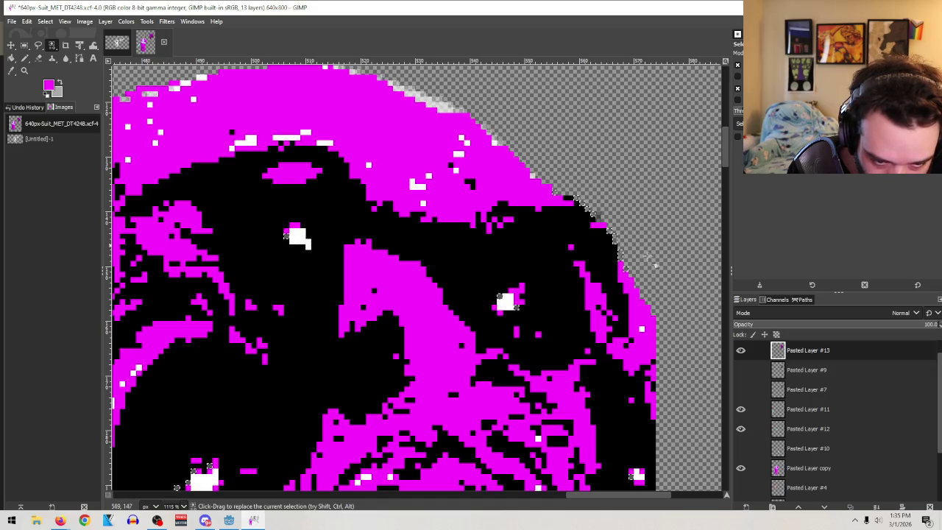
key("ctrl+z")
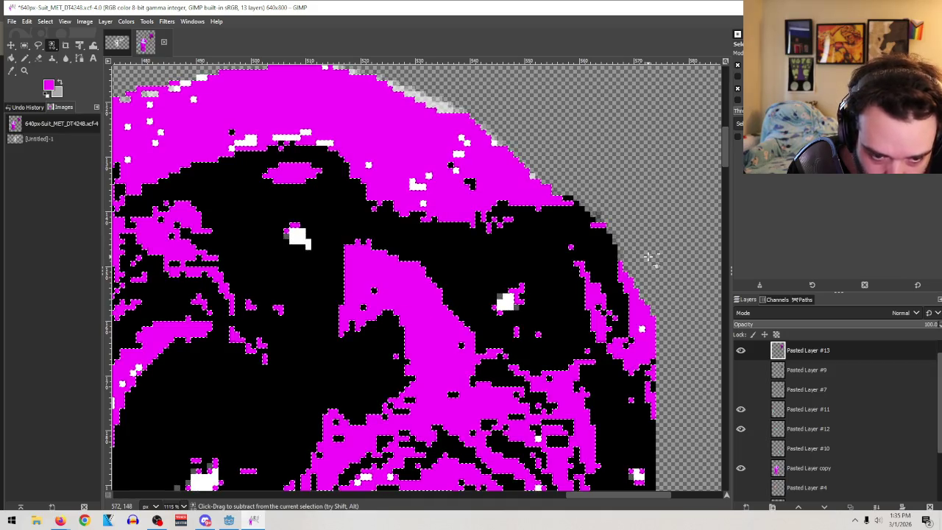
key("ctrl+period")
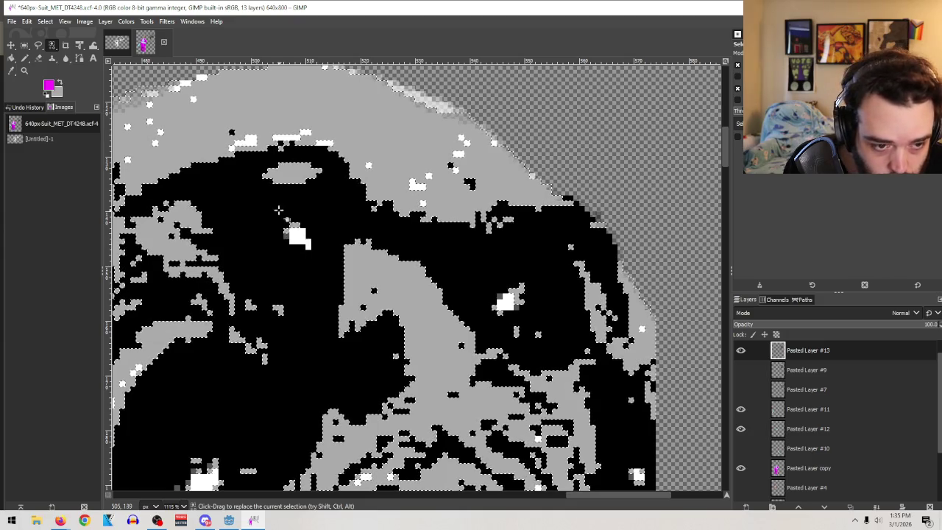
left_click(60, 83)
Set the foreground colour to cyan and paint it over the face's light grey areas
left_click(49, 86)
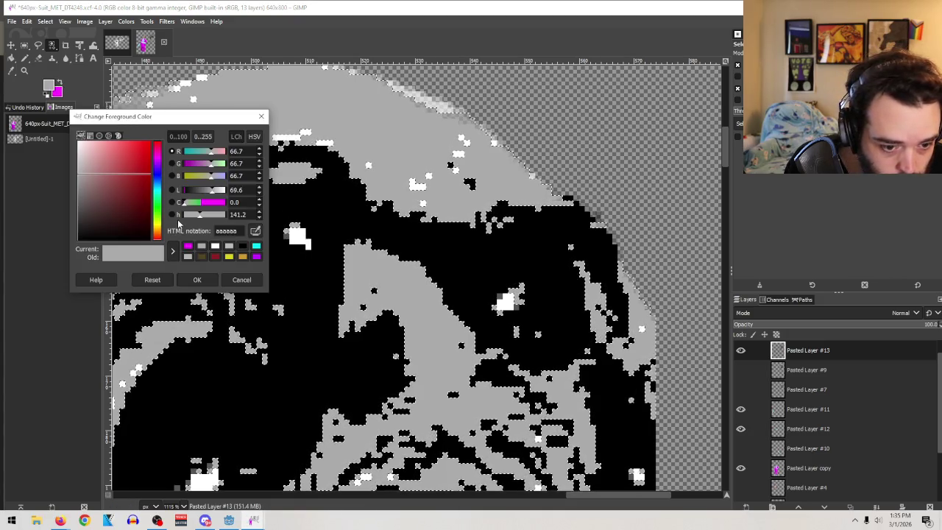
left_click(256, 247)
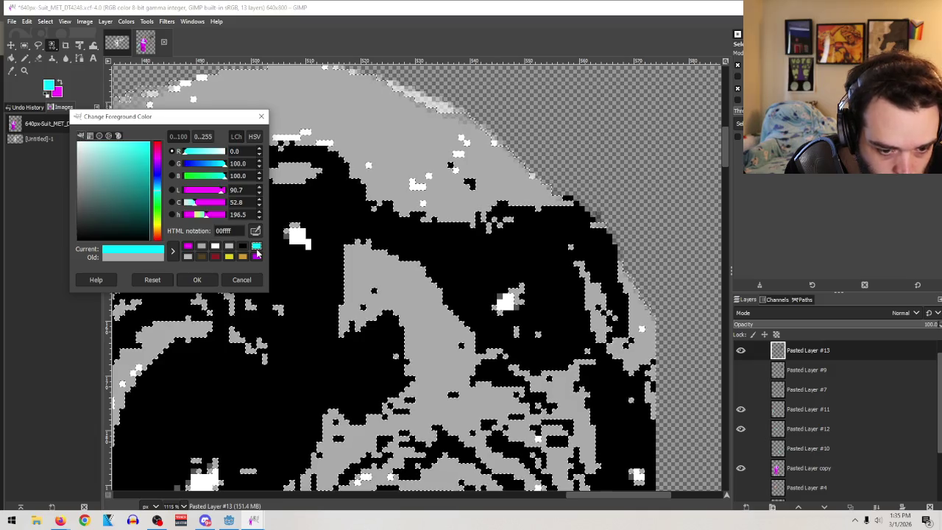
left_click(209, 281)
scroll(351, 261, "down", 5)
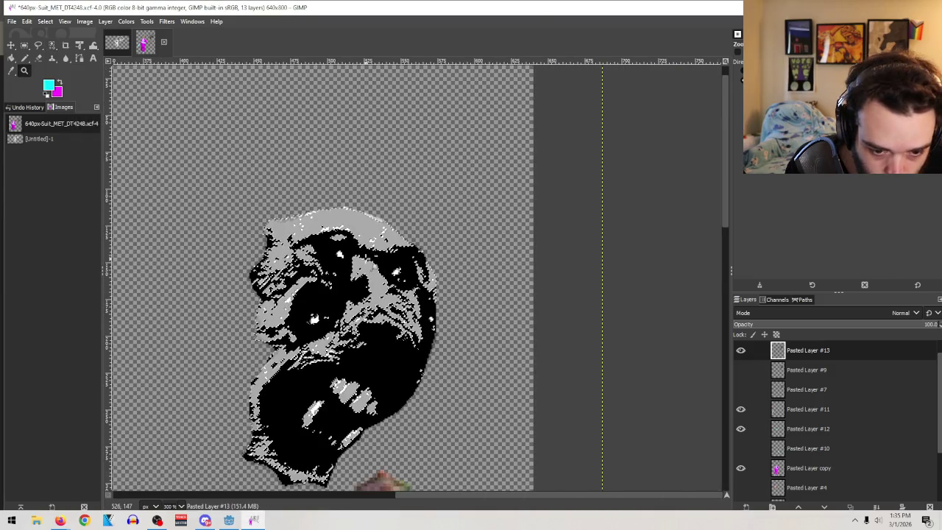
scroll(381, 271, "up", 2)
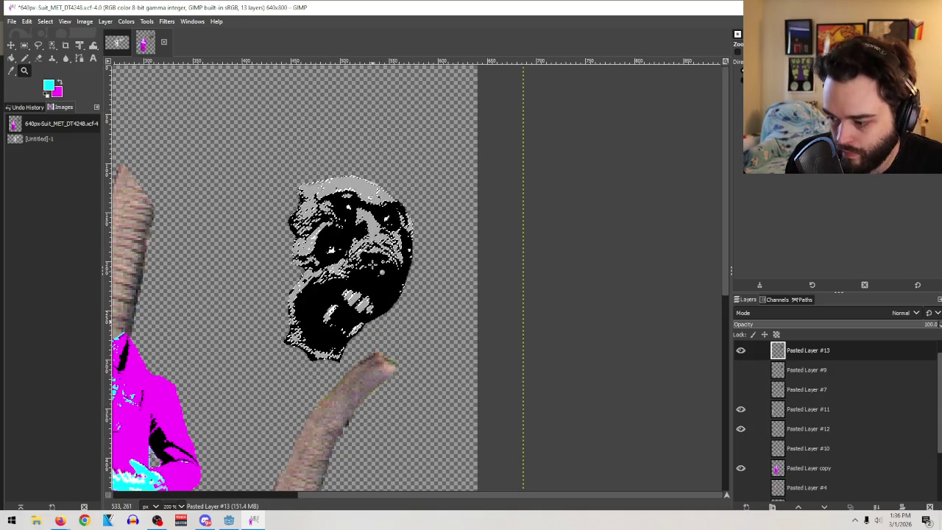
left_click(25, 57)
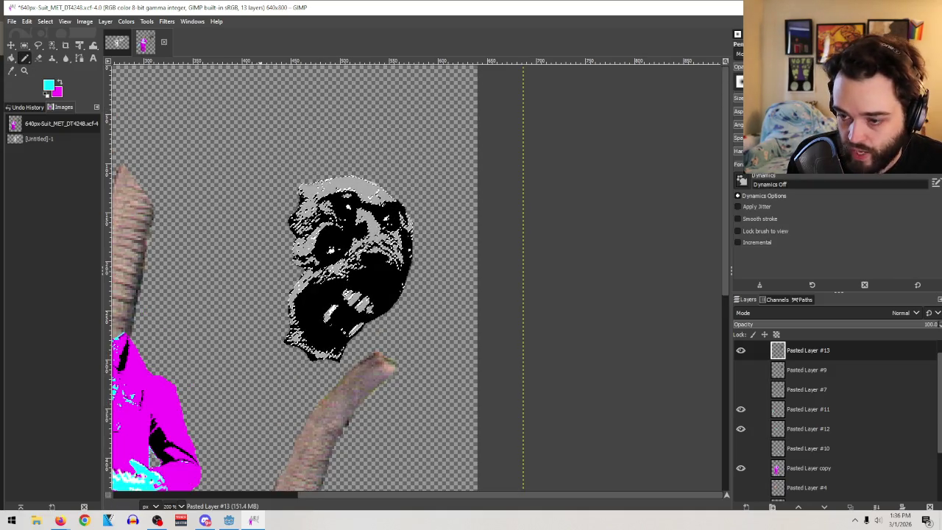
left_click(415, 232)
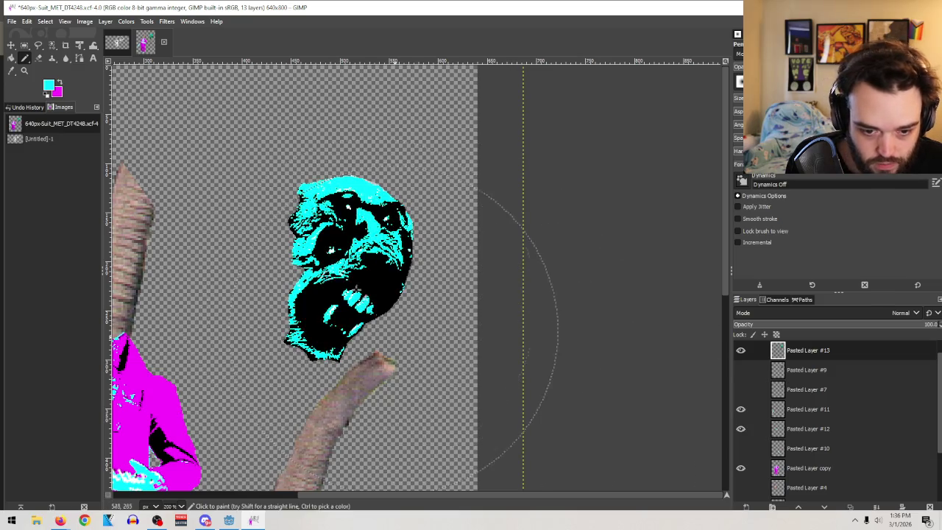
Zoom in to check the cyan head and select a stray grey pixel patch by colour
left_click(24, 69)
left_click_drag(419, 267, 265, 151)
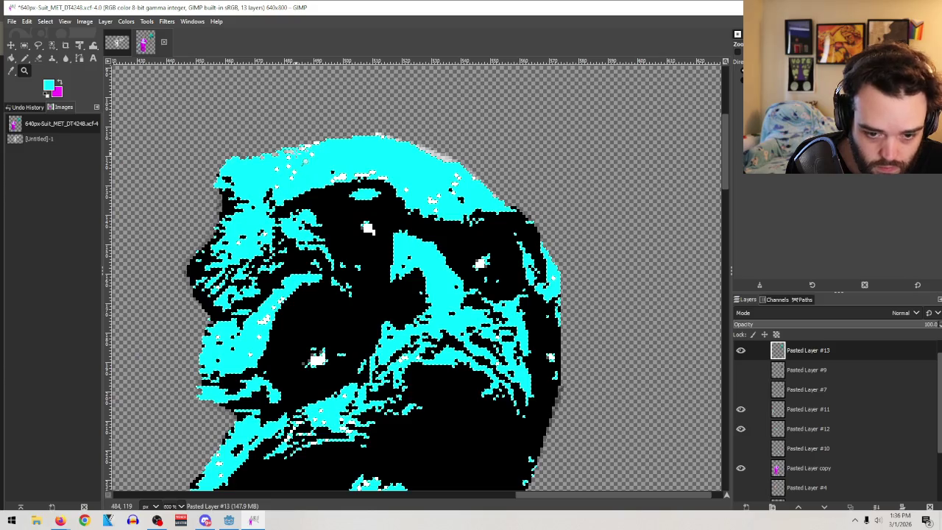
left_click_drag(434, 162, 680, 338)
scroll(493, 261, "down", 2)
scroll(426, 248, "up", 2)
left_click_drag(620, 495, 579, 494)
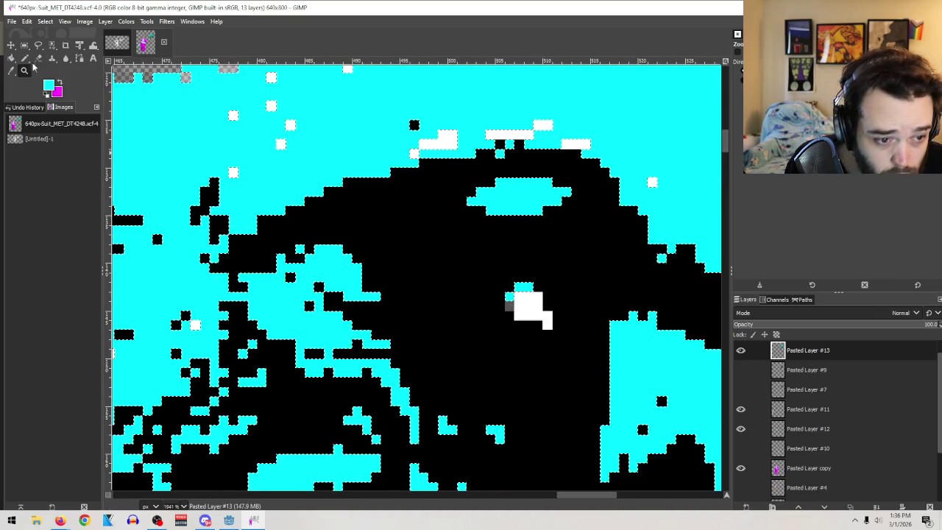
left_click(51, 45)
left_click(510, 305)
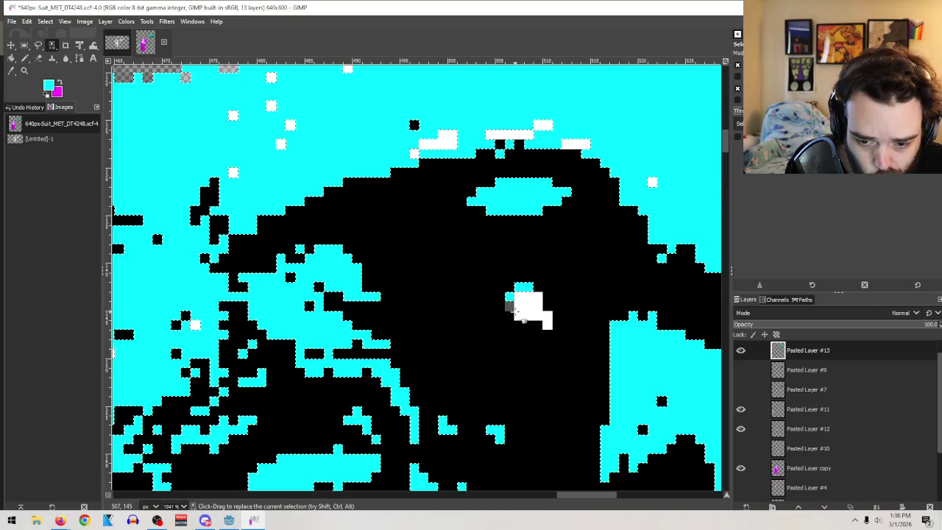
Zoom back out to show the whole collage
left_click(24, 71)
scroll(441, 201, "down", 15, "ctrl")
left_click_drag(461, 232, 374, 148)
scroll(471, 346, "up", 3, "ctrl")
scroll(364, 264, "up", 3, "ctrl")
left_click_drag(358, 271, 444, 395)
scroll(418, 291, "up", 2)
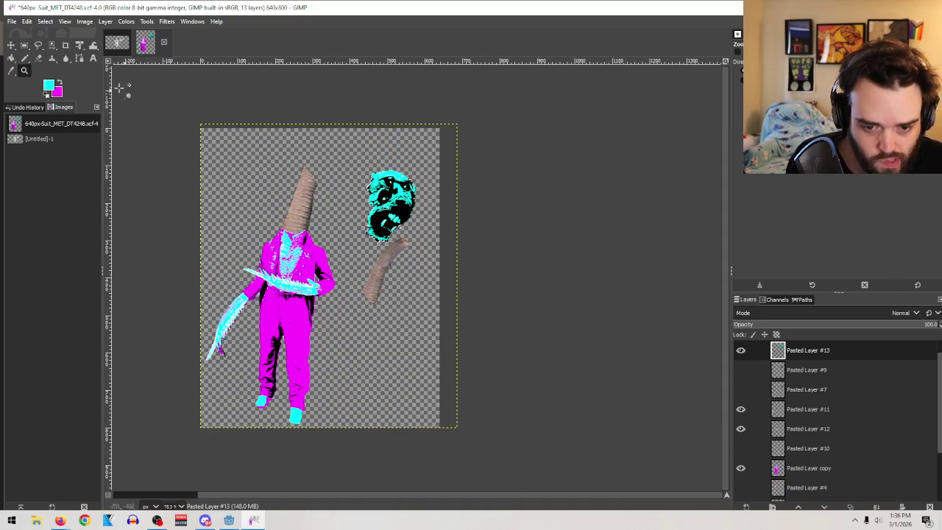
Make magenta the foreground colour again and undo the cyan painting of the face
left_click(25, 58)
left_click(58, 83)
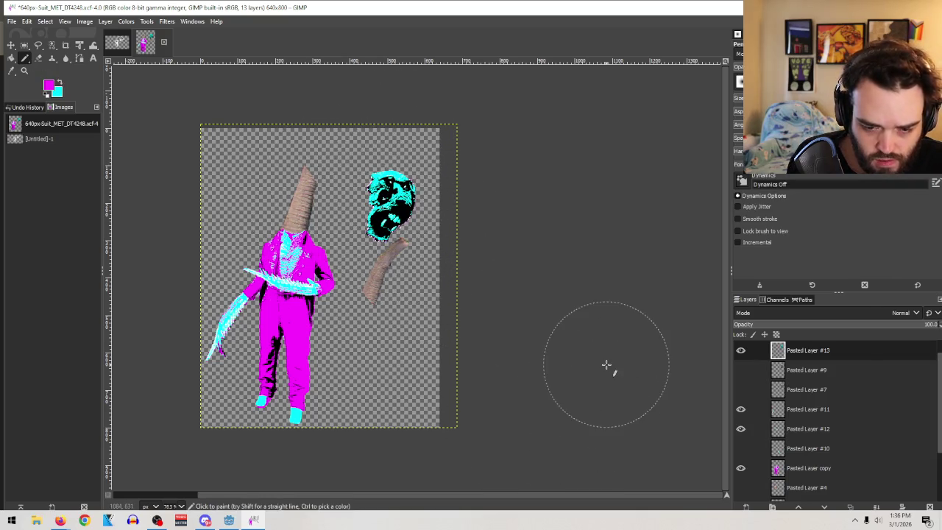
key("o")
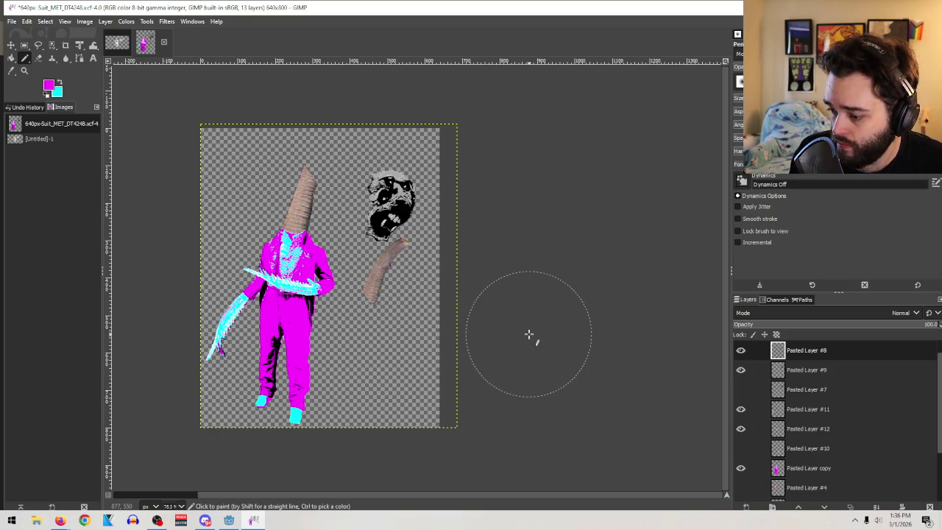
left_click(59, 521)
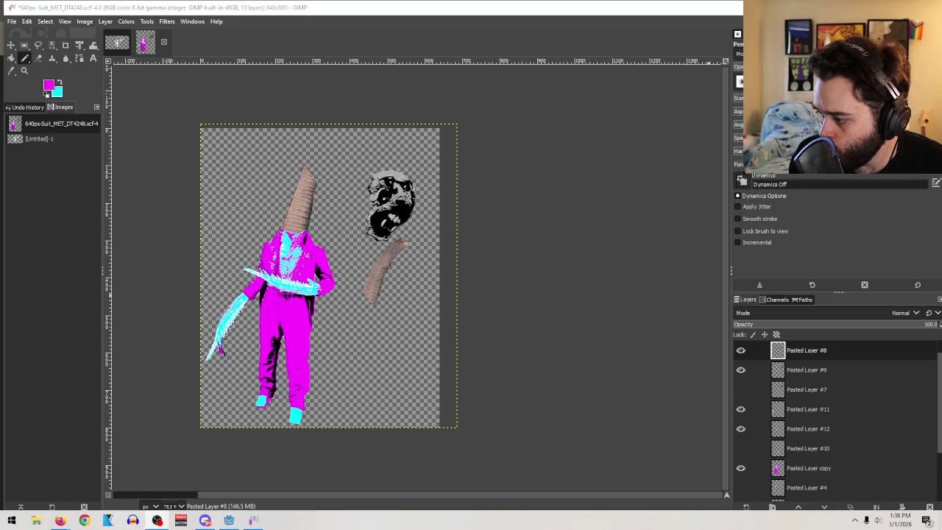
left_click(514, 10)
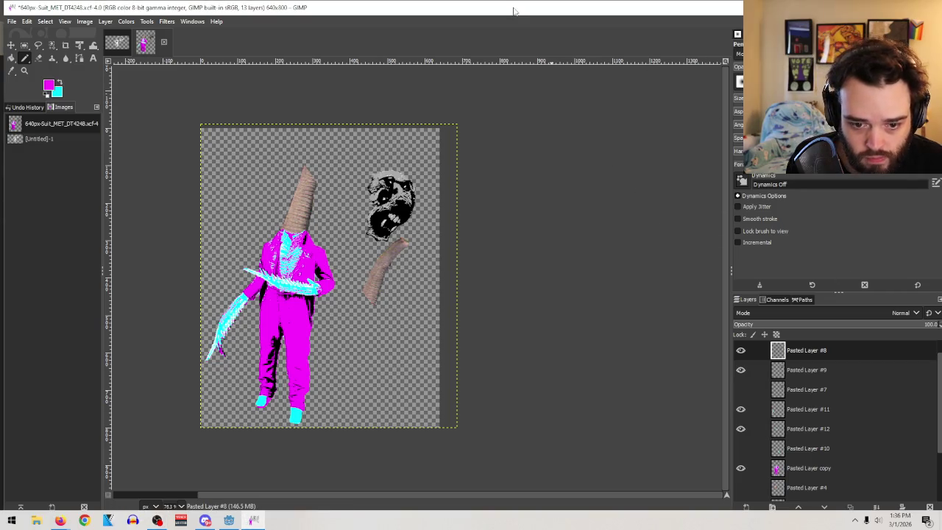
Select Pasted Layer #8 and merge it down into Pasted Layer #9
left_click(741, 351)
left_click(741, 351)
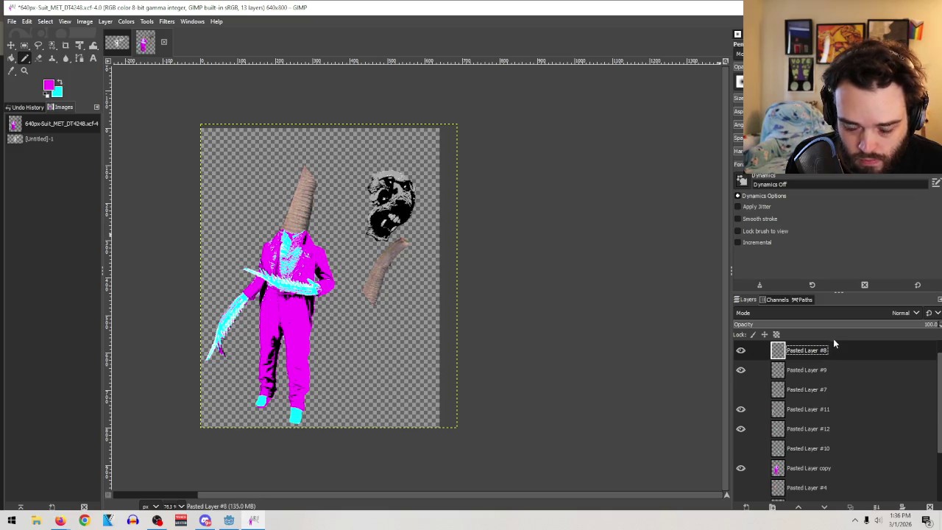
left_click(877, 505)
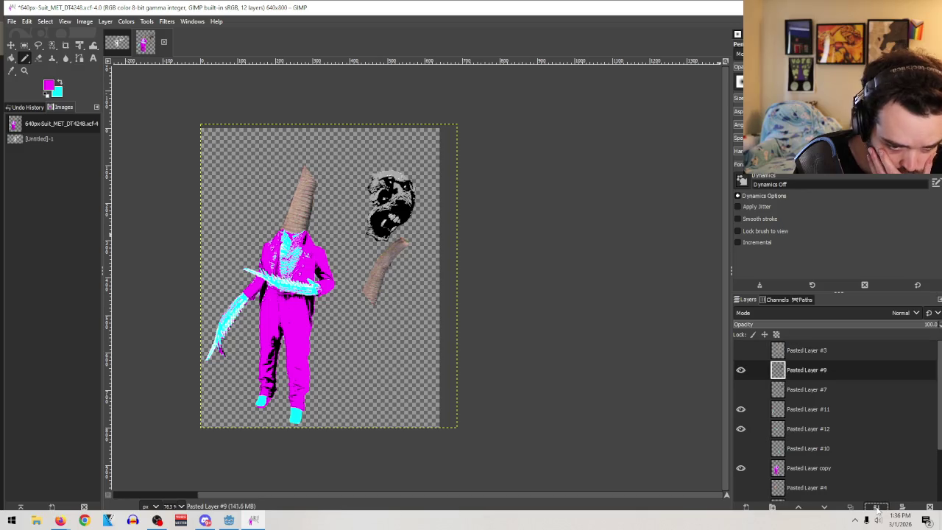
left_click(24, 70)
left_click_drag(507, 309, 298, 127)
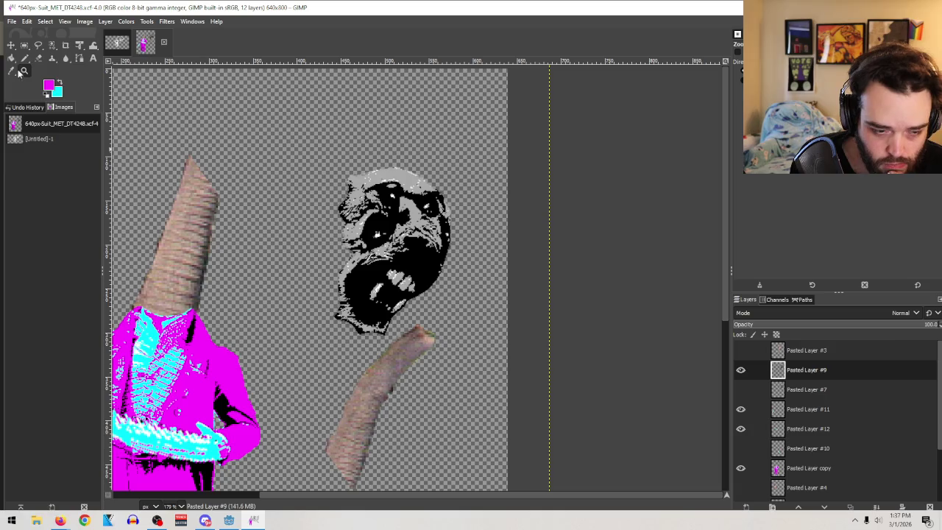
left_click(38, 58)
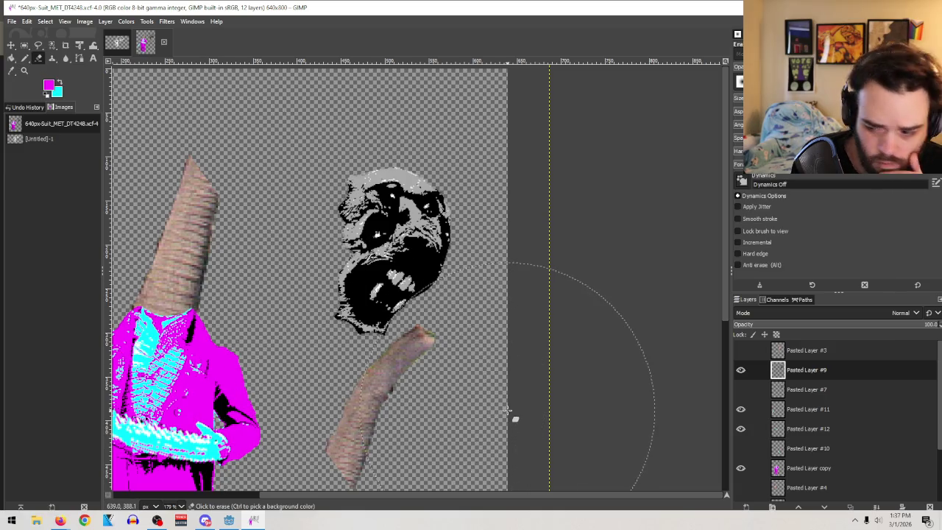
key("bracketleft")
key("bracketleft")
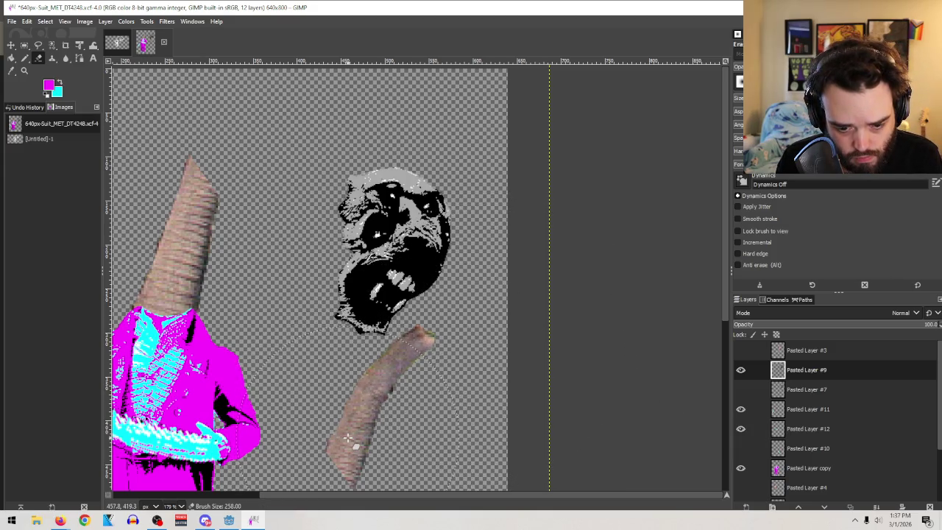
key("bracketleft")
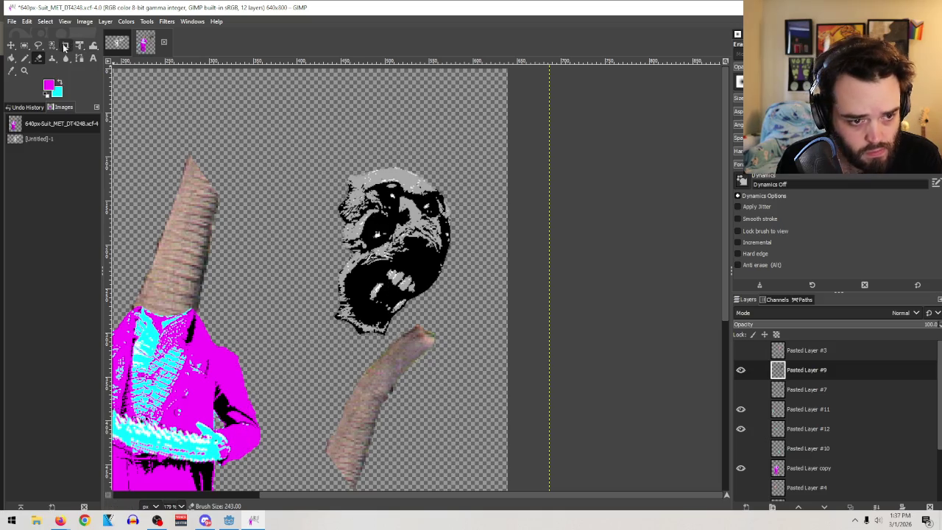
left_click(56, 43)
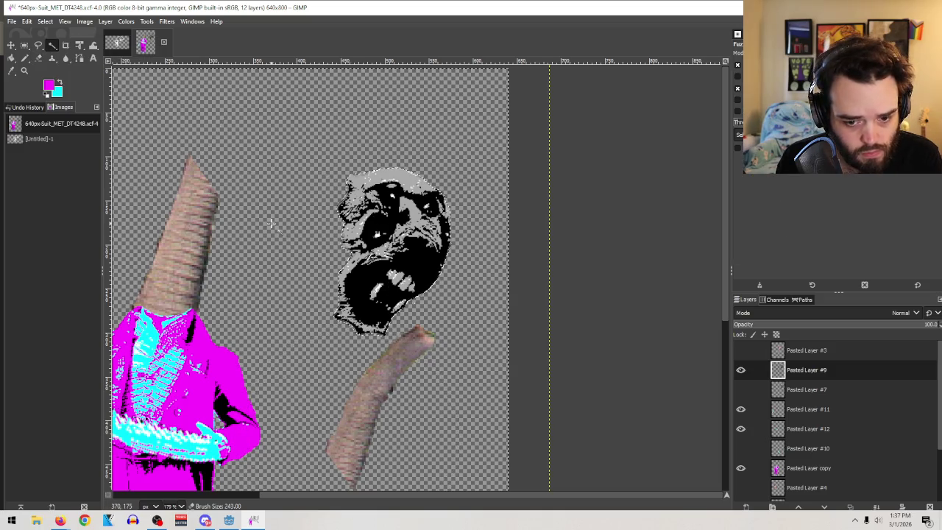
left_click(44, 20)
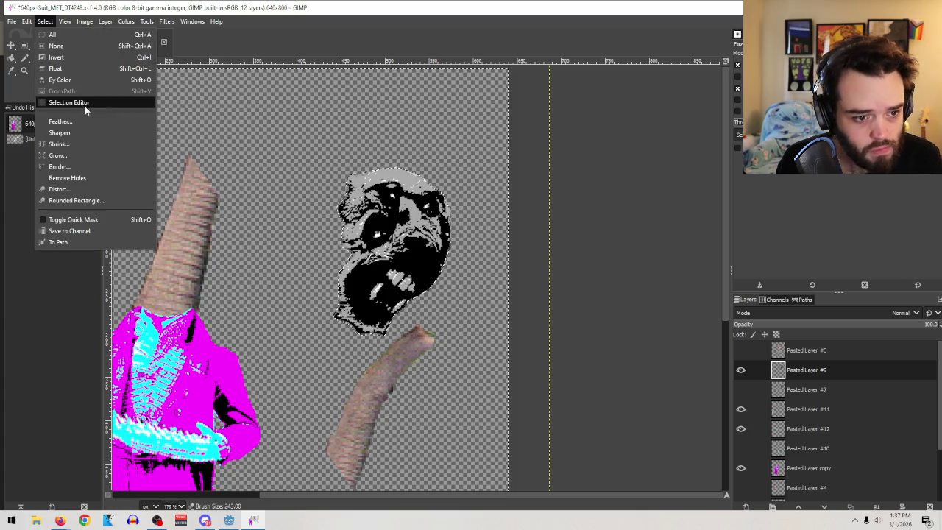
left_click(71, 146)
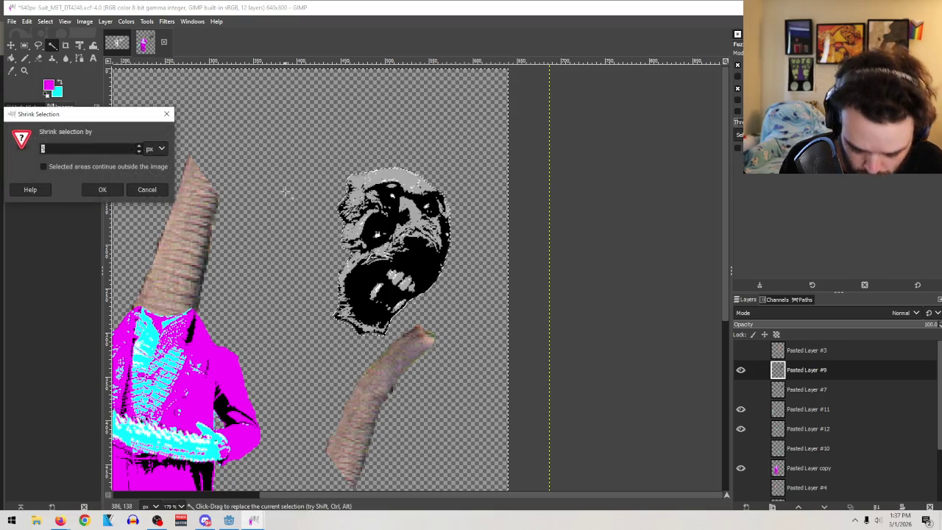
left_click(151, 189)
left_click(45, 21)
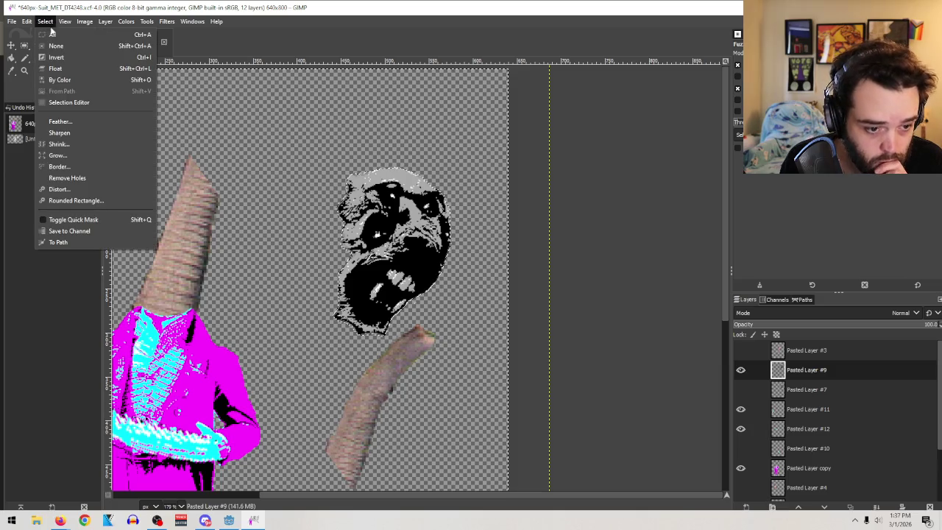
left_click(61, 156)
key("Return")
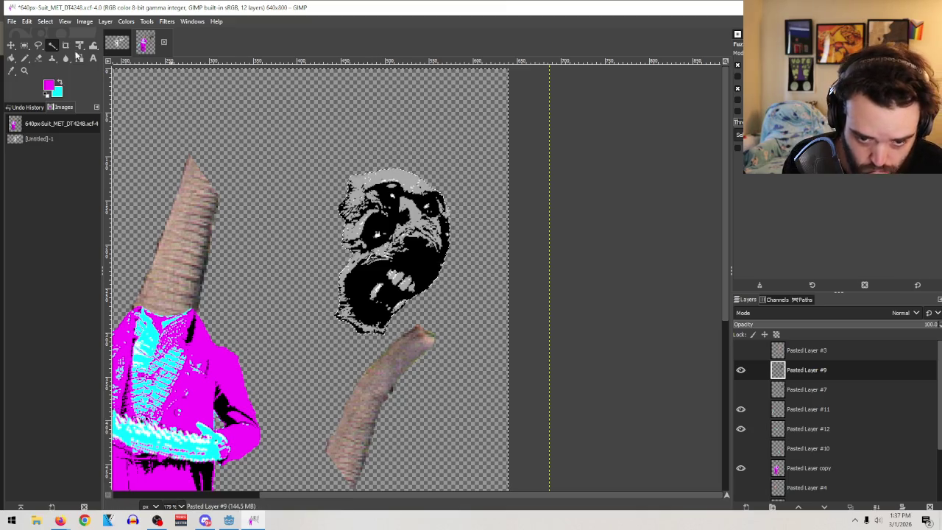
key("r")
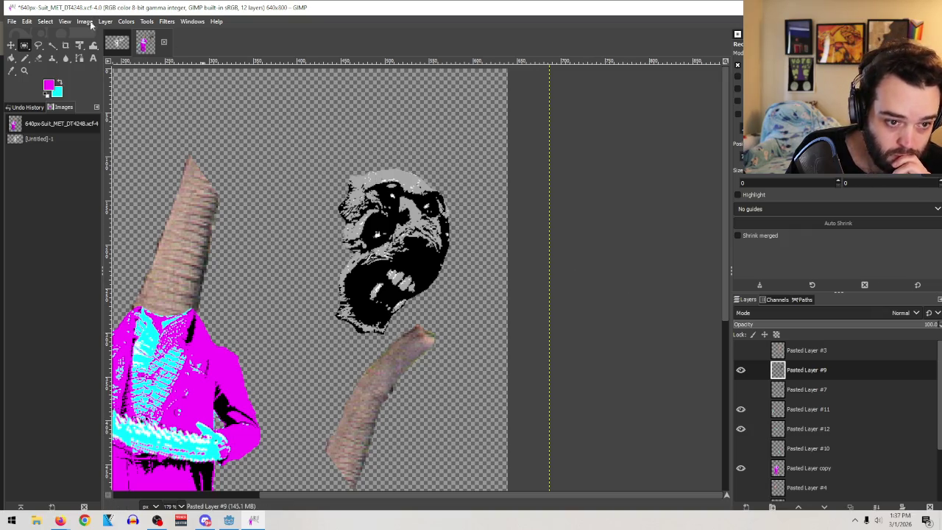
left_click(85, 21)
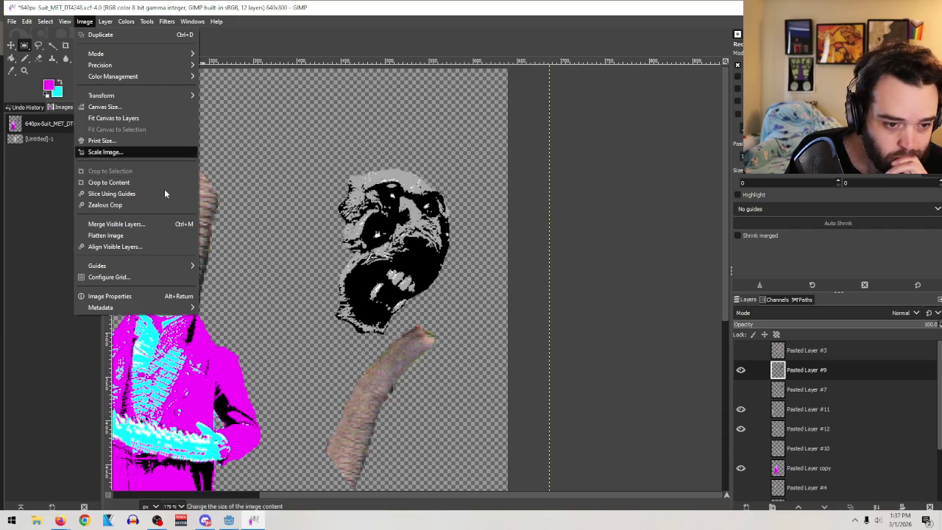
mouse_move(126, 25)
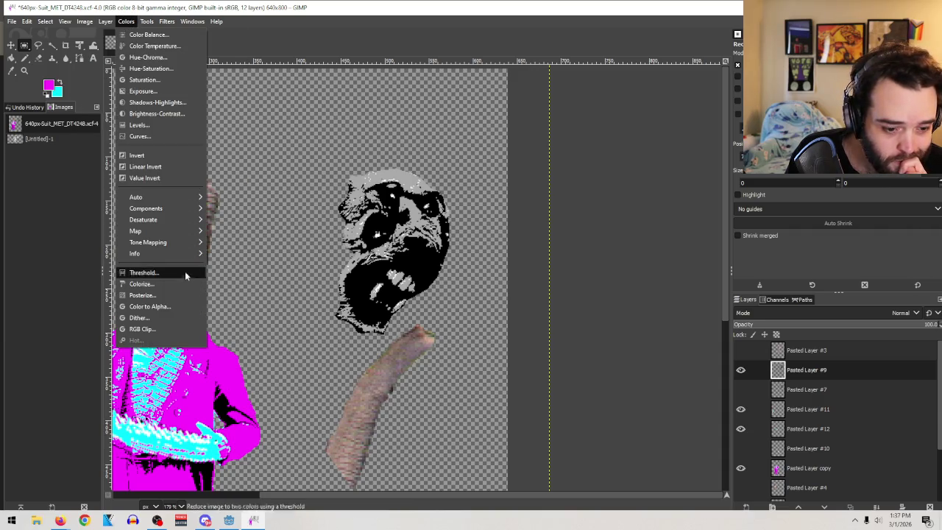
left_click(185, 296)
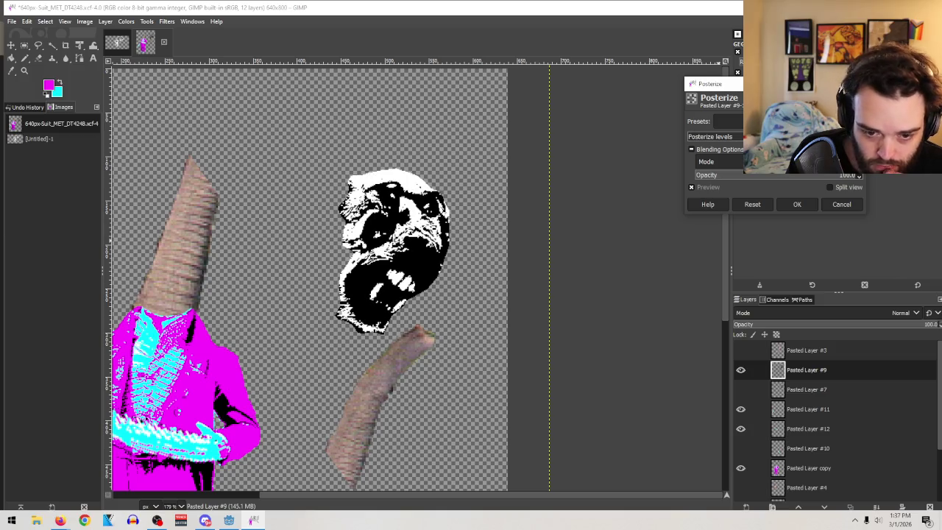
key("Down")
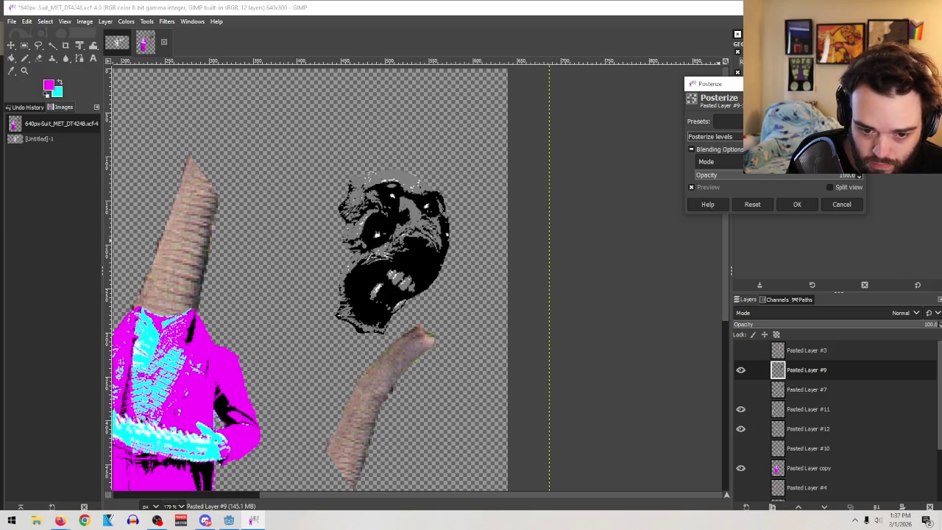
key("Down")
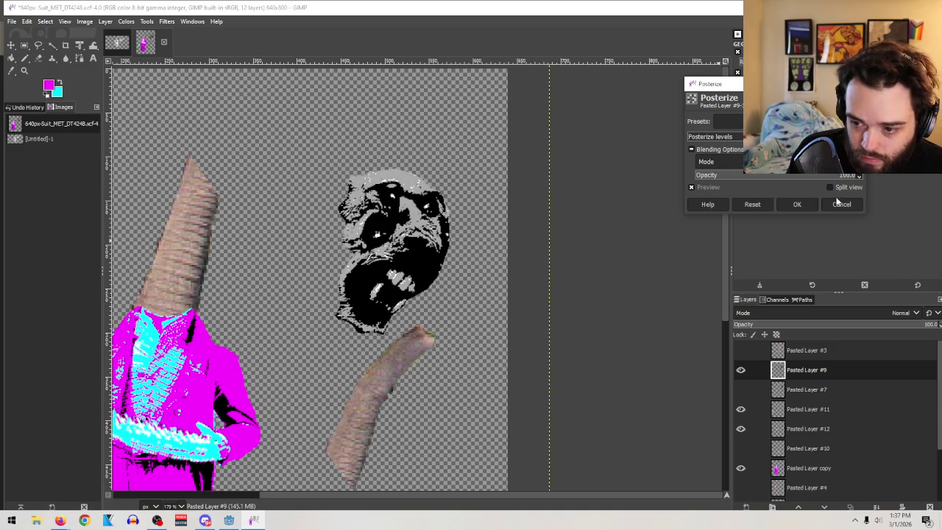
key("Down")
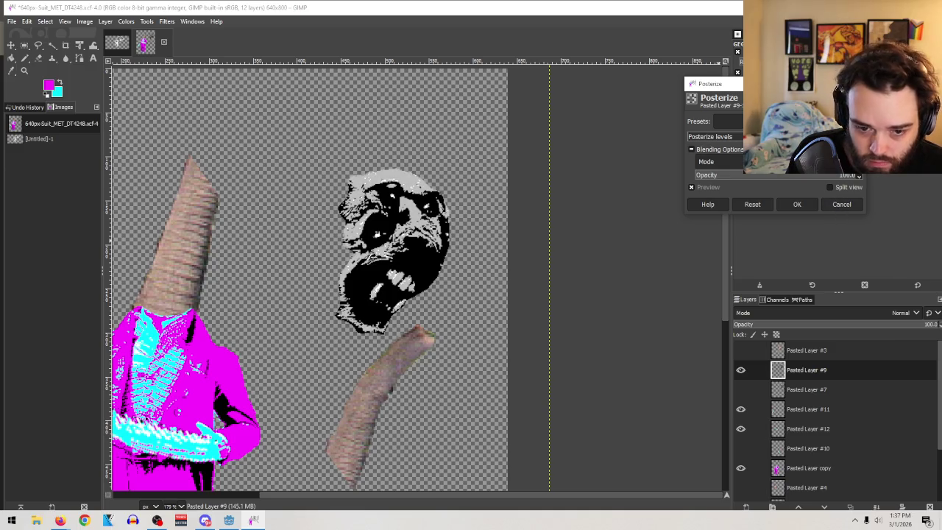
key("Down")
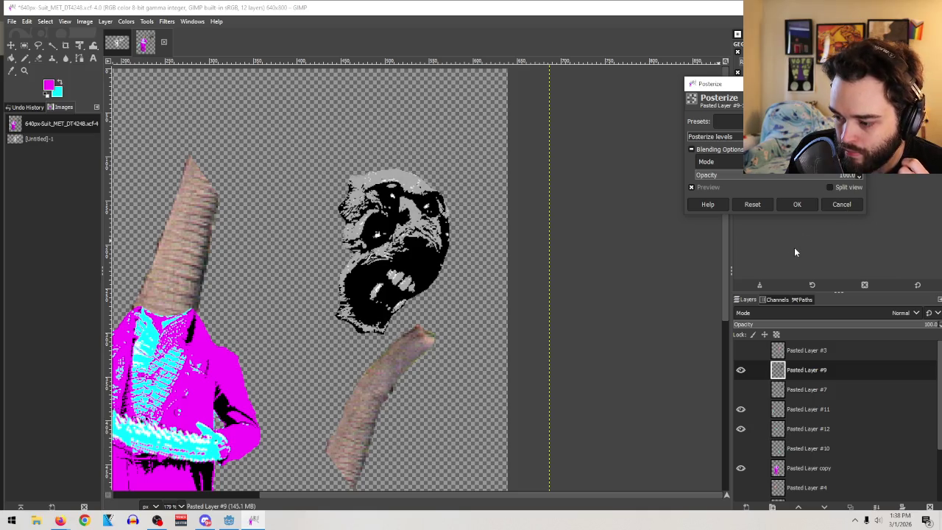
left_click(834, 205)
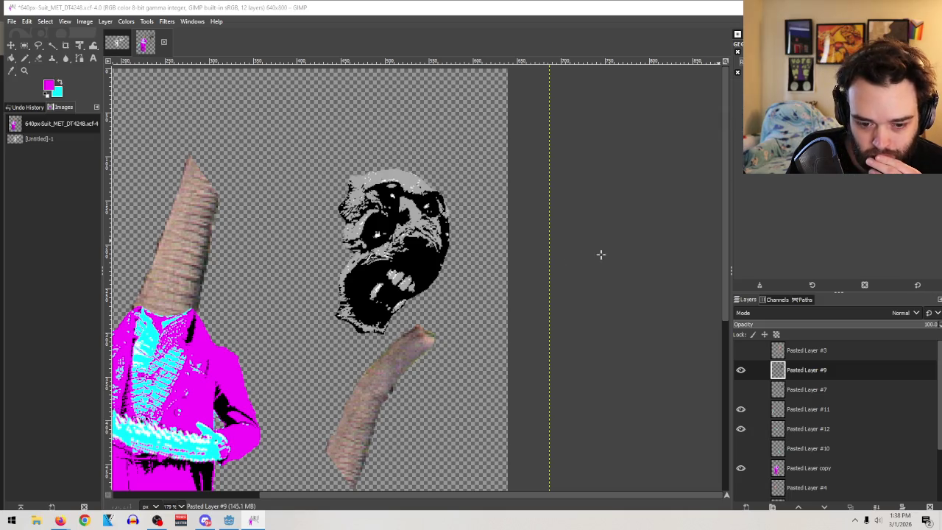
left_click(24, 70)
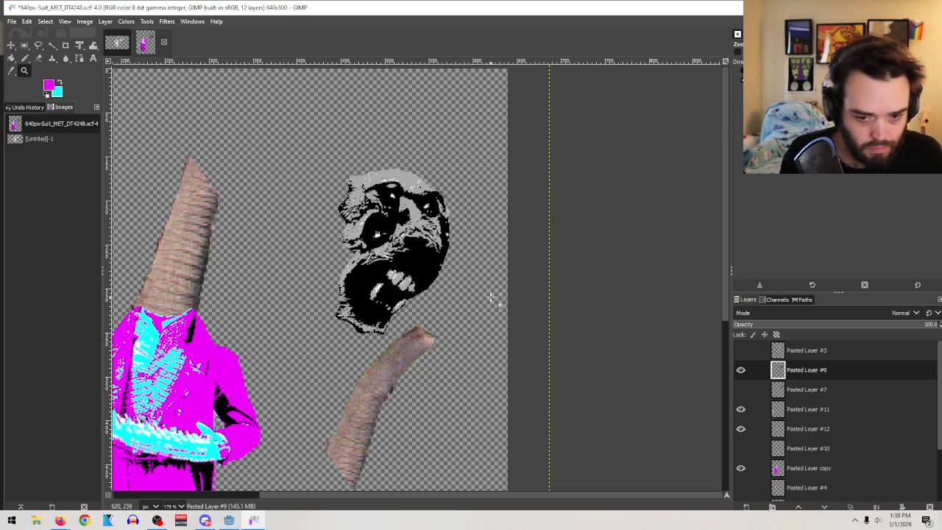
Zoom out to the whole image and save the collage as 640px-Suit_MET_DT4248.xcf
scroll(500, 297, "down", 10)
scroll(463, 412, "up", 8)
scroll(515, 393, "up", 4)
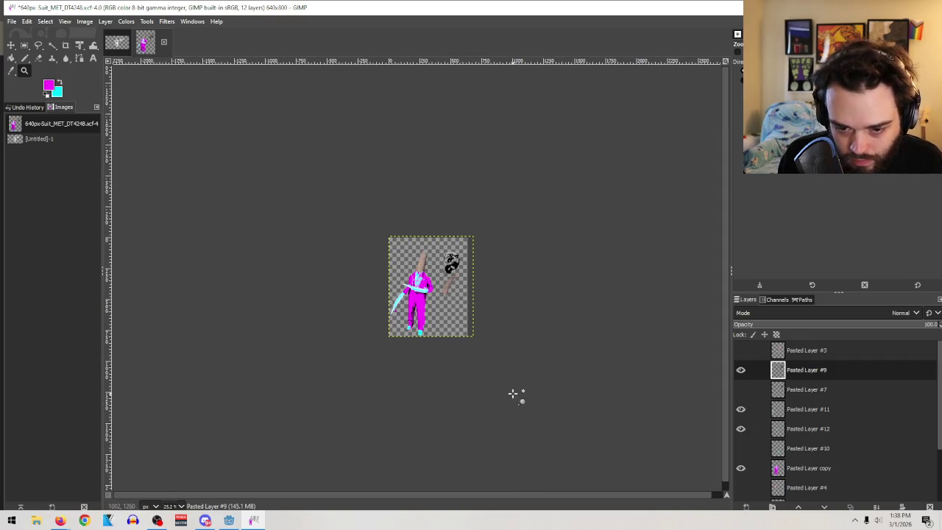
scroll(476, 323, "up", 3)
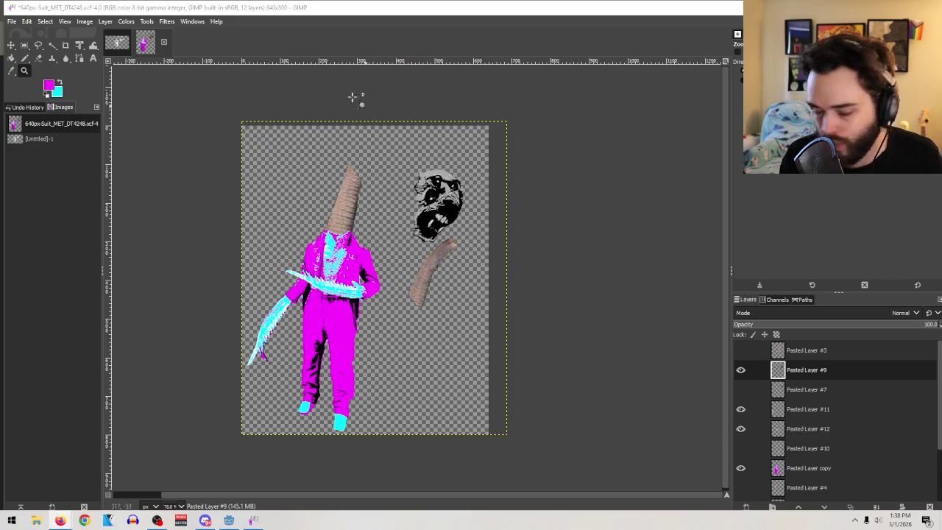
left_click(11, 22)
left_click(14, 110)
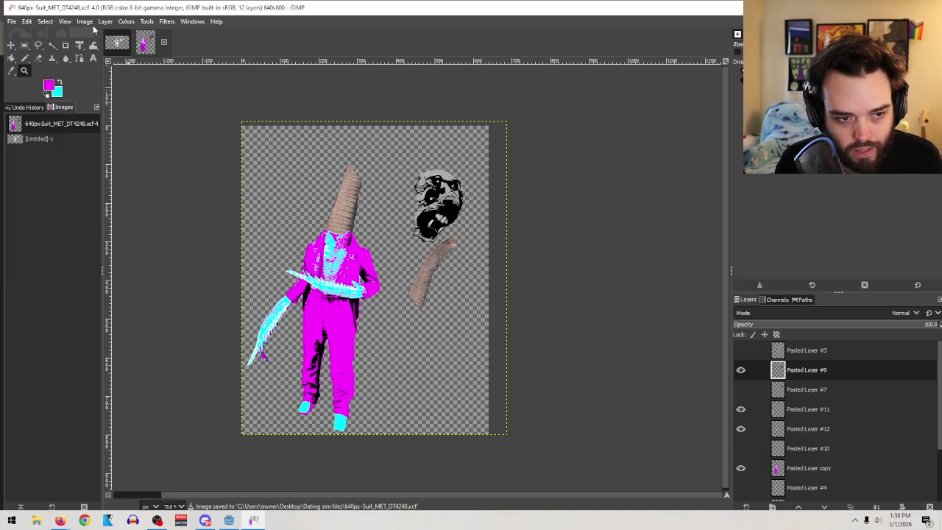
Open Image > Canvas Size, currently 640 × 800 px
left_click(87, 21)
mouse_move(103, 21)
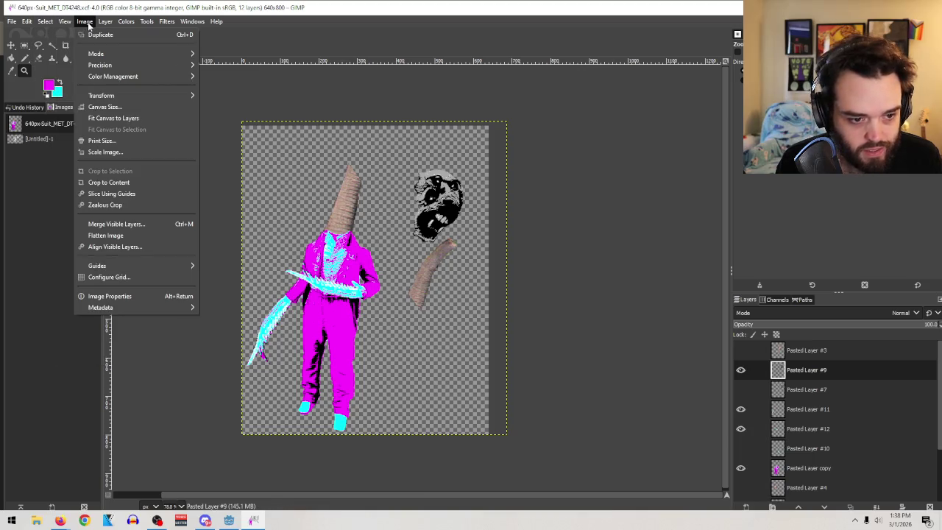
left_click(108, 107)
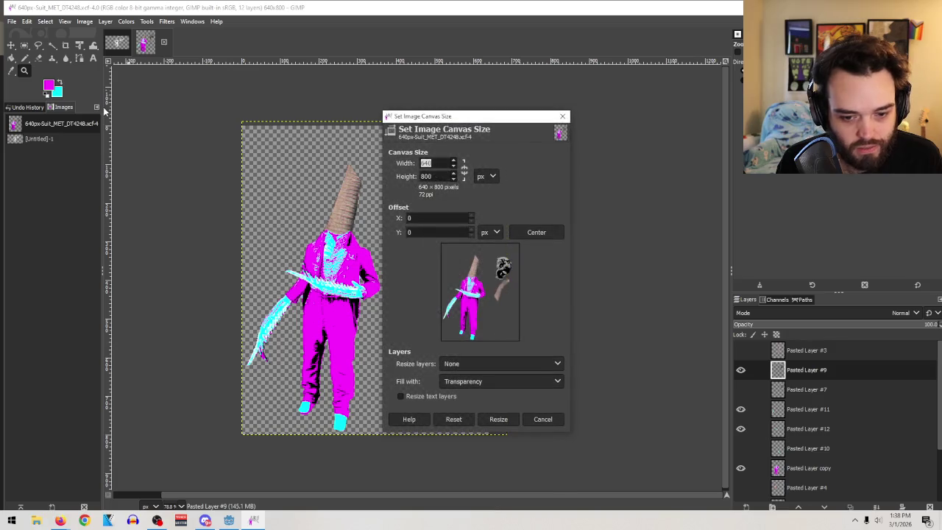
Resize the canvas proportionally to 1018 × 1273 px, centring and offsetting the existing image
left_click(462, 171)
left_click_drag(453, 163, 453, 161)
left_click(537, 231)
mouse_move(510, 332)
left_mouse_down()
mouse_move(484, 282)
mouse_move(483, 309)
mouse_move(481, 263)
mouse_move(486, 280)
mouse_move(482, 274)
left_mouse_up()
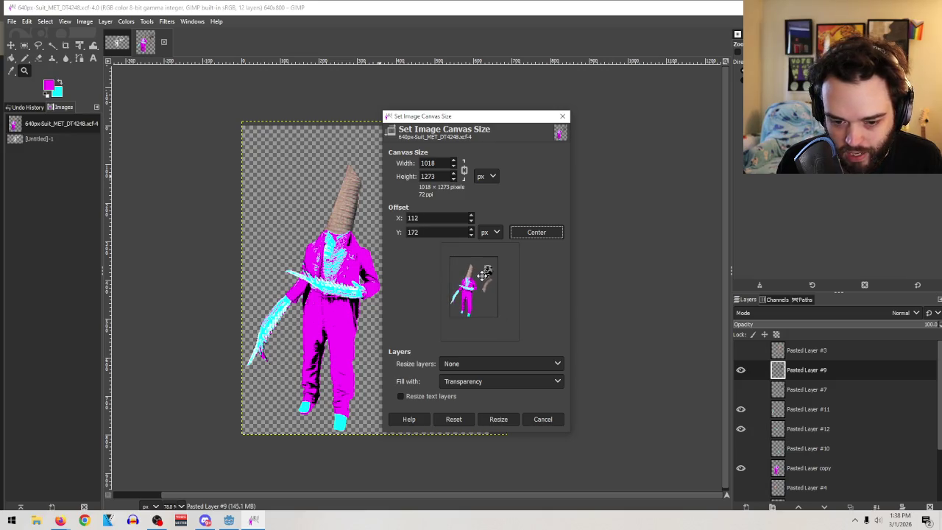
left_click(490, 418)
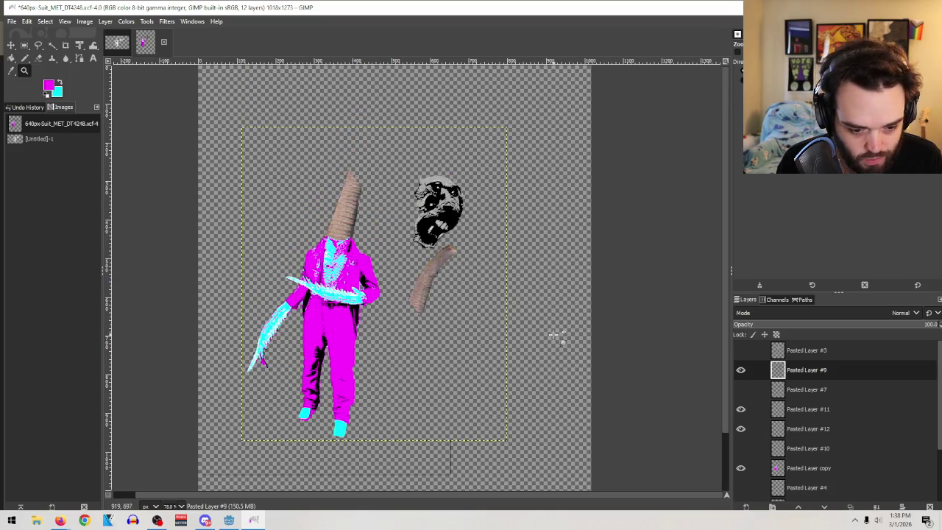
left_click(806, 389)
double_click(808, 428)
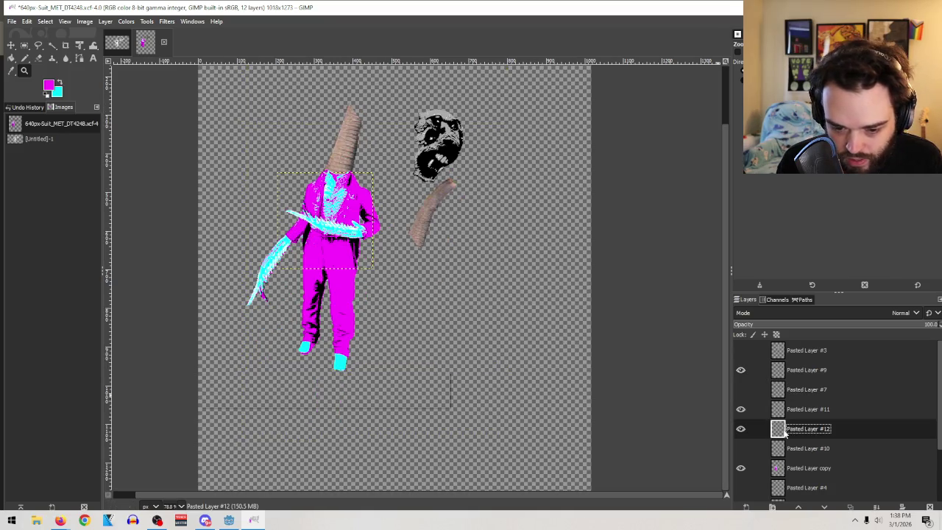
left_click(25, 45)
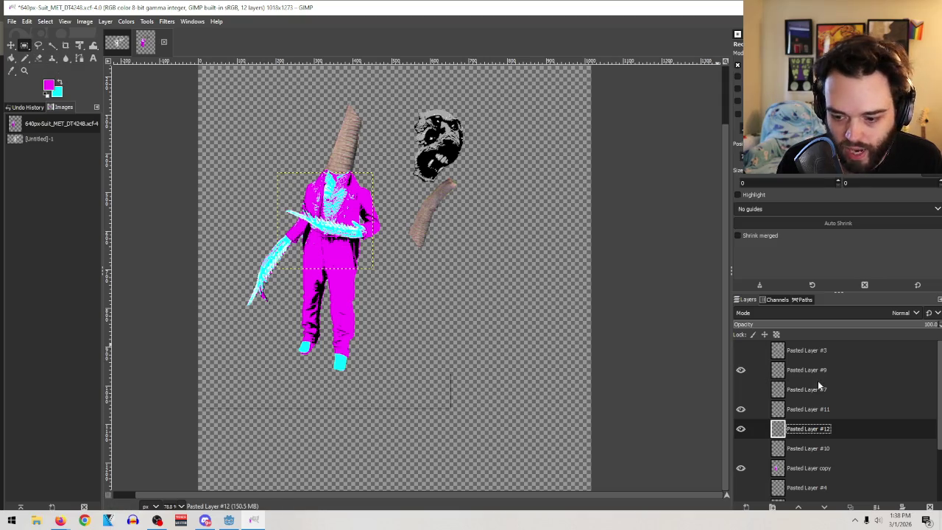
left_click(740, 428)
left_click(740, 428)
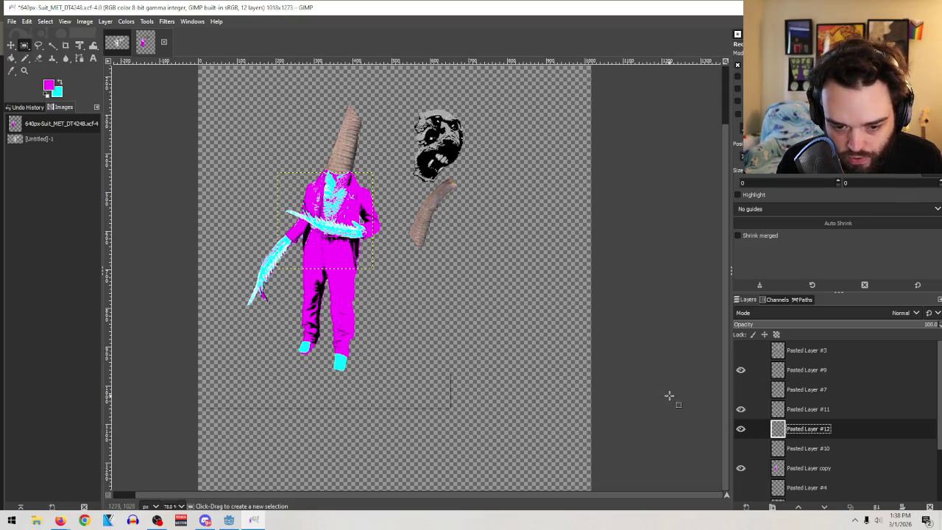
left_click(796, 472)
left_click(740, 468)
left_click(740, 468)
left_click_drag(559, 460, 100, 380)
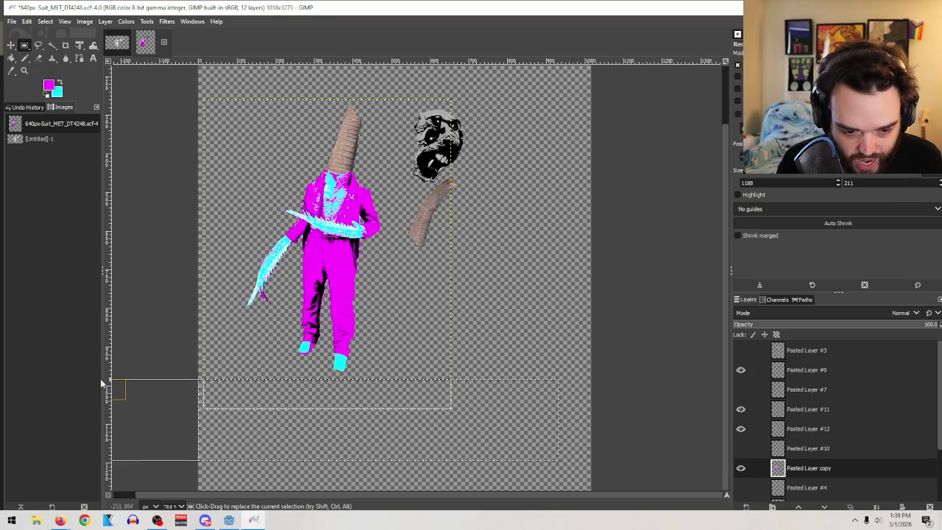
left_click_drag(646, 465, 415, 312)
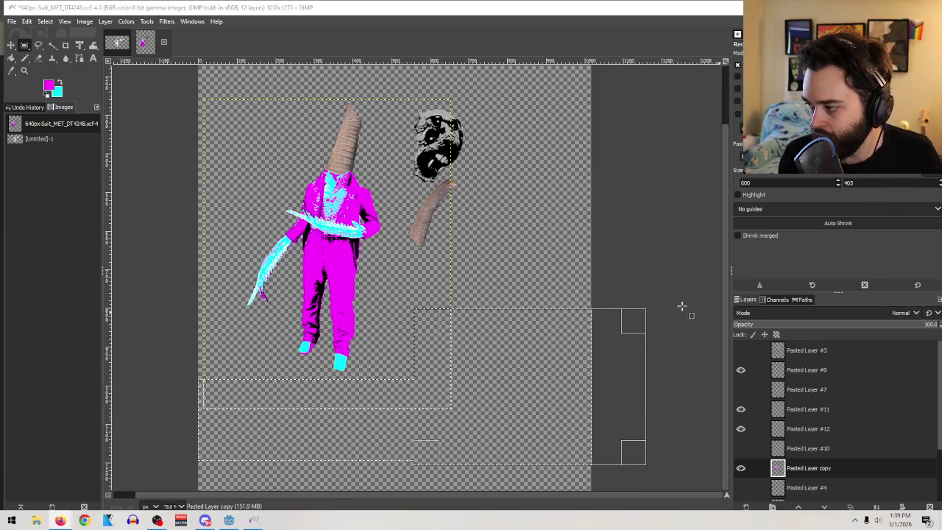
left_click(658, 225)
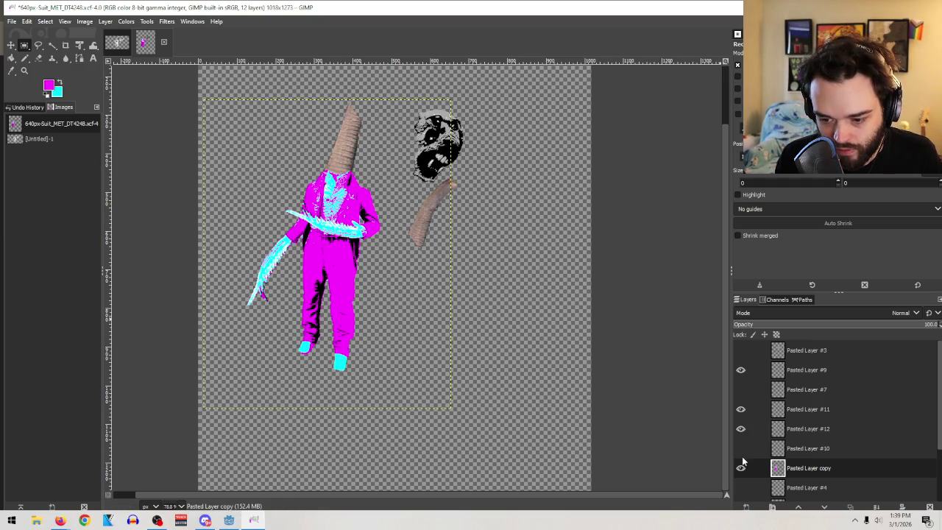
mouse_move(780, 467)
left_mouse_down()
mouse_move(837, 454)
mouse_move(825, 442)
left_mouse_up()
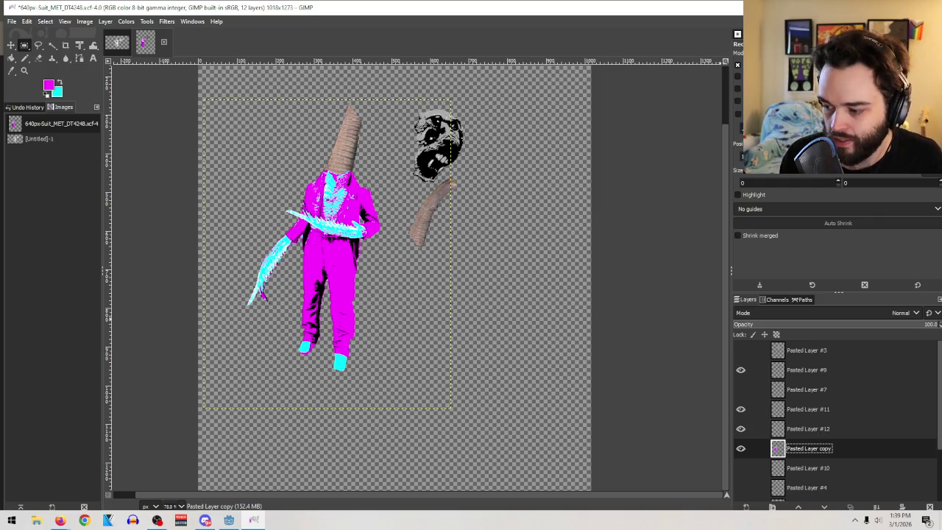
left_click(60, 520)
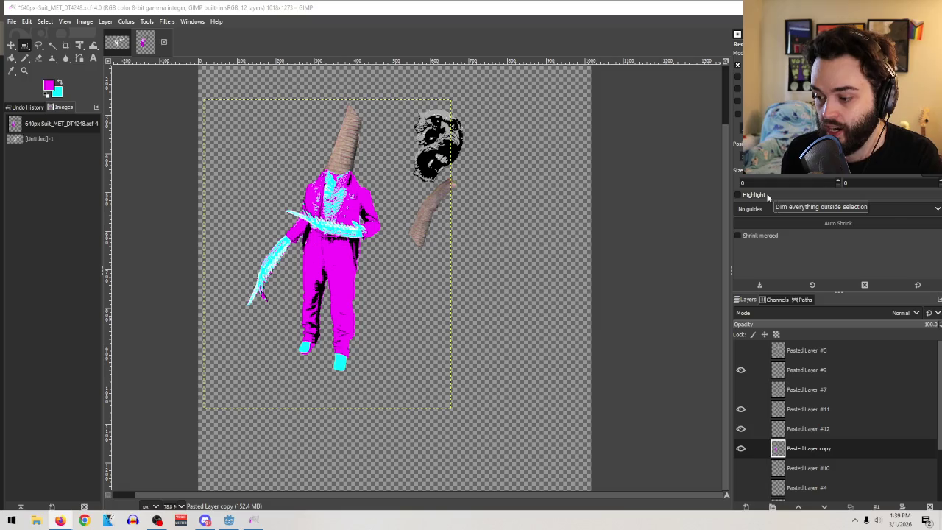
left_click(11, 45)
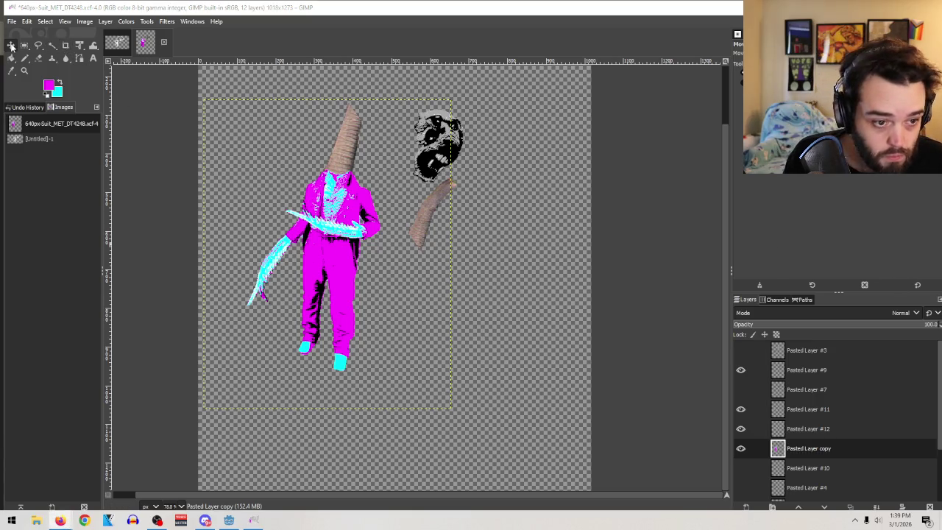
double_click(821, 448)
Cut the legs from the waist down onto a new layer at 48.3 opacity
left_click(40, 46)
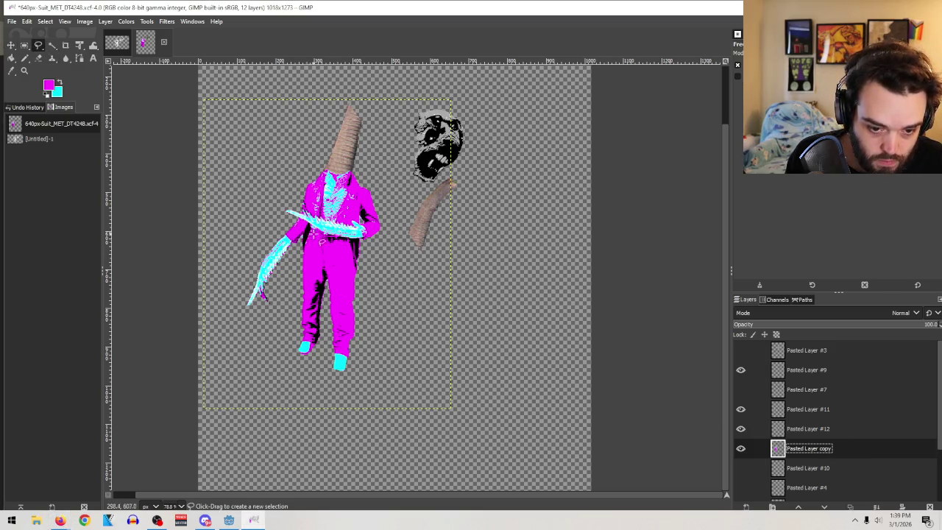
mouse_move(301, 263)
left_mouse_down()
mouse_move(374, 288)
mouse_move(384, 320)
mouse_move(315, 414)
left_mouse_up()
left_click_drag(284, 325, 293, 267)
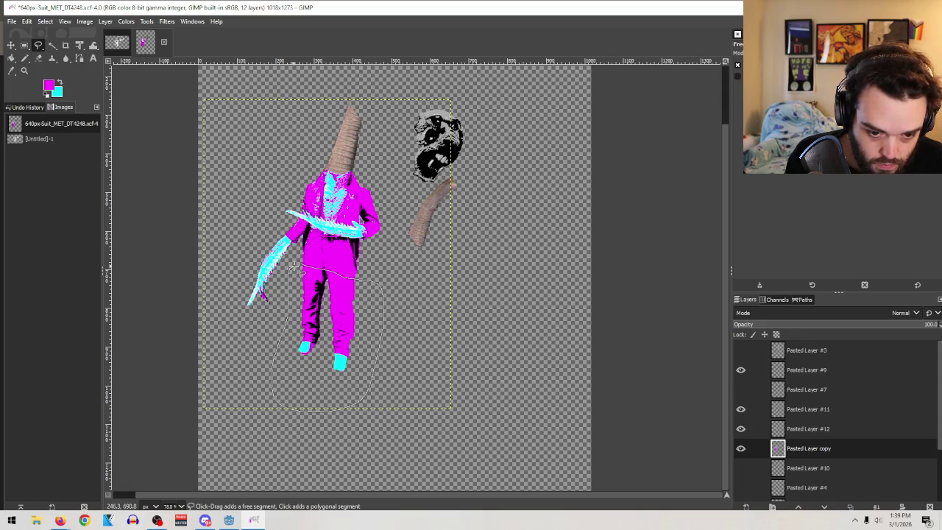
key("Return")
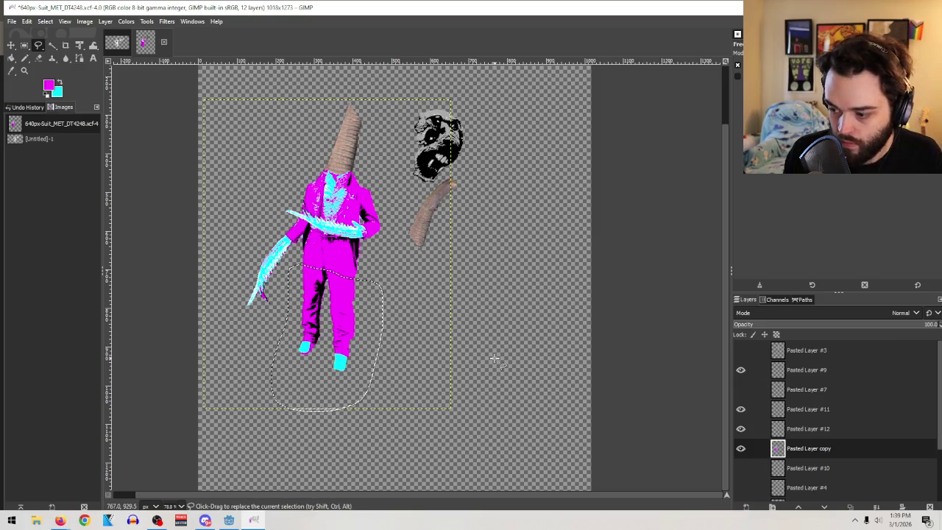
key("ctrl+x")
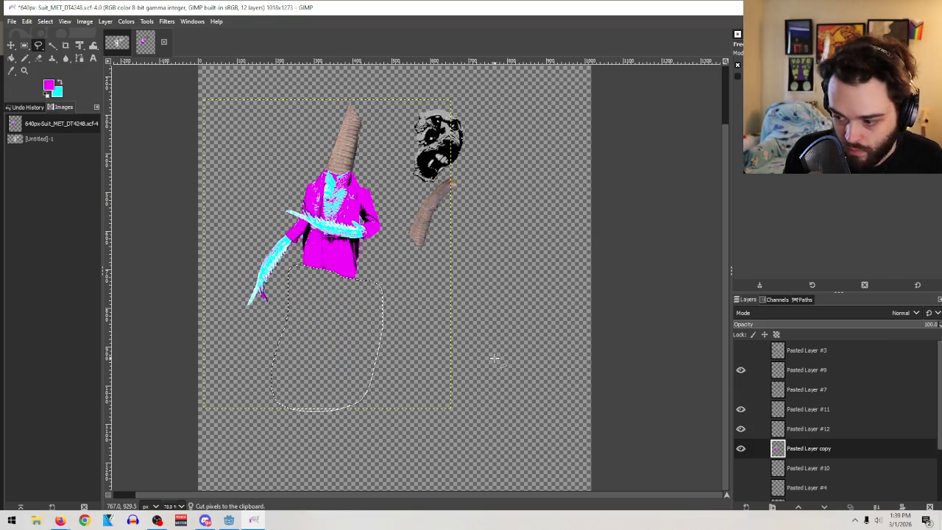
key("ctrl+v")
left_click(743, 507)
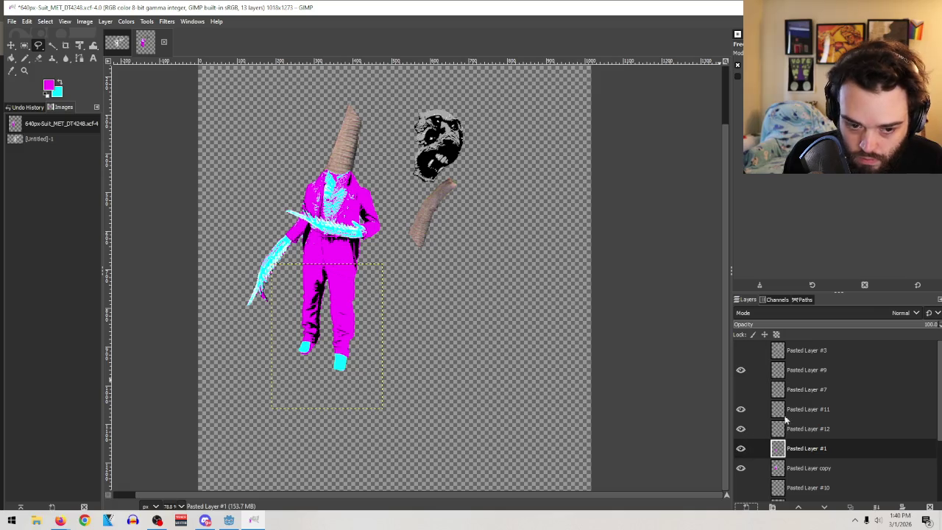
left_click(831, 324)
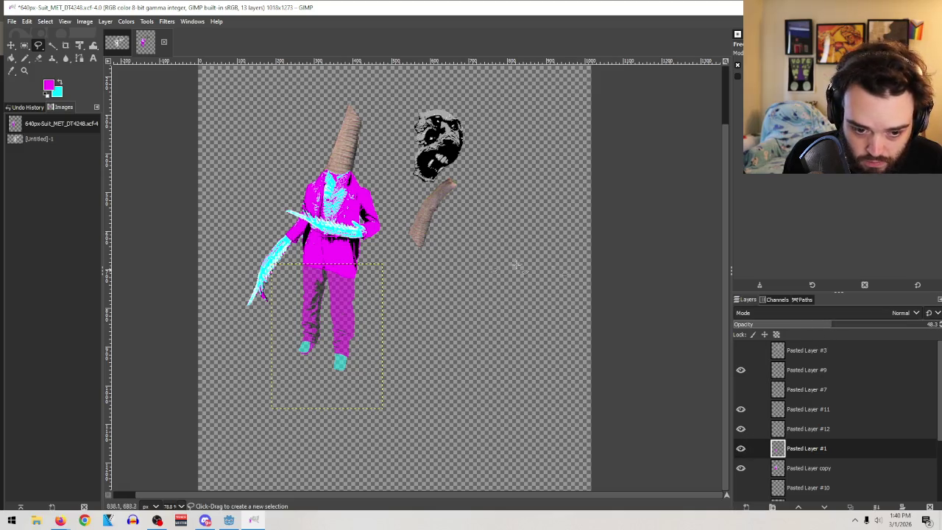
Cut the boxed right leg from the legs layer and paste it onto its own new layers
left_click(25, 46)
mouse_move(423, 414)
left_mouse_down()
mouse_move(347, 405)
mouse_move(327, 249)
left_mouse_up()
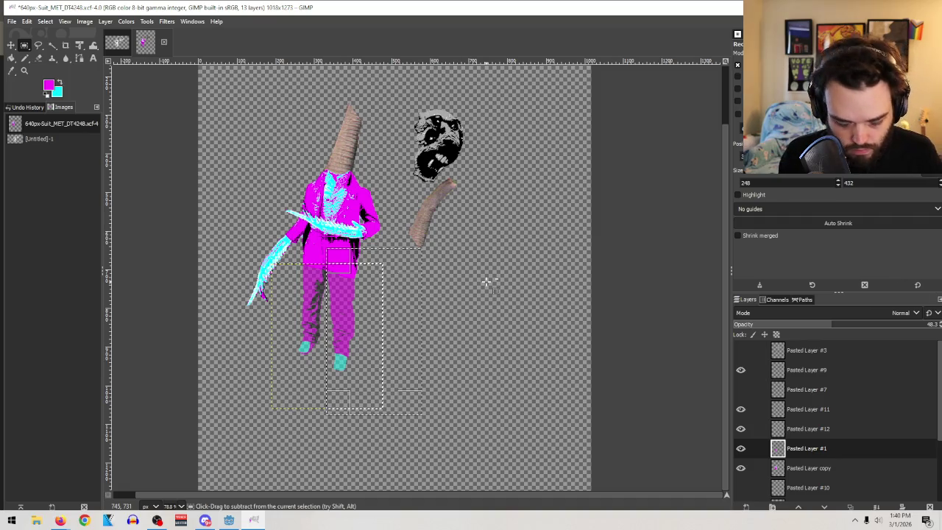
key("ctrl+x")
key("ctrl+v")
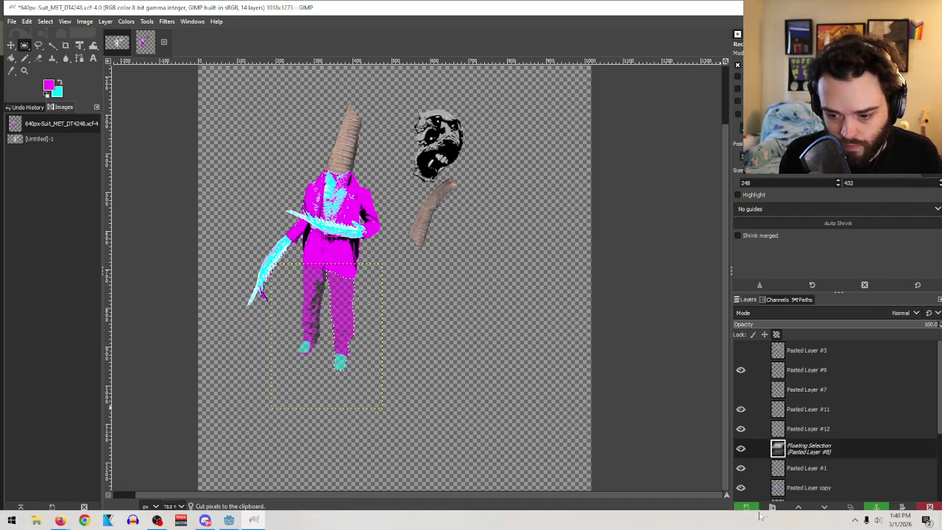
left_click(743, 507)
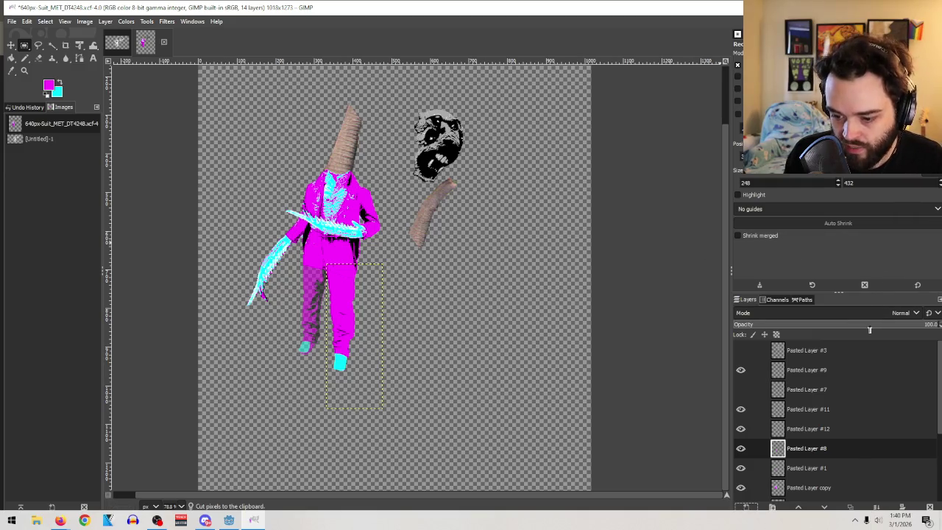
key("ctrl+v")
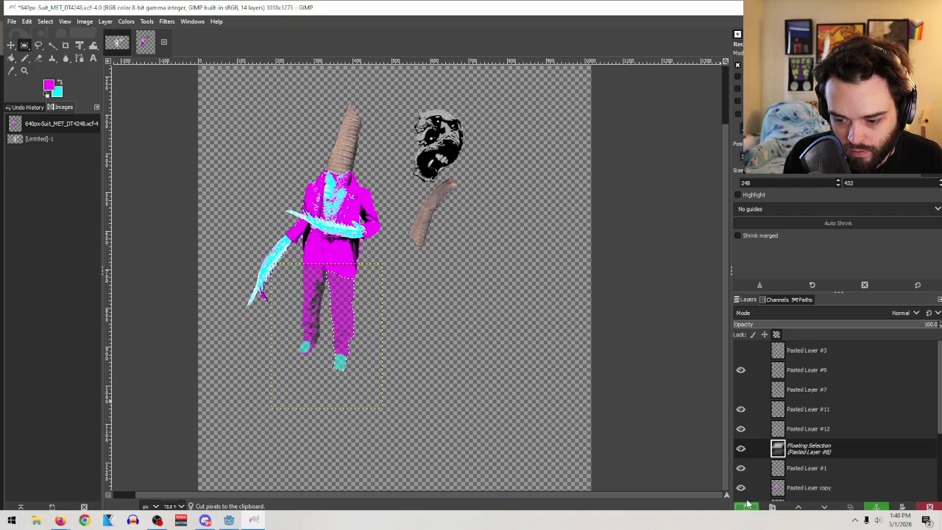
left_click(747, 506)
left_click(39, 45)
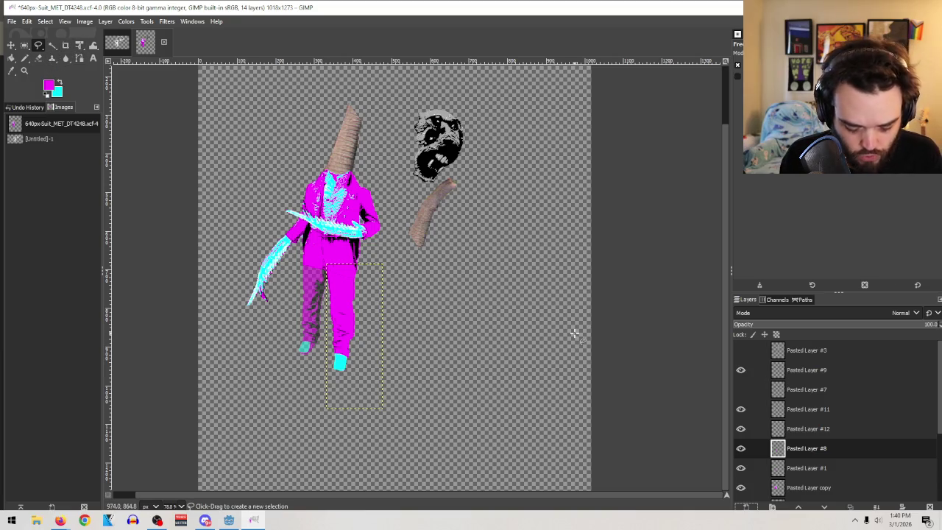
Shear, shrink and move the right leg on Pasted Layer #8 so it angles outward from the hip
key("shift+t")
left_click_drag(388, 374, 395, 358)
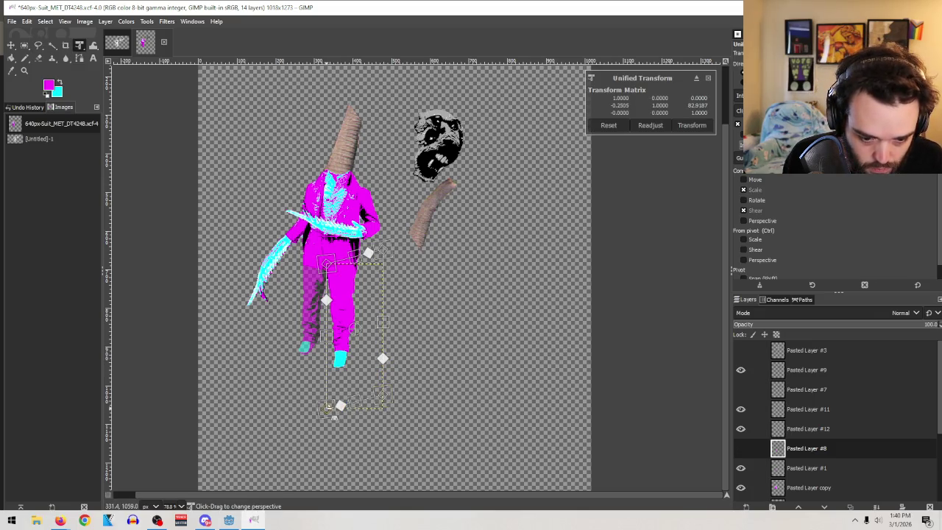
mouse_move(340, 407)
left_mouse_down()
mouse_move(342, 446)
mouse_move(393, 427)
left_mouse_up()
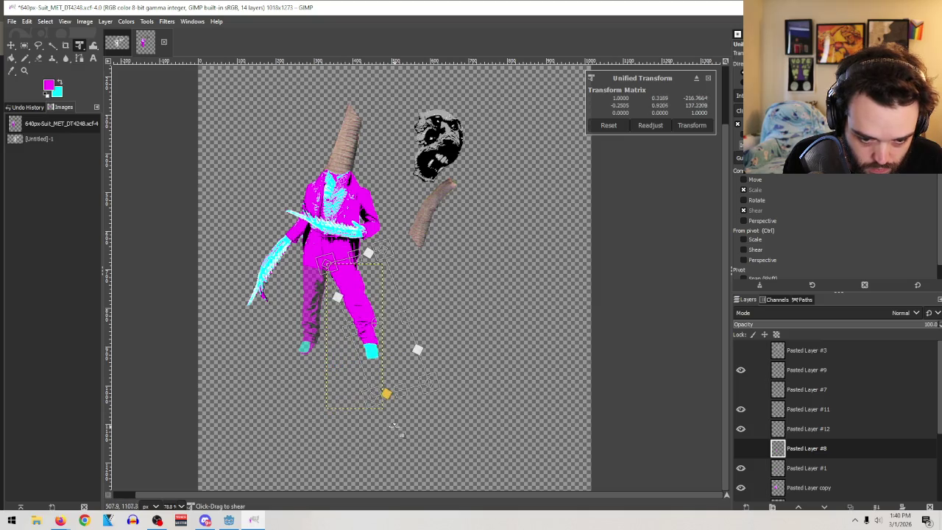
left_click_drag(389, 394, 420, 448)
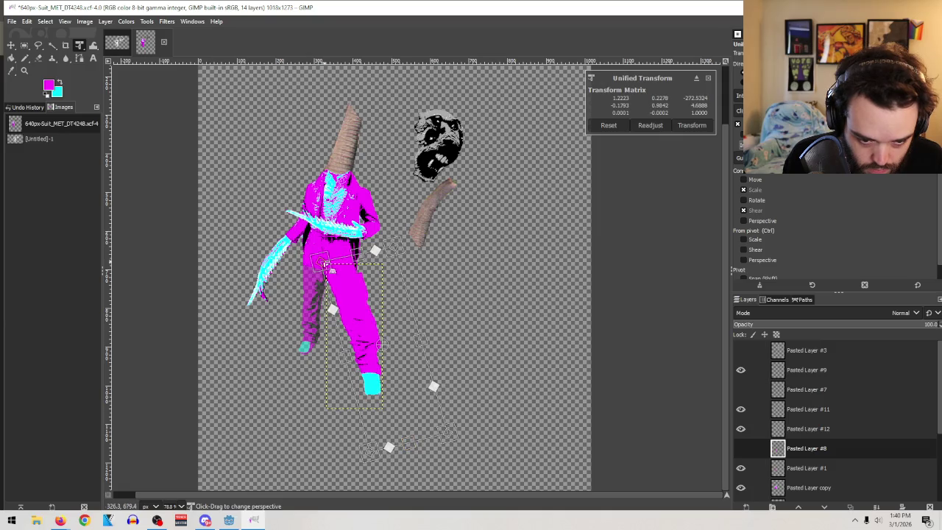
mouse_move(430, 346)
left_mouse_down()
mouse_move(414, 349)
mouse_move(388, 326)
left_mouse_up()
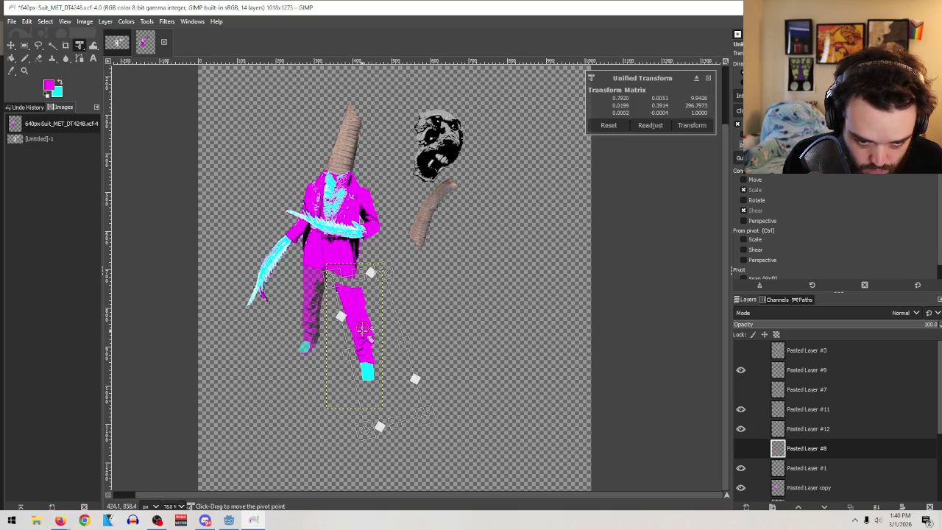
left_click_drag(374, 320, 368, 305)
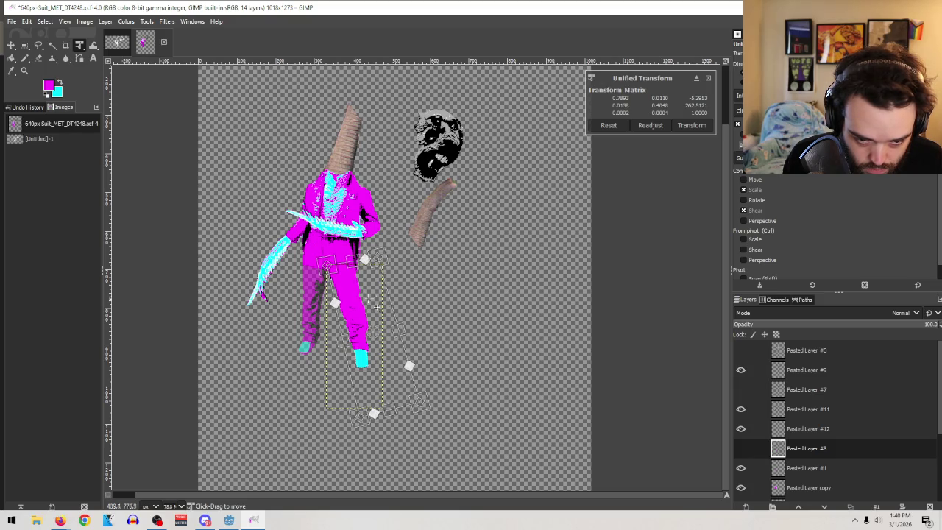
left_click(692, 125)
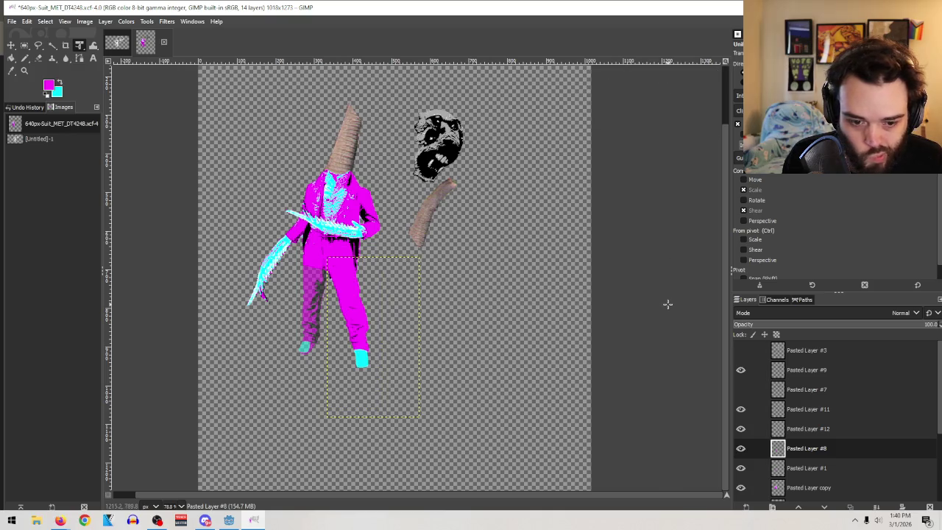
key("r")
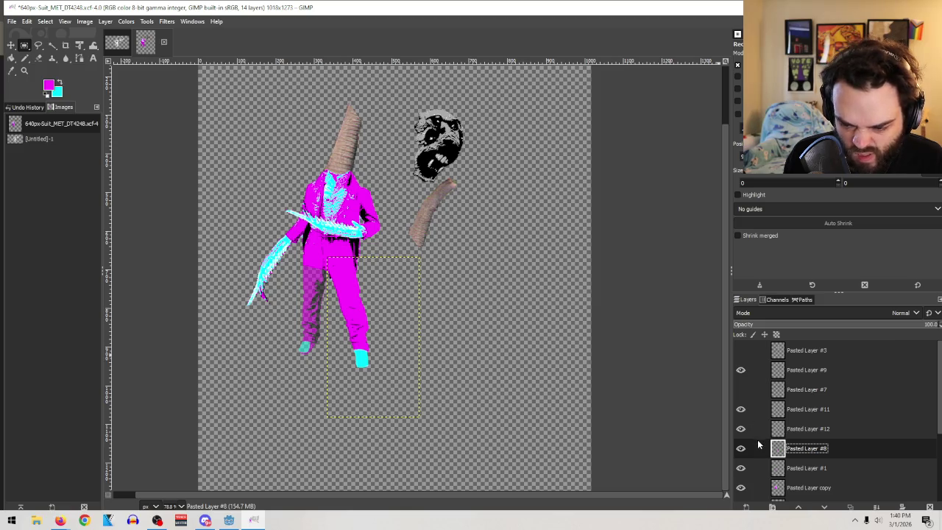
left_click(740, 351)
Check layer visibility and restore the left-leg layer, Pasted Layer #1, to 100% opacity
left_click(740, 351)
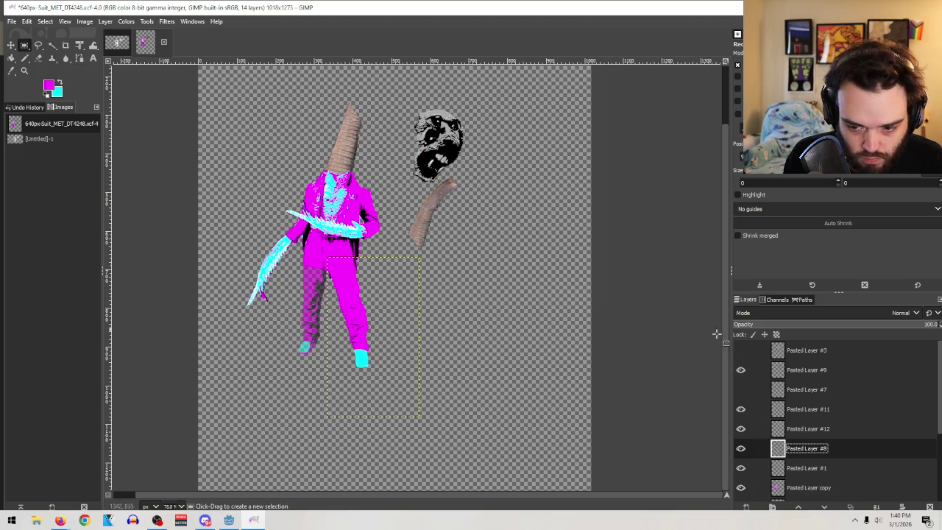
left_click(741, 409)
left_click(741, 409)
left_click(808, 430)
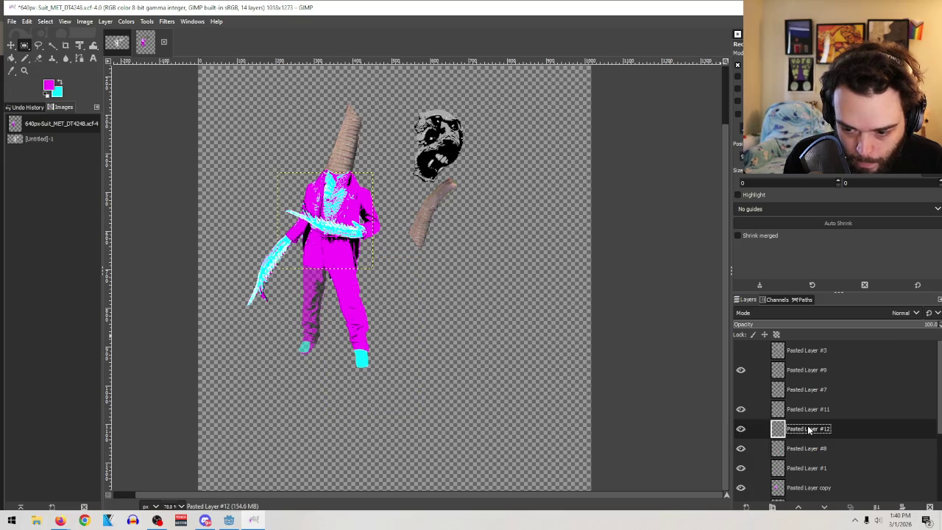
left_click(740, 448)
left_click(740, 448)
left_click(741, 468)
left_click(741, 468)
left_click(802, 468)
left_click_drag(872, 328, 940, 327)
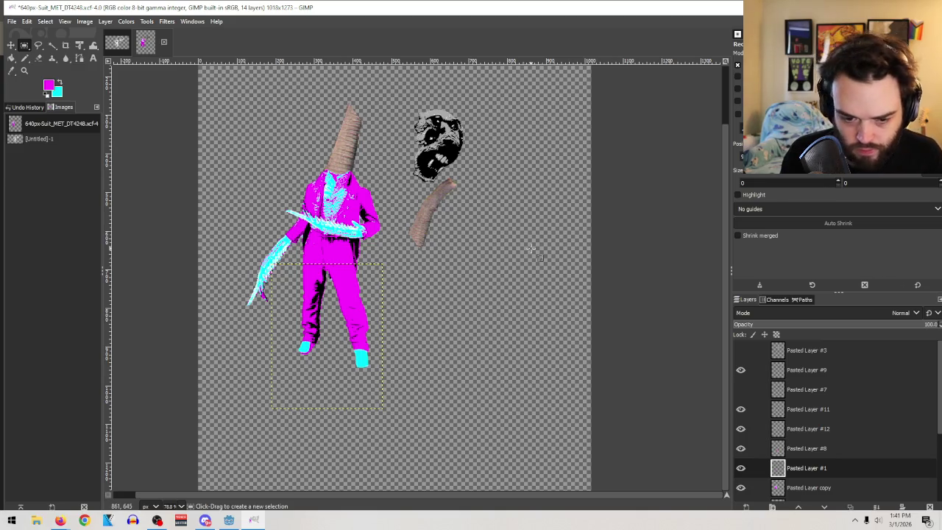
Lasso the lower left leg on Pasted Layer #1 and start a unified transform on it
left_click(39, 46)
left_click(740, 465)
left_click(741, 459)
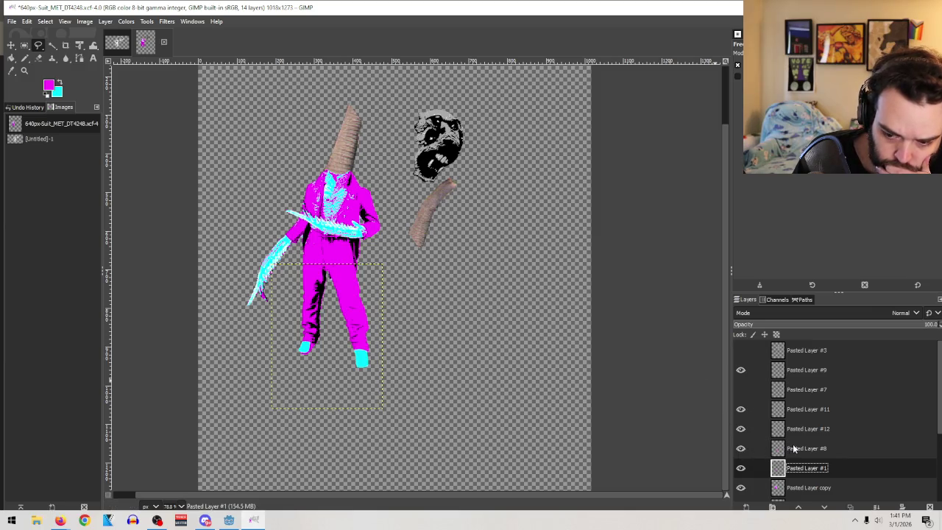
left_click(740, 468)
left_click(741, 468)
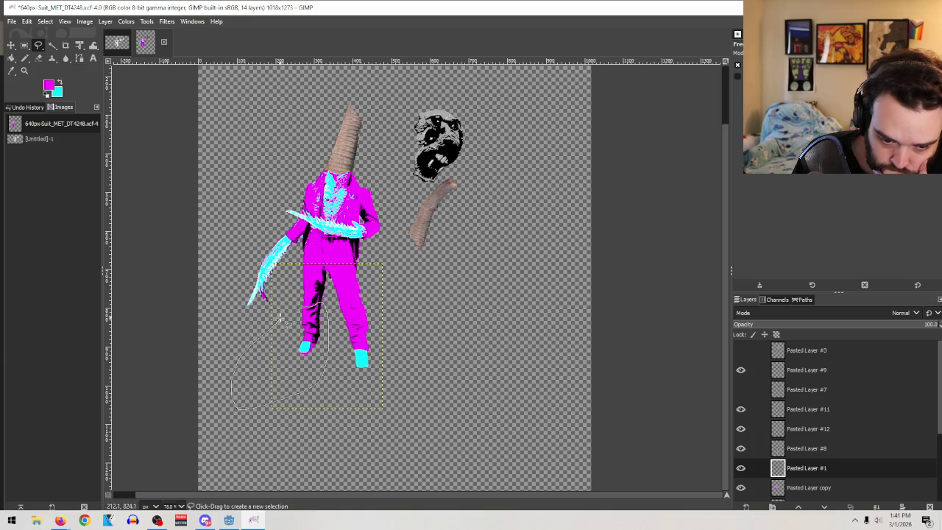
left_click_drag(292, 313, 309, 304)
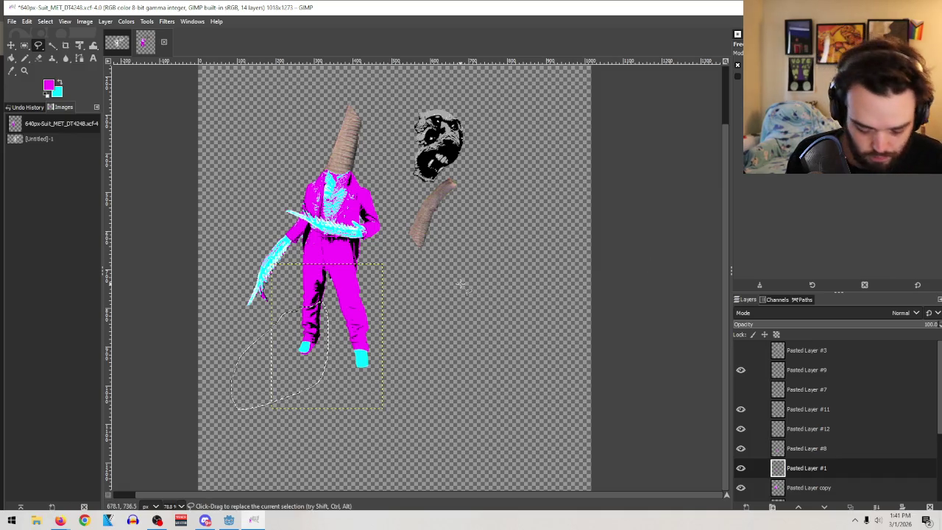
key("shift+t")
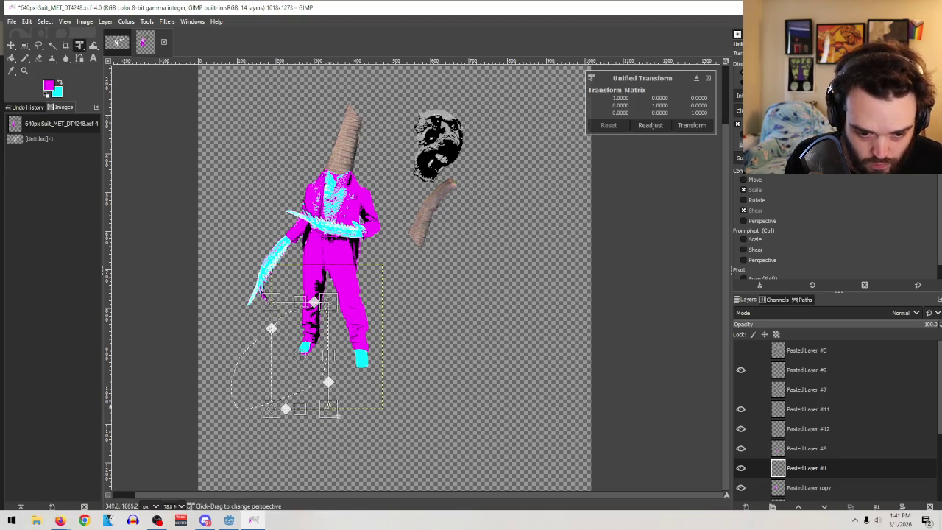
Warp the lower left leg's perspective, apply it, and nudge the piece into place
mouse_move(338, 421)
left_mouse_down()
mouse_move(332, 379)
mouse_move(395, 502)
mouse_move(353, 489)
left_mouse_up()
left_click_drag(267, 298, 288, 310)
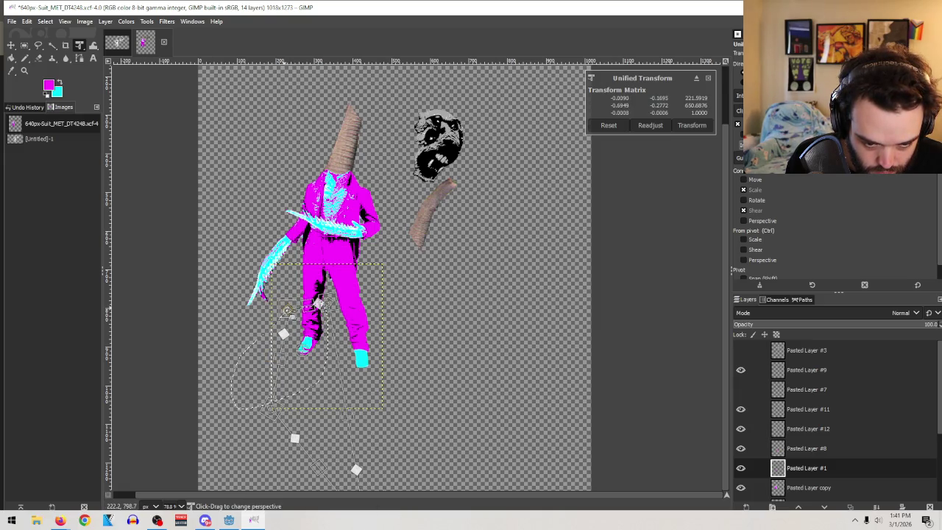
left_click(687, 123)
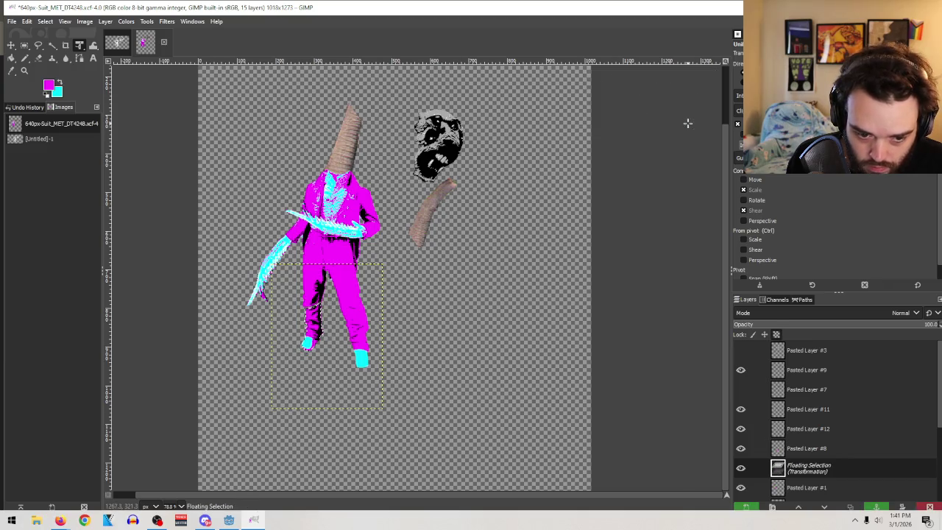
key("m")
left_click_drag(323, 335, 321, 326)
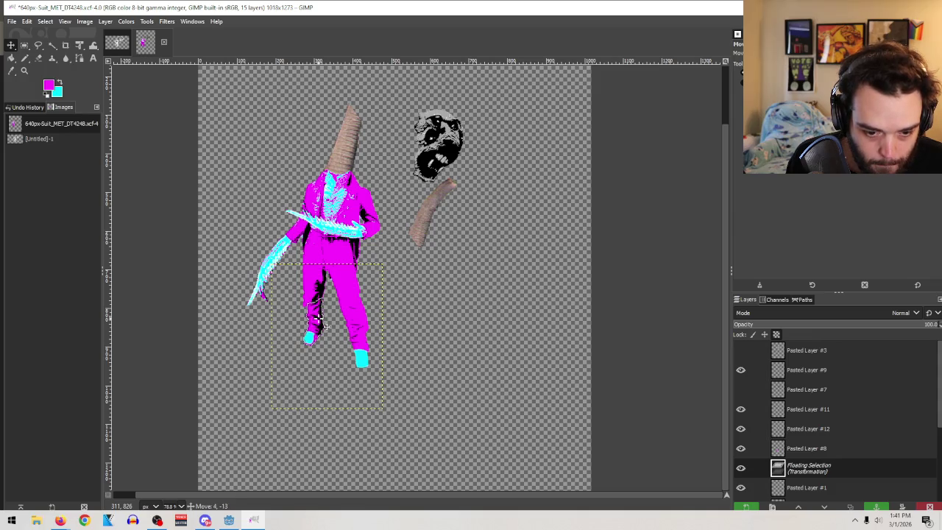
left_click_drag(322, 326, 321, 326)
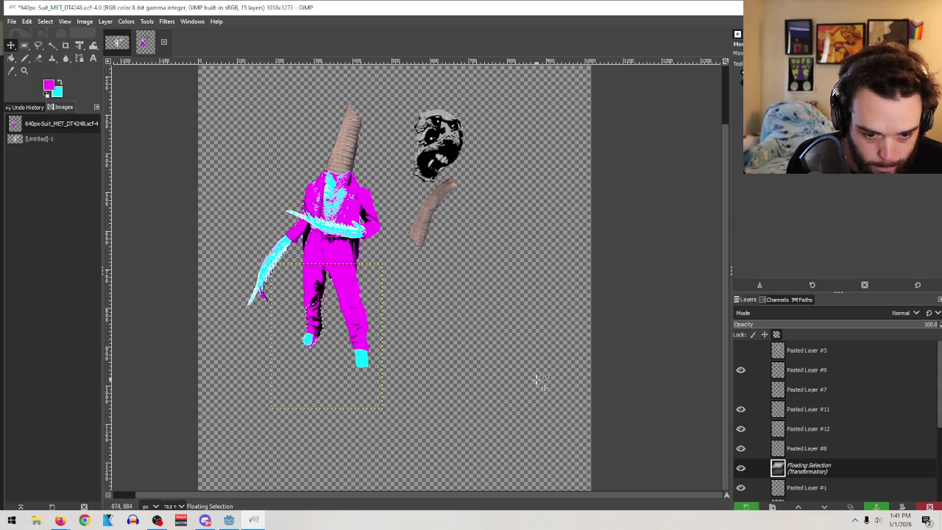
Zoom in on the legs, anchor the floating paste into Pasted Layer #1, and ready an enlarged eraser
left_click(24, 71)
left_click(335, 340)
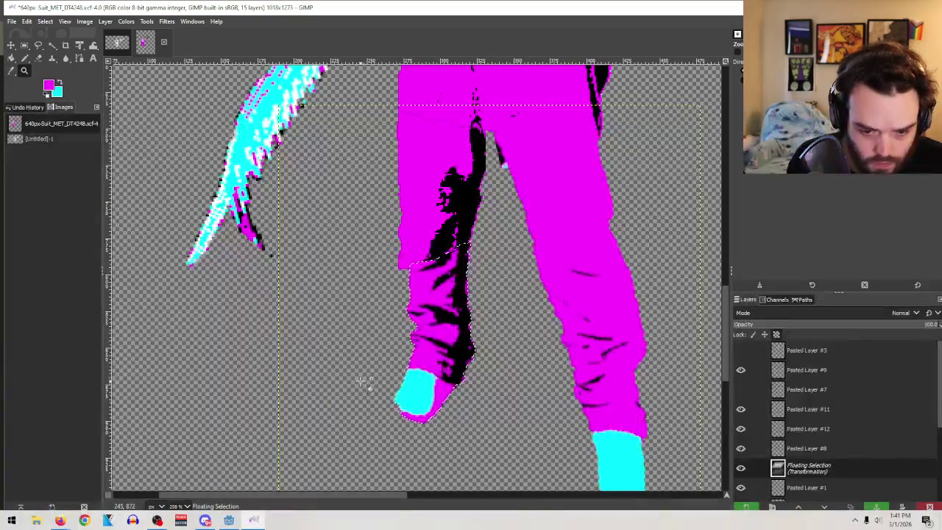
left_click(24, 45)
left_click(294, 280)
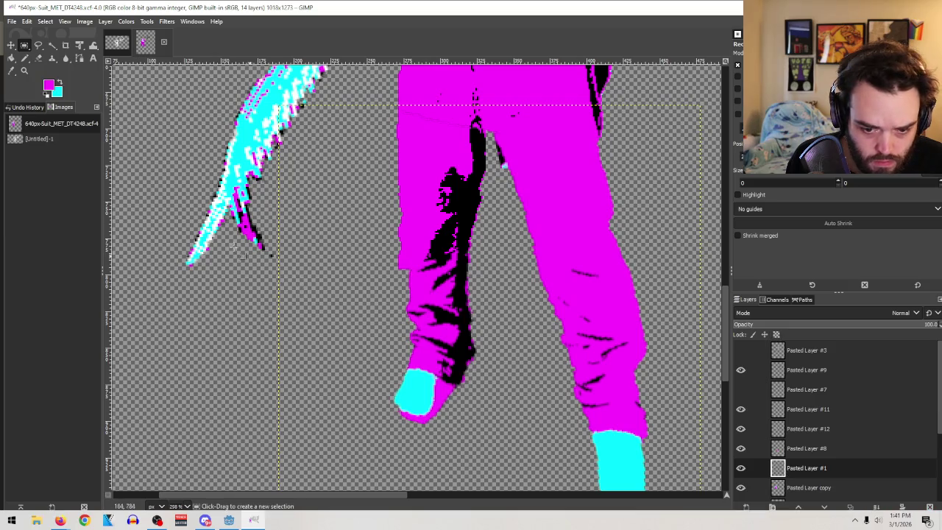
left_click(38, 58)
key("bracketright")
key("bracketright")
key("bracketright")
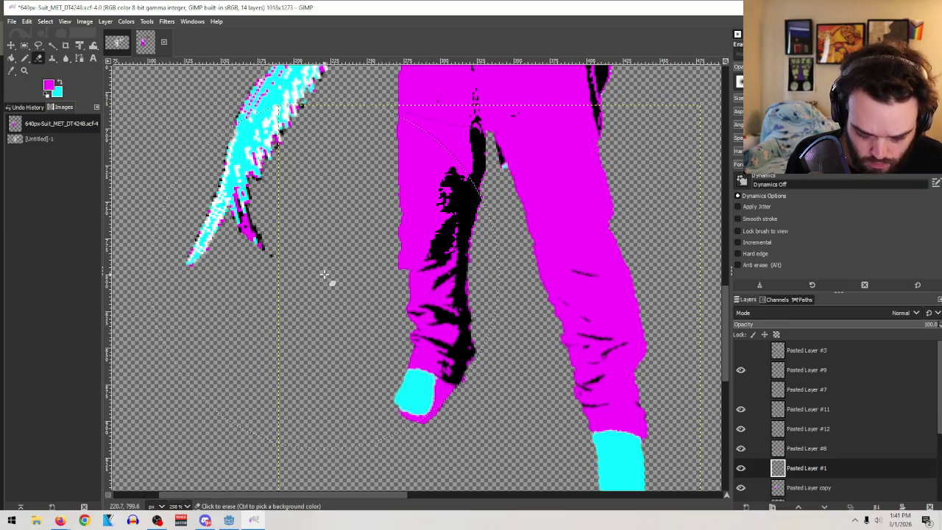
Shrink the eraser brush down to size 46
key("bracketleft")
key("bracketleft")
key("bracketleft")
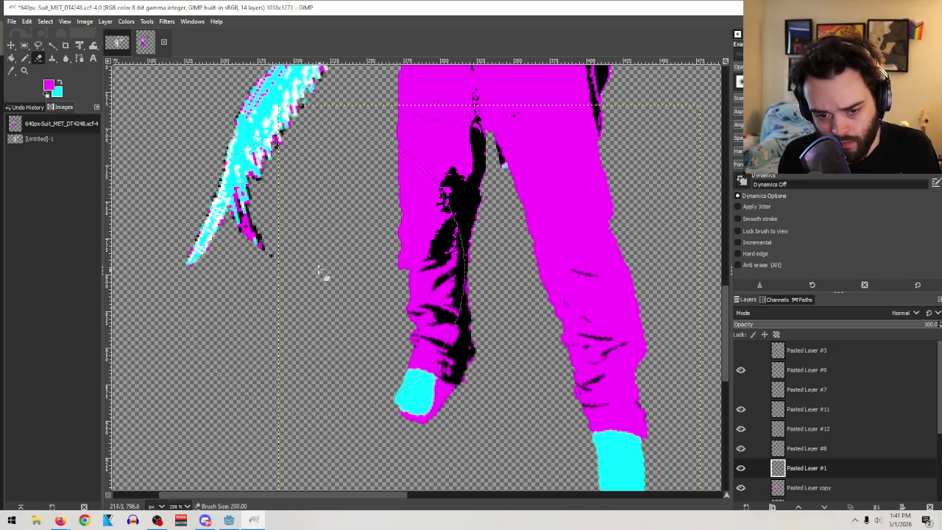
key("bracketleft")
key("bracketleft")
key("bracketleft")
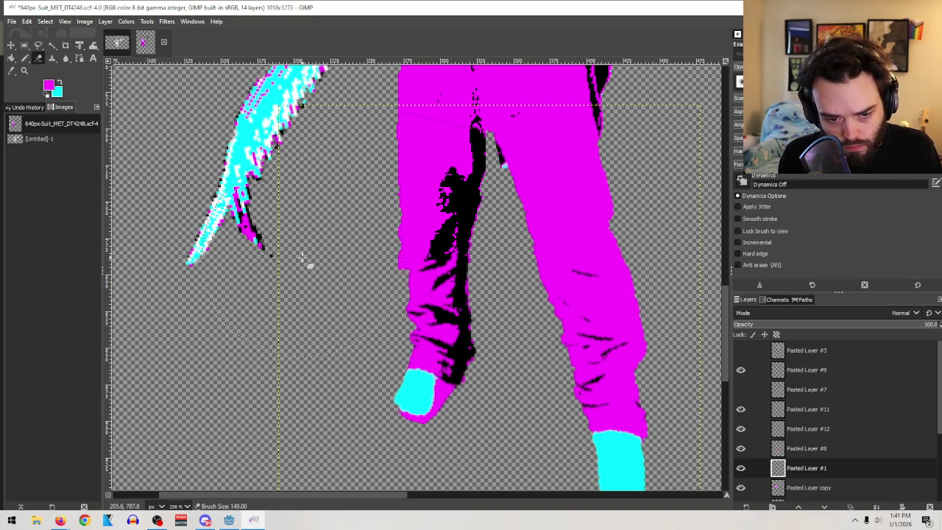
key("bracketleft")
key("bracketleft")
key("bracketleft")
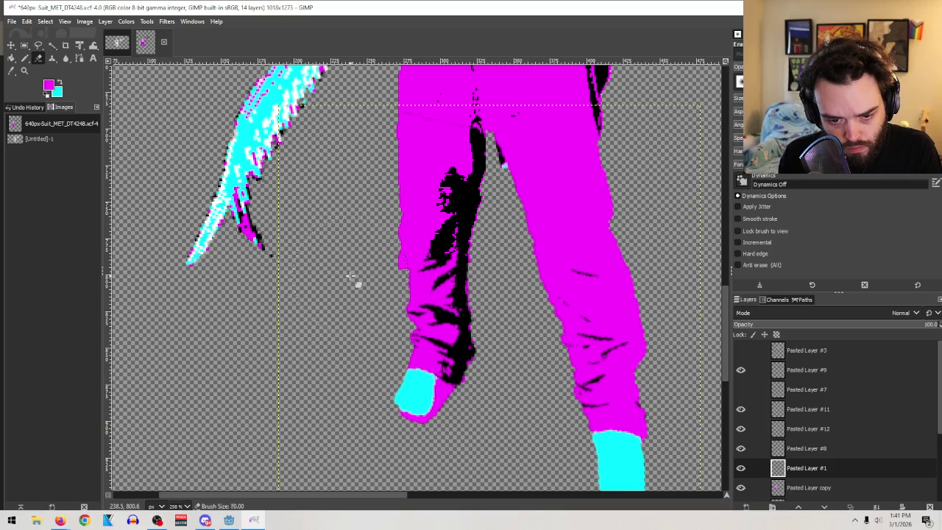
key("bracketleft")
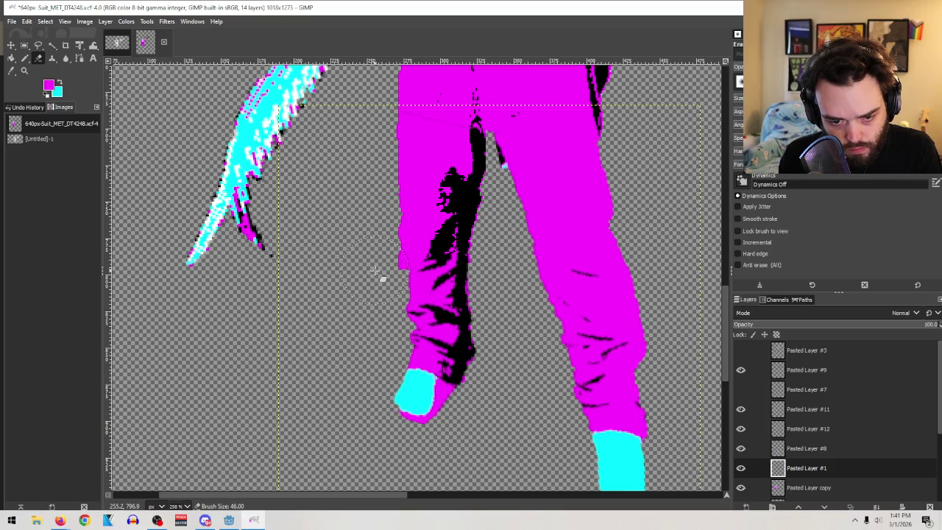
Toggle Pasted Layer #1's visibility to check it, keeping it as the active layer
left_click(740, 469)
left_click(739, 469)
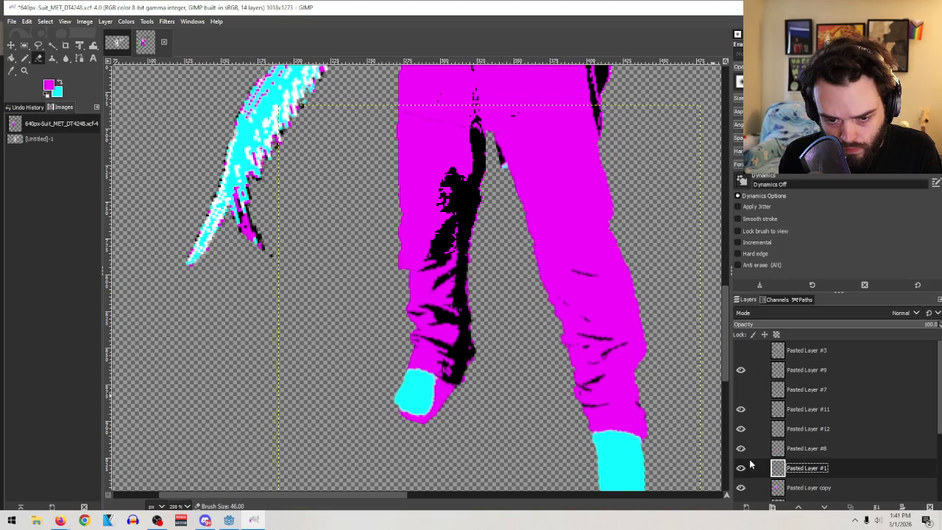
left_click(25, 45)
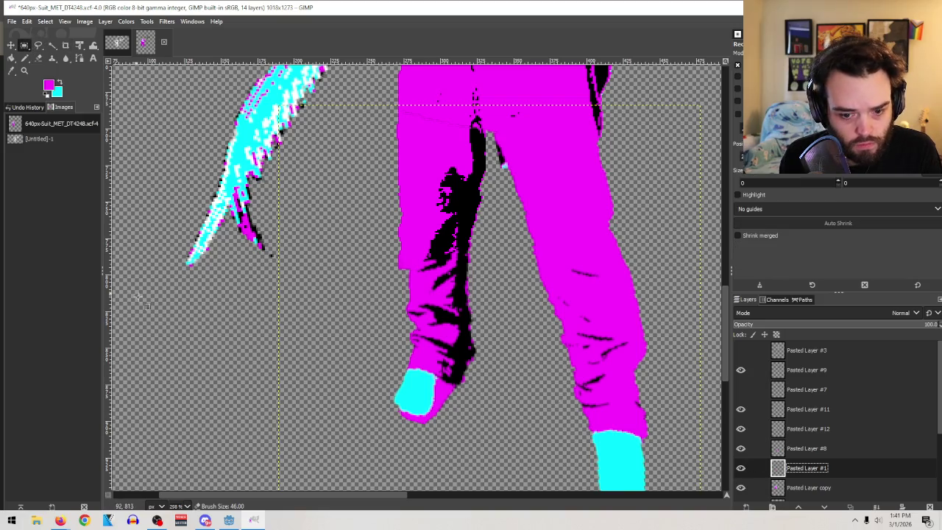
left_click(38, 58)
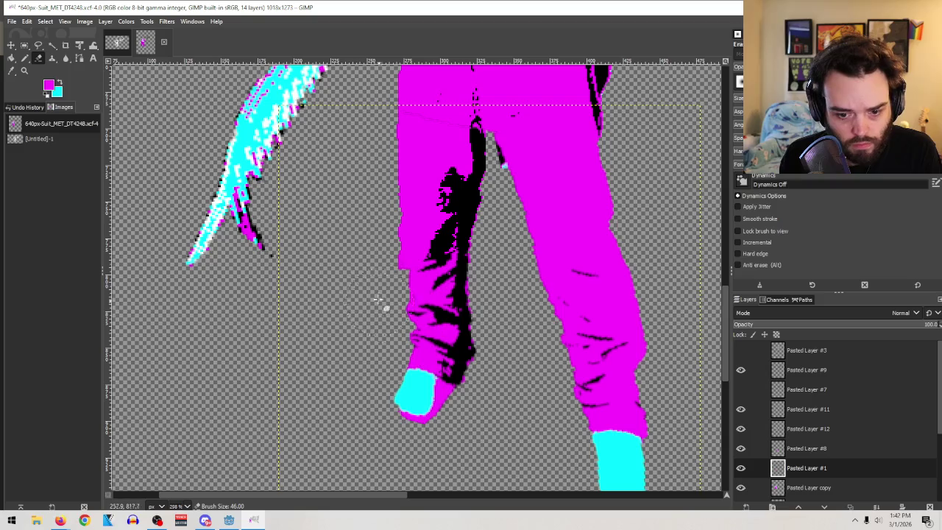
left_click(741, 468)
left_click(741, 468)
left_click(827, 455)
left_click(789, 471)
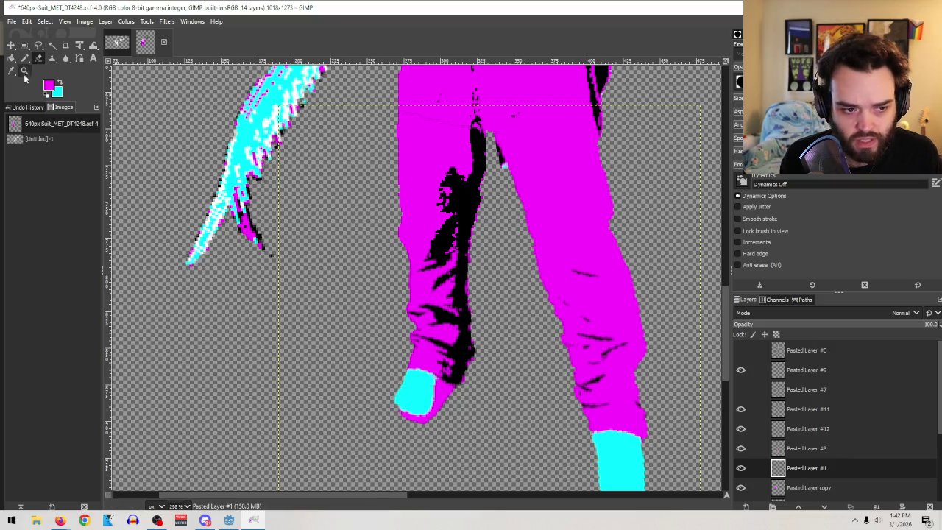
Zoom out to the whole image, compare layers #1 and #8, and merge #8 down into #1
left_click(24, 71)
scroll(444, 278, "down", 15)
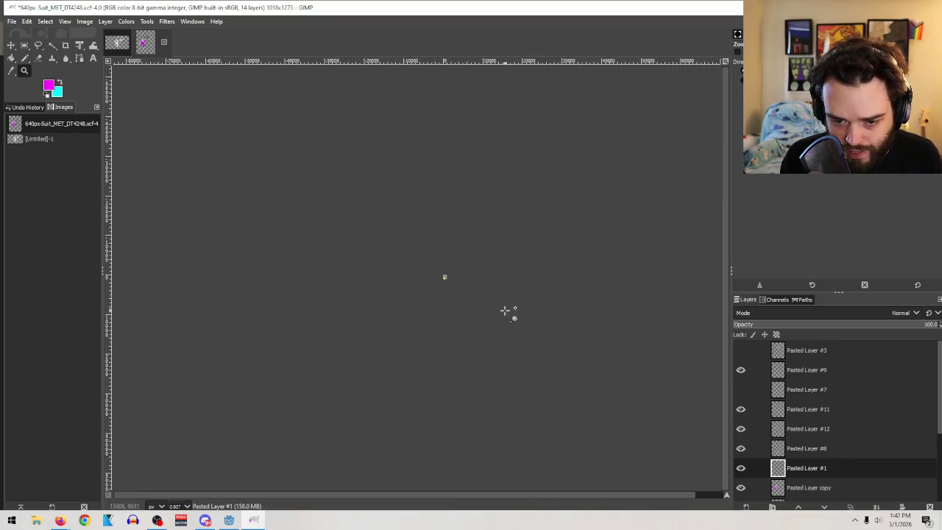
scroll(465, 247, "up", 3)
scroll(403, 373, "up", 4)
scroll(359, 149, "up", 2)
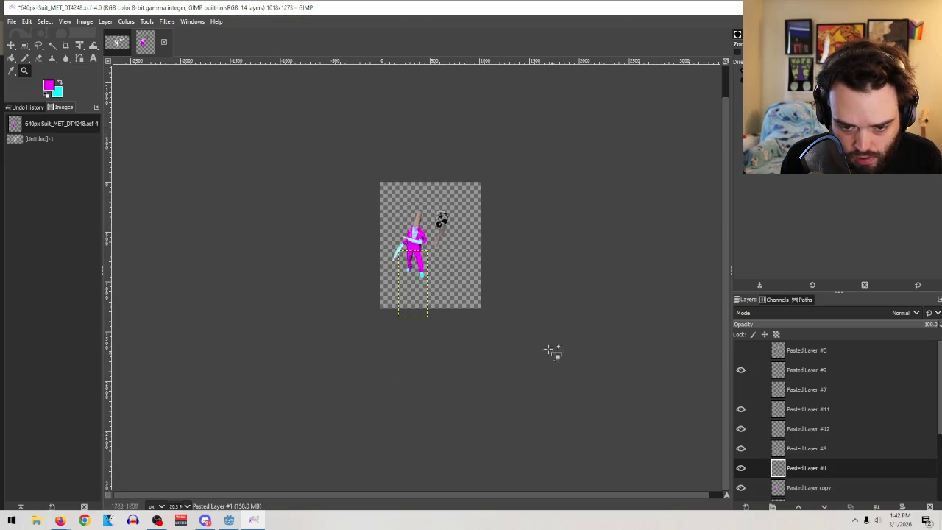
scroll(477, 236, "up", 2)
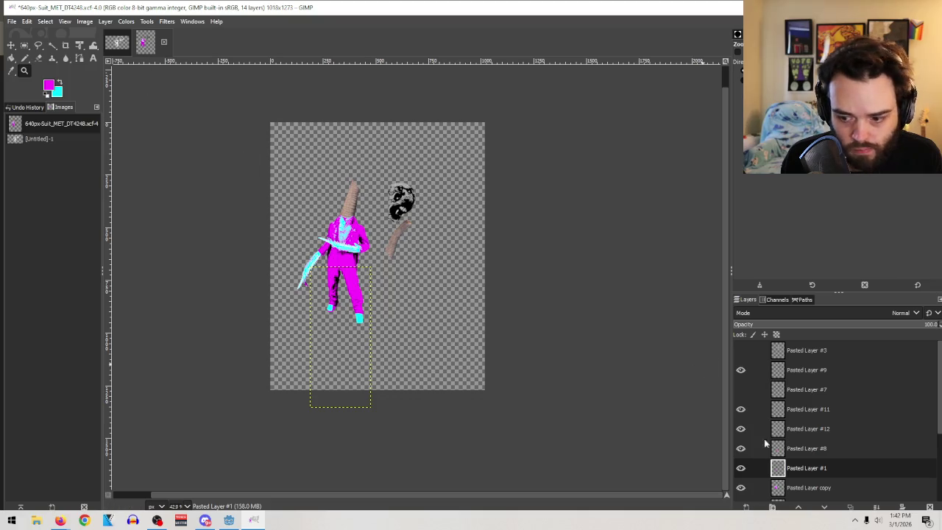
double_click(741, 471)
double_click(741, 448)
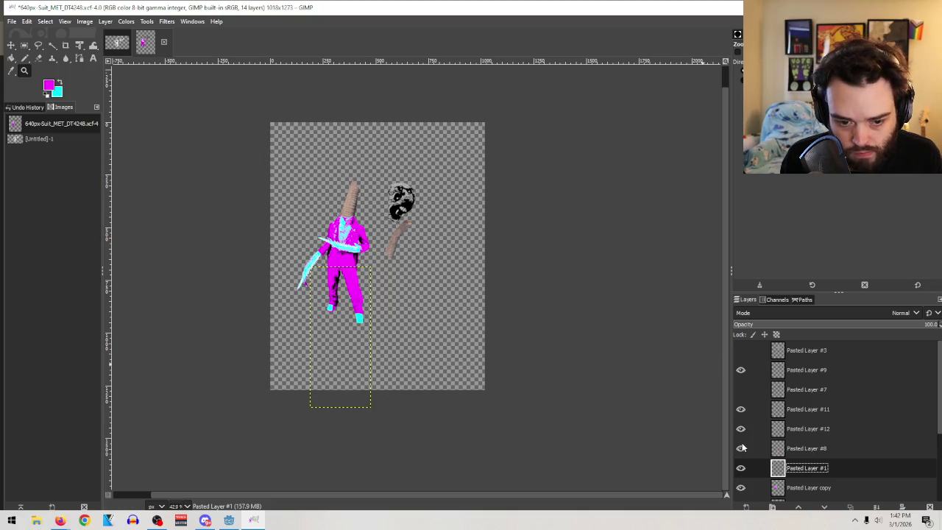
left_click(798, 450)
left_click(876, 506)
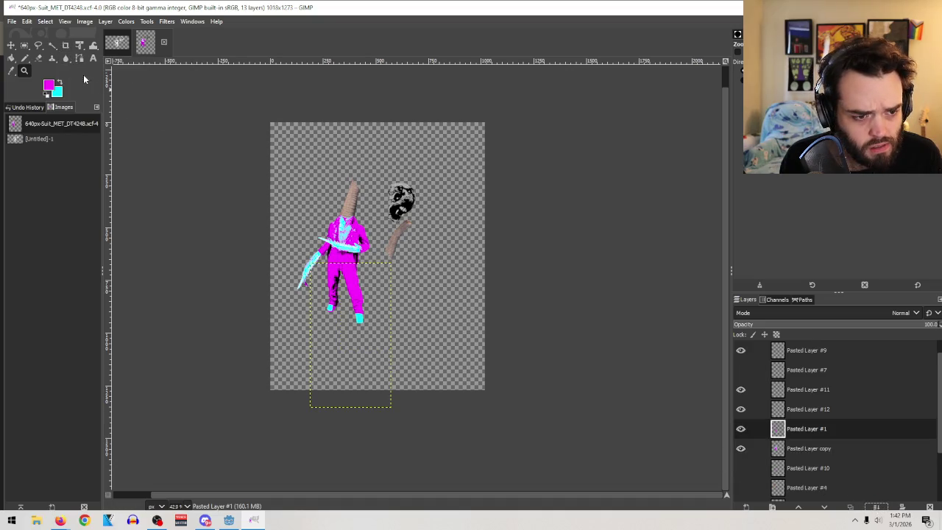
Scale the legs layer Pasted Layer #1 to 384 × 445 px and apply it
left_click_drag(80, 46, 114, 69)
left_click(332, 335)
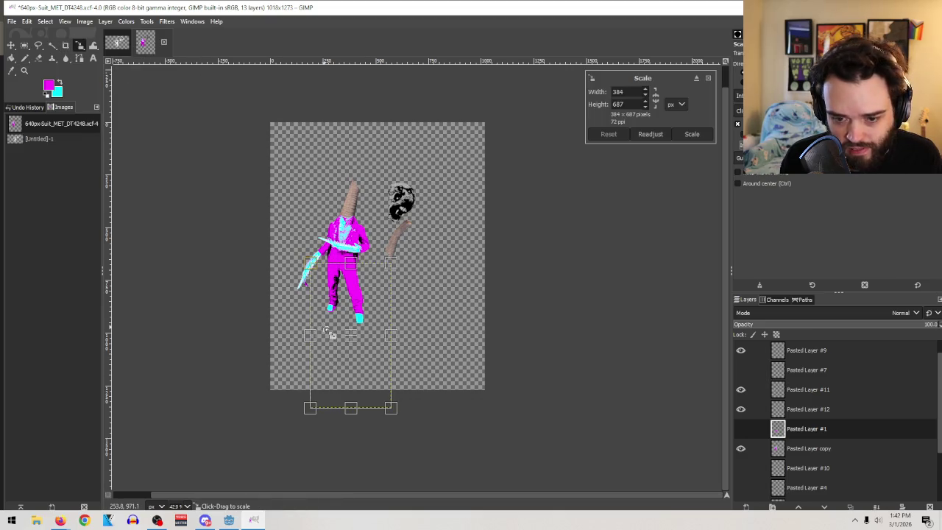
left_click_drag(368, 419, 353, 527)
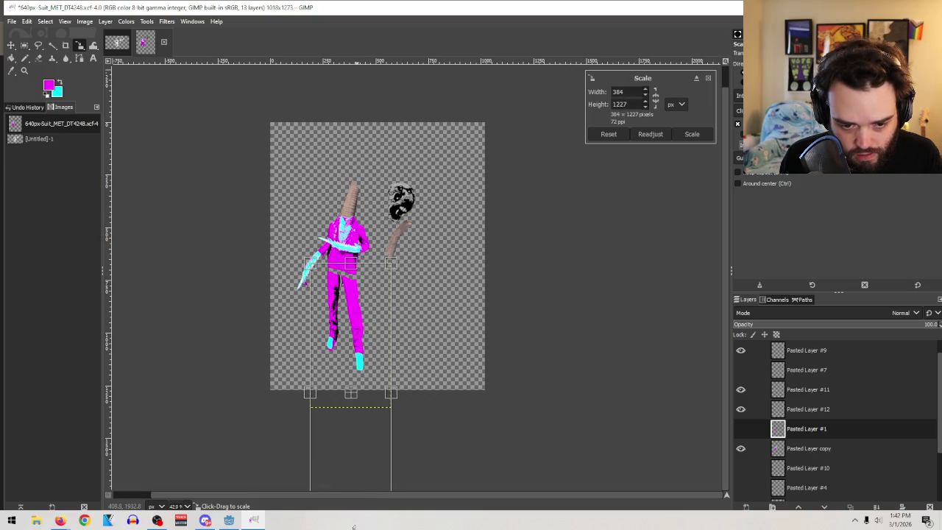
left_click_drag(352, 395, 350, 387)
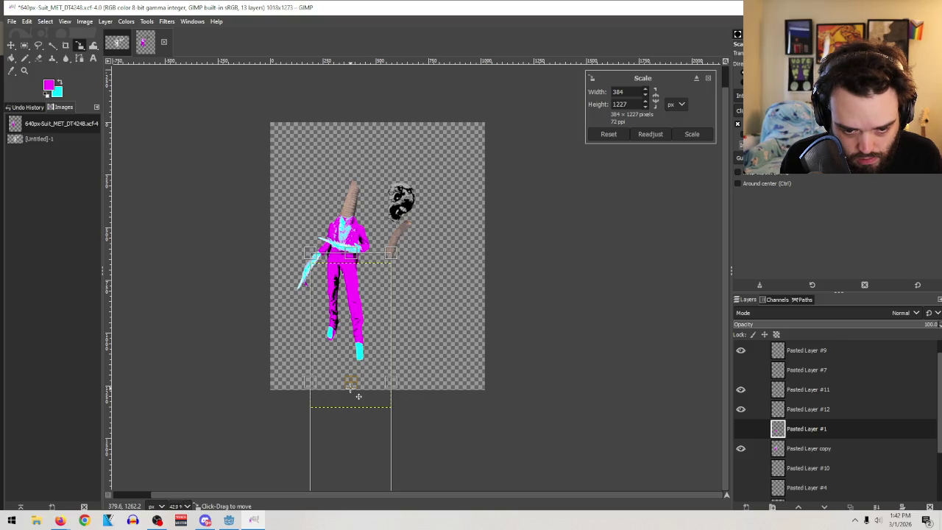
left_click_drag(353, 254, 372, 361)
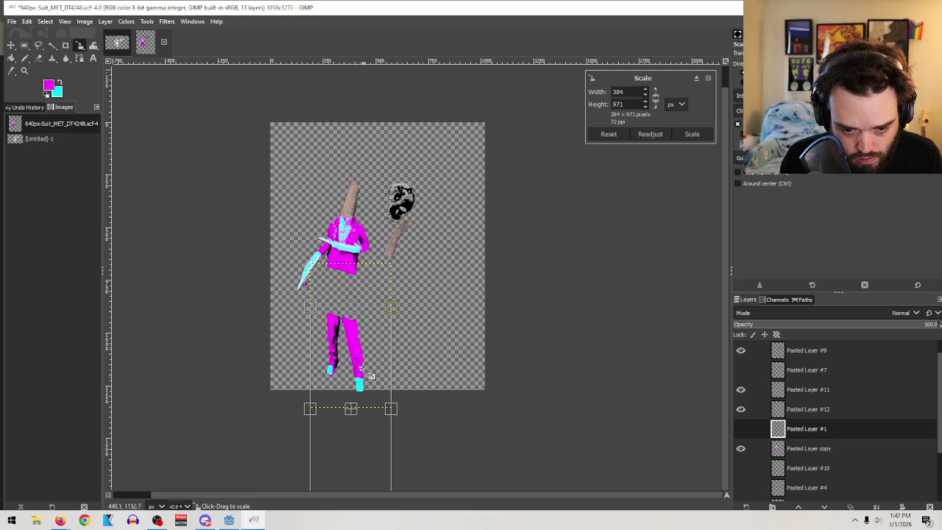
left_click_drag(351, 409, 361, 366)
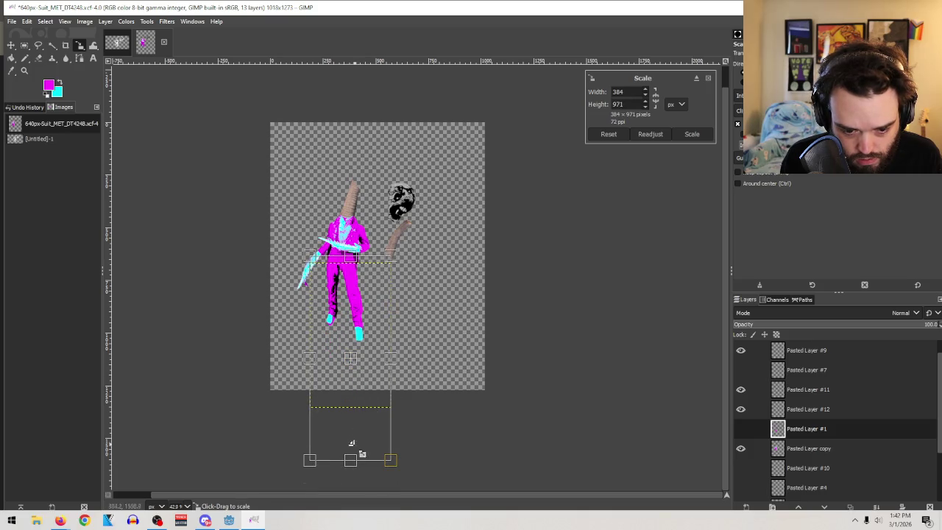
mouse_move(359, 470)
left_mouse_down()
mouse_move(355, 355)
mouse_move(343, 372)
mouse_move(351, 372)
mouse_move(352, 343)
left_mouse_up()
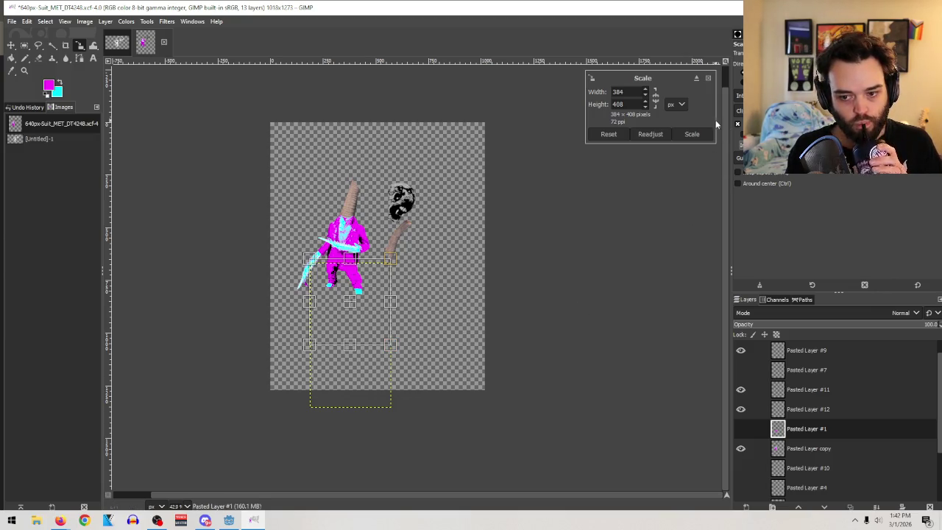
left_click_drag(357, 357, 356, 364)
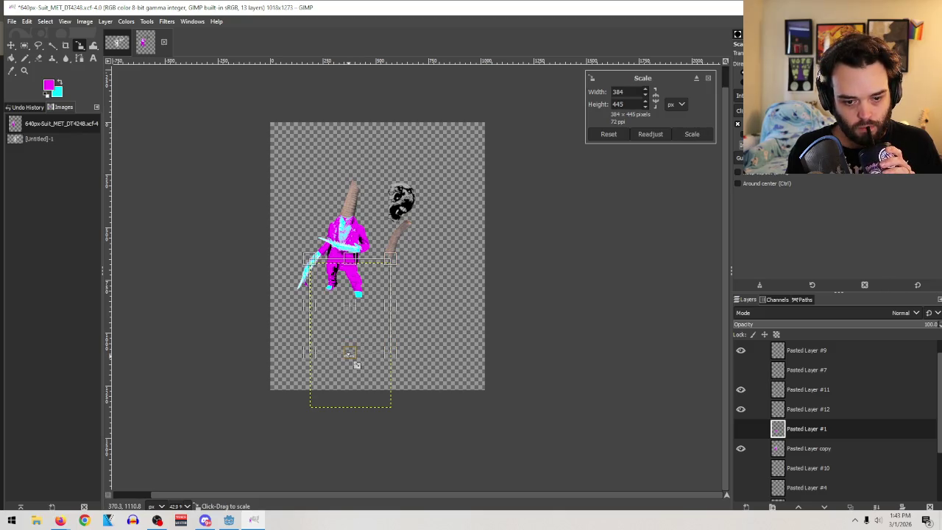
left_click(695, 134)
Merge Pasted Layer #1 down into Pasted Layer copy and check the result
key("r")
left_click(824, 389)
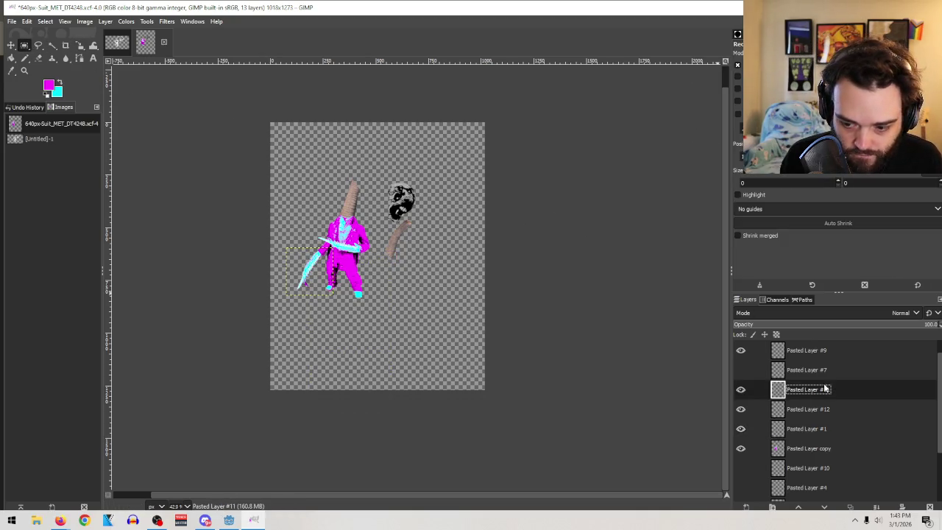
left_click(804, 430)
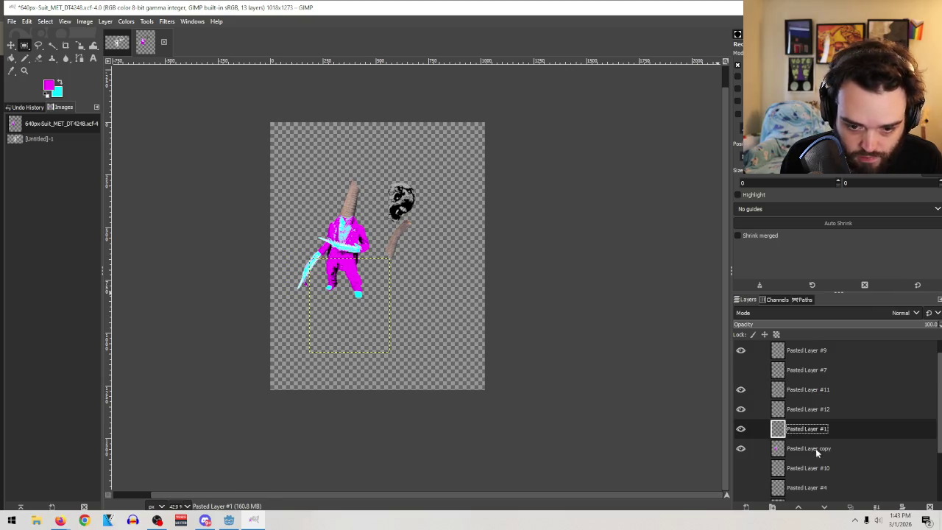
left_click(816, 450)
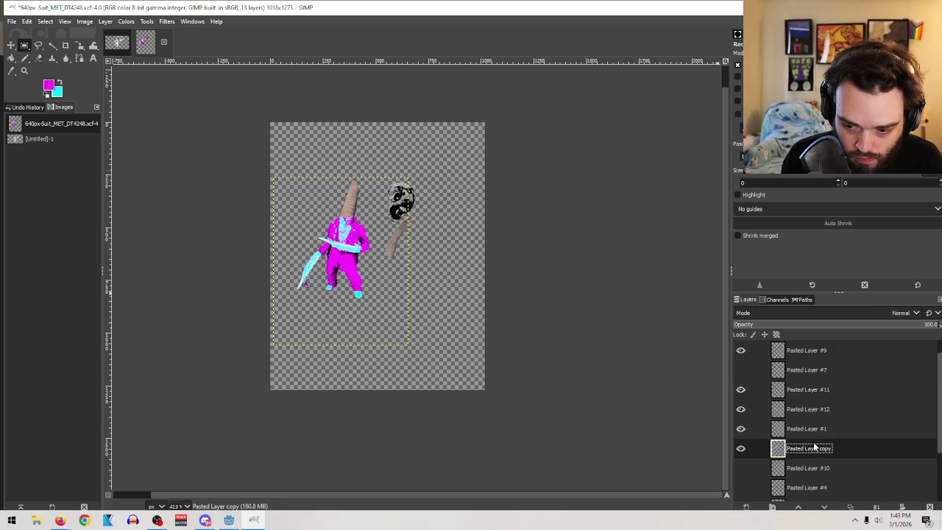
key("Page_Up")
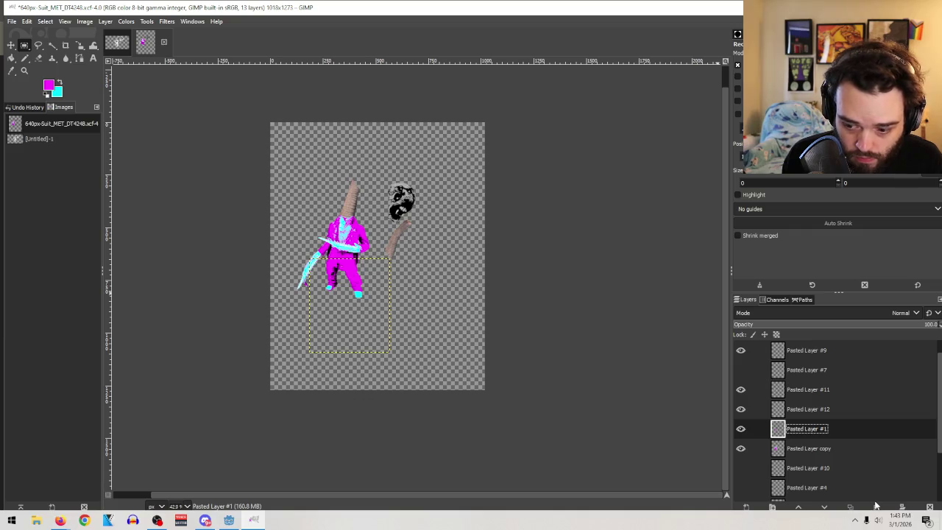
left_click(875, 506)
left_click(739, 408)
left_click(740, 410)
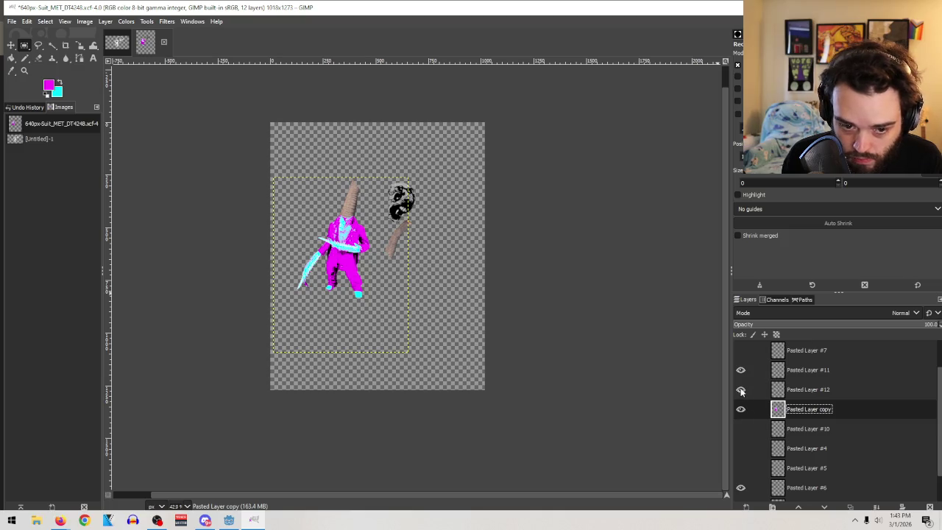
Hide the cyan blade layer, move Pasted Layer #11 below it, and merge it into Pasted Layer copy
left_click(815, 388)
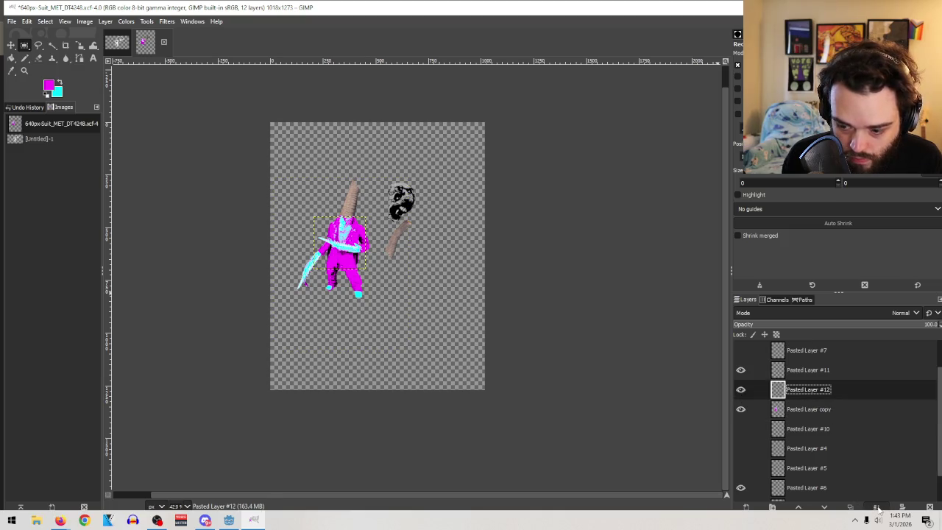
left_click(740, 390)
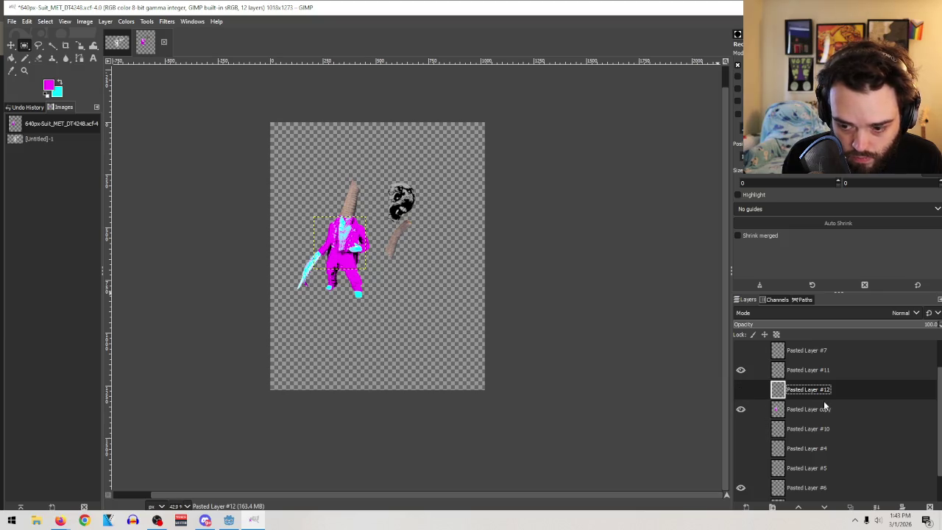
mouse_move(791, 369)
left_mouse_down()
mouse_move(796, 418)
mouse_move(800, 398)
left_mouse_up()
left_click(876, 507)
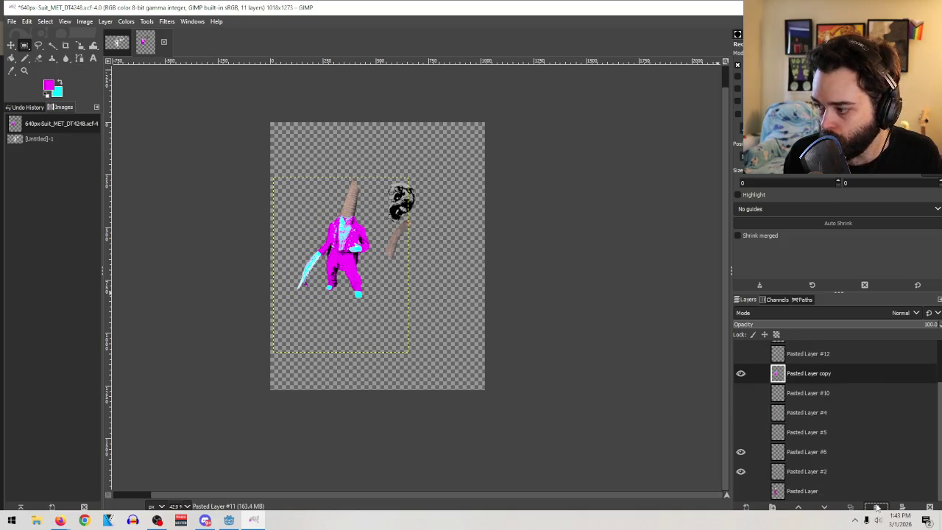
left_click(740, 374)
left_click(740, 373)
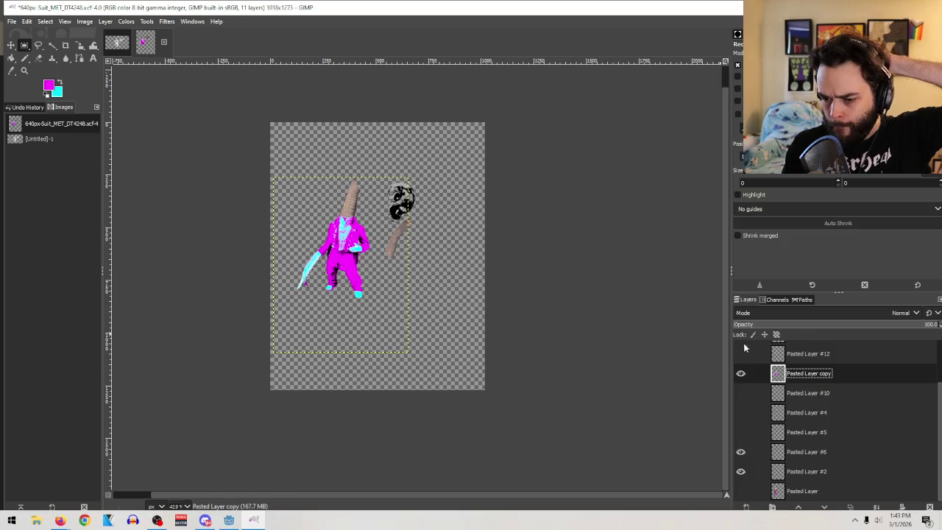
scroll(758, 369, "up", 3)
left_click(740, 409)
left_click(740, 410)
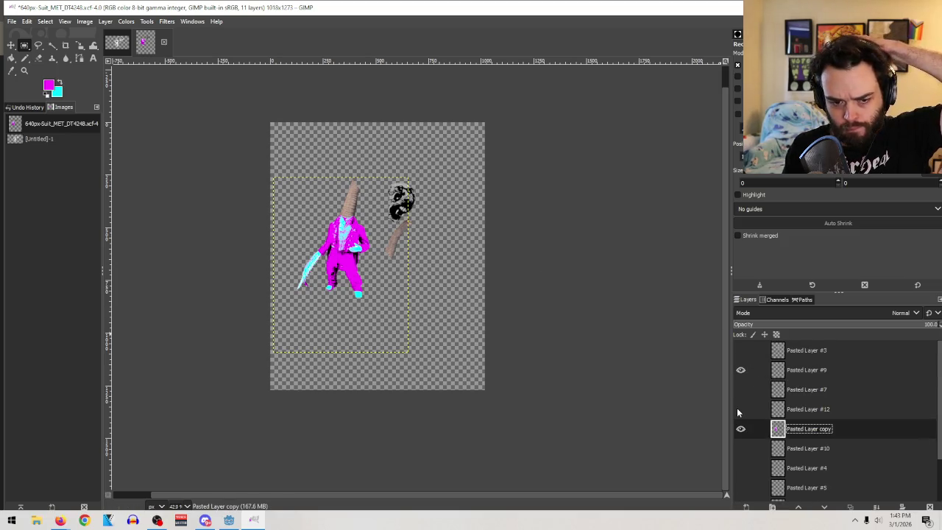
Check Pasted Layer #7 and the suit figure, then make the face layer Pasted Layer #9 active
left_click(796, 392)
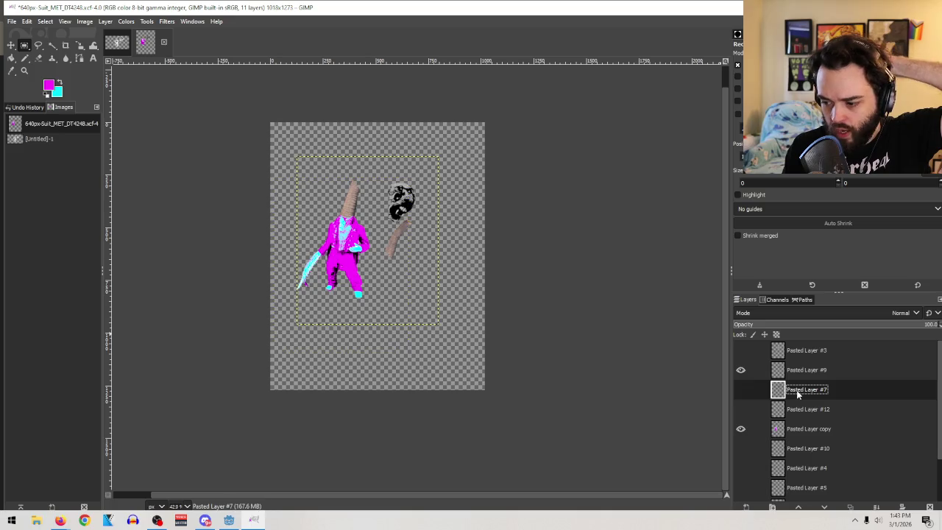
left_click(740, 370)
left_click(740, 370)
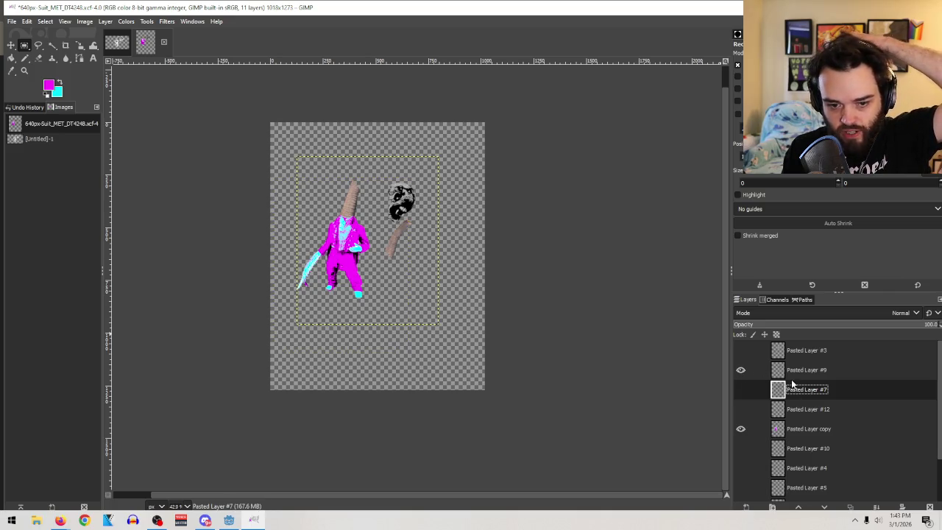
left_click(740, 428)
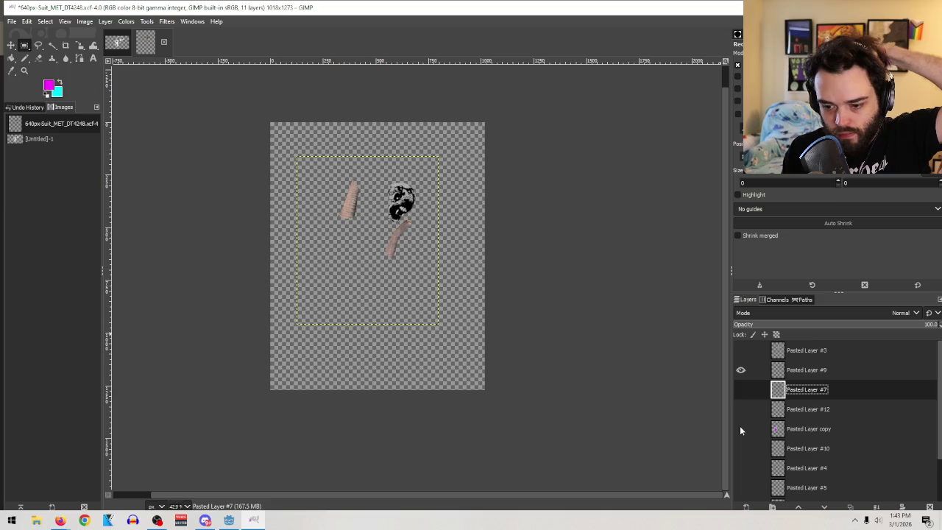
left_click(740, 428)
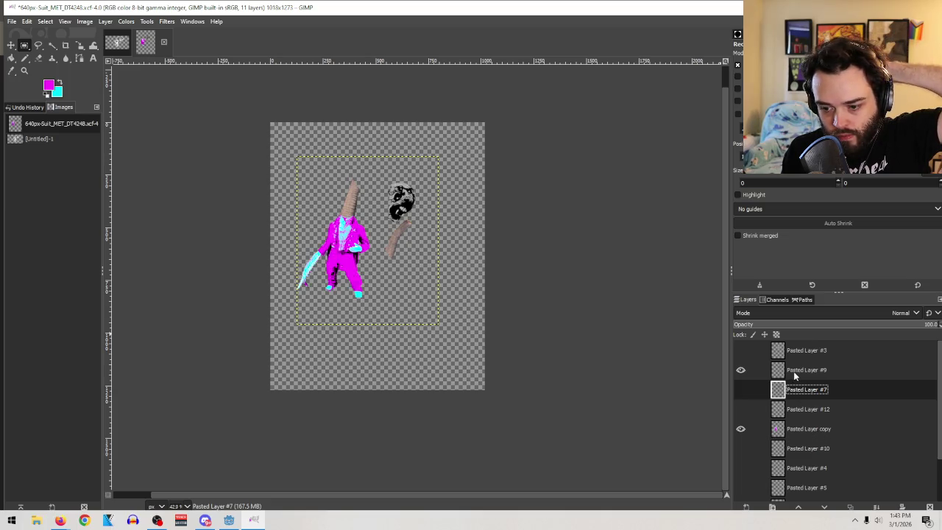
left_click(765, 370)
left_click(740, 370)
left_click(740, 369)
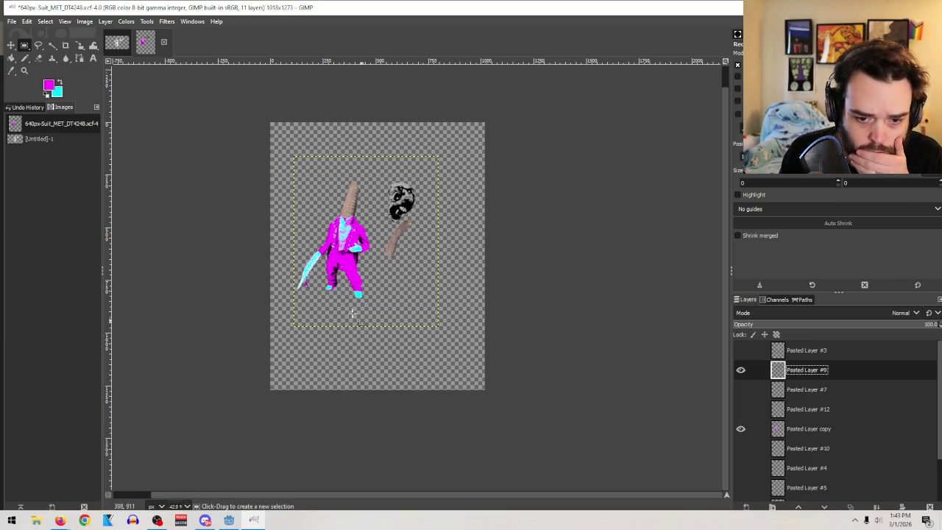
left_click(25, 70)
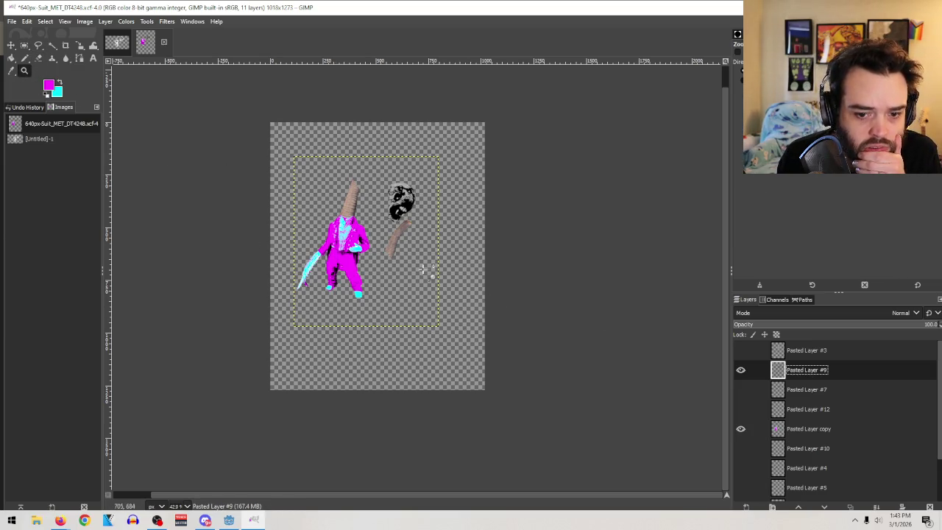
Zoom in to frame the face and choose the Select by Color tool
left_click(400, 205)
left_click(557, 383)
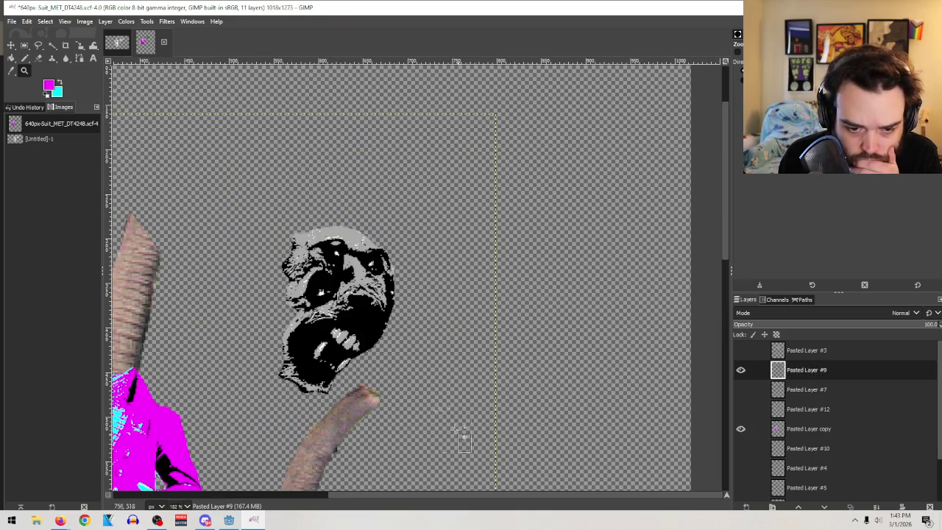
left_click(471, 446)
left_click_drag(568, 452, 248, 119)
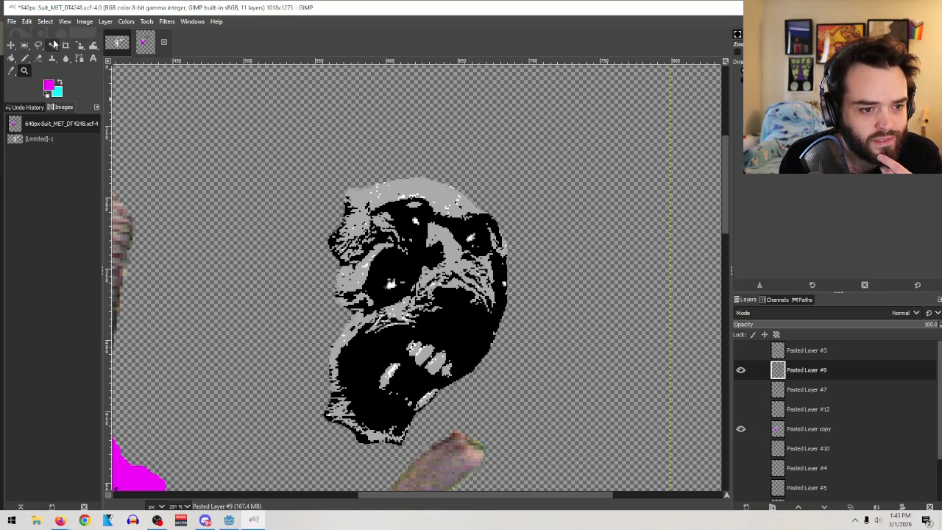
left_click(54, 44)
left_click(55, 45)
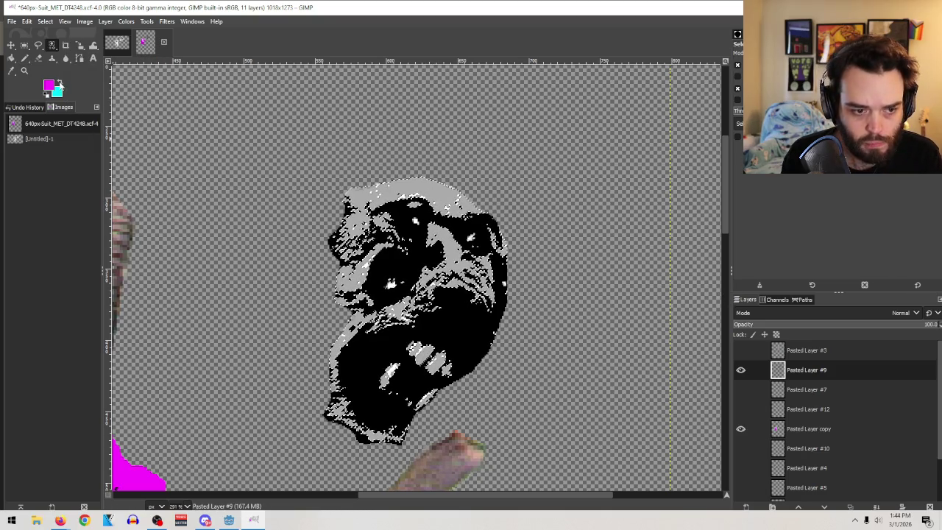
Paint the face's grey areas magenta, undo the last stroke, and clear the colour selection
key("p")
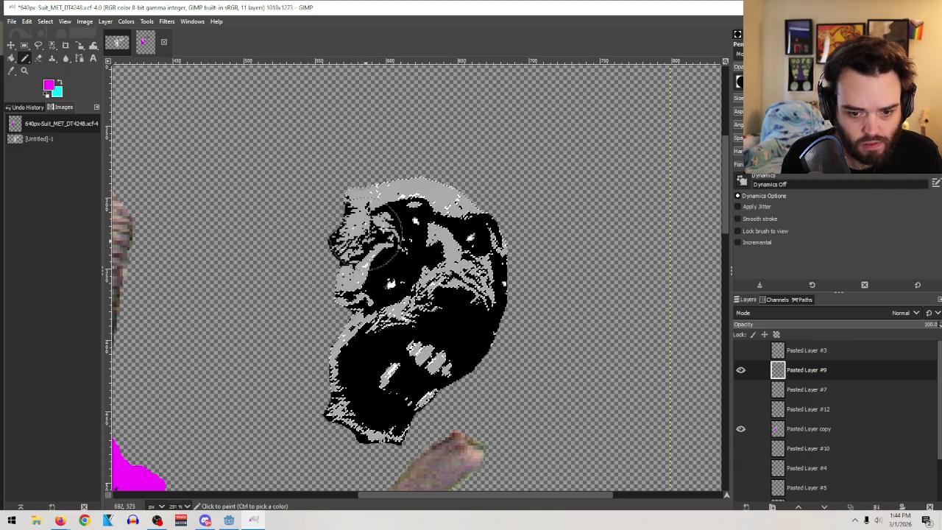
mouse_move(406, 207)
left_mouse_down()
mouse_move(441, 220)
mouse_move(125, 353)
left_mouse_up()
mouse_move(383, 316)
left_mouse_down()
mouse_move(320, 312)
mouse_move(377, 420)
left_mouse_up()
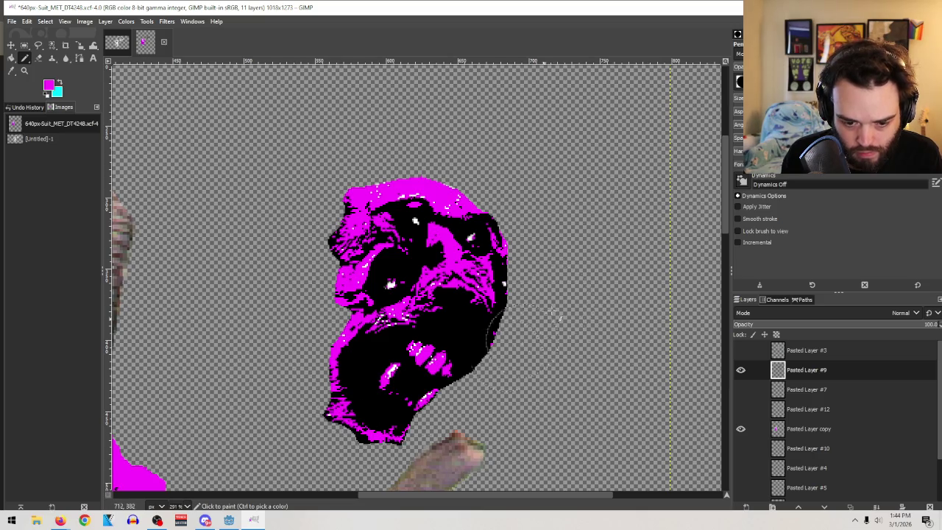
key("ctrl+z")
key("ctrl+z")
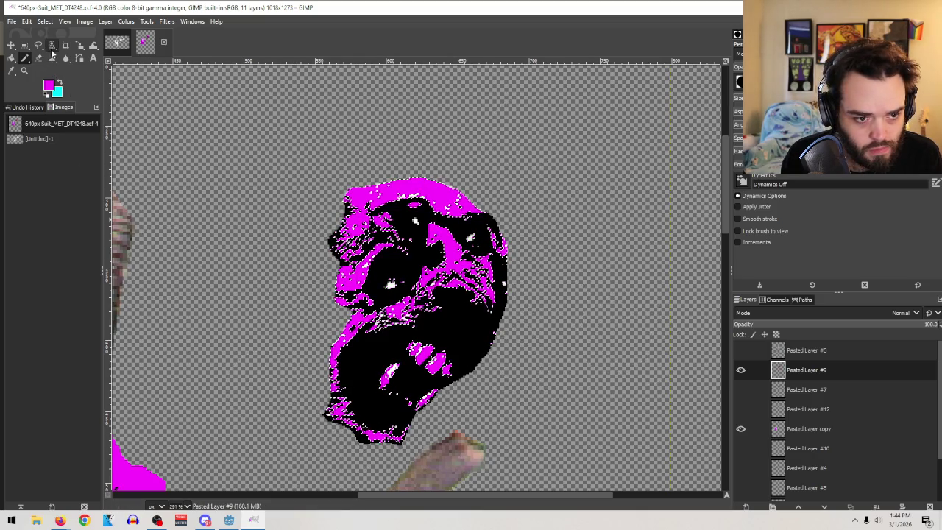
key("z")
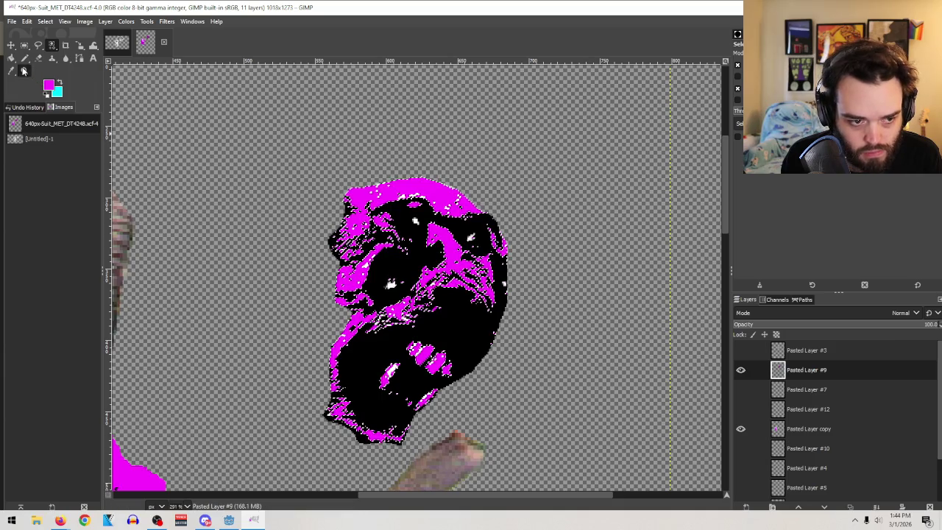
left_click(465, 211)
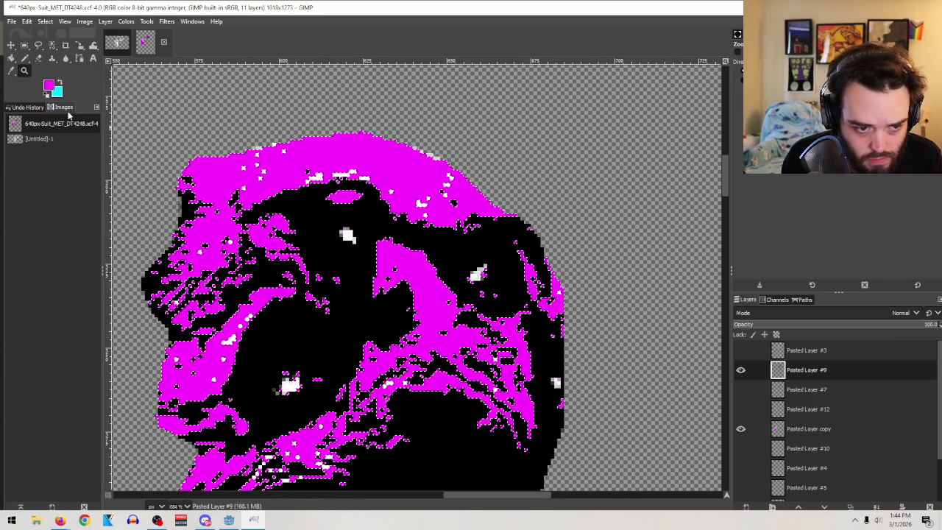
left_click(51, 45)
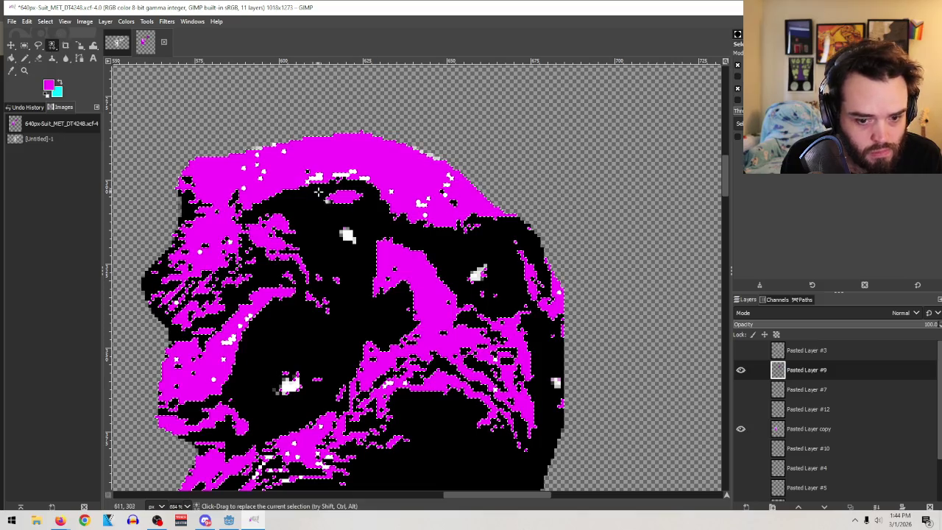
left_click(346, 235)
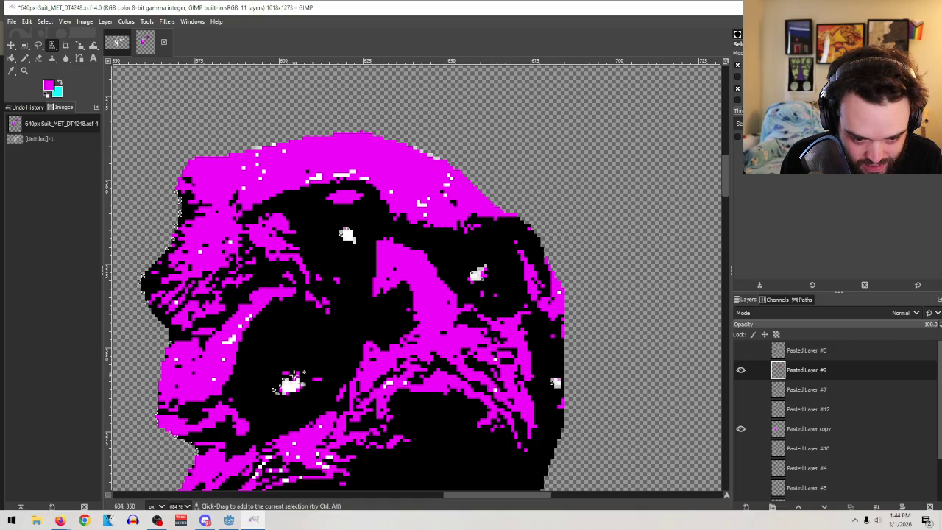
Make cyan the foreground colour and choose the Pencil tool
scroll(261, 400, "down", 5)
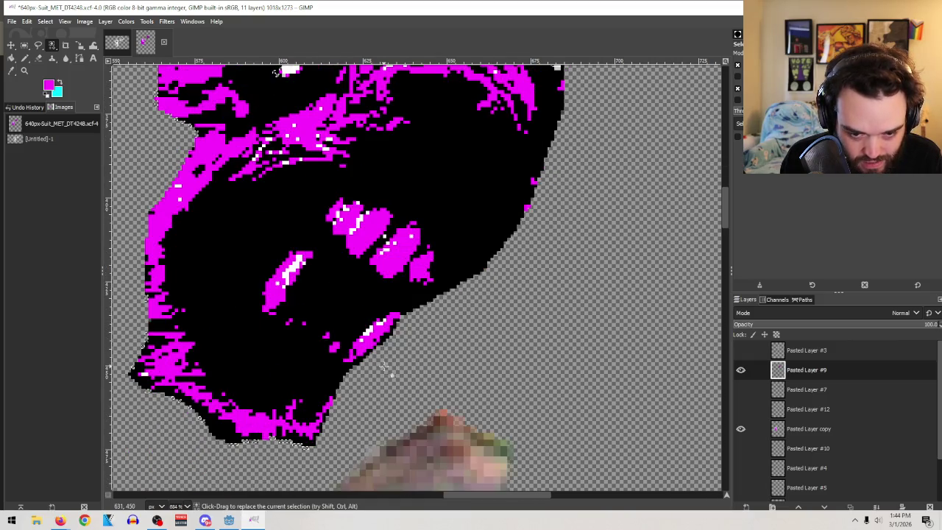
scroll(382, 366, "up", 3)
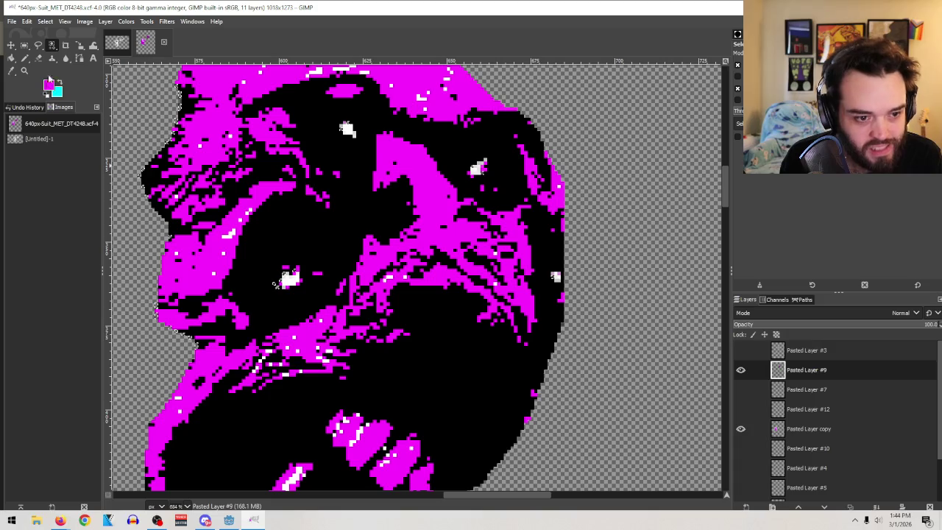
left_click(62, 84)
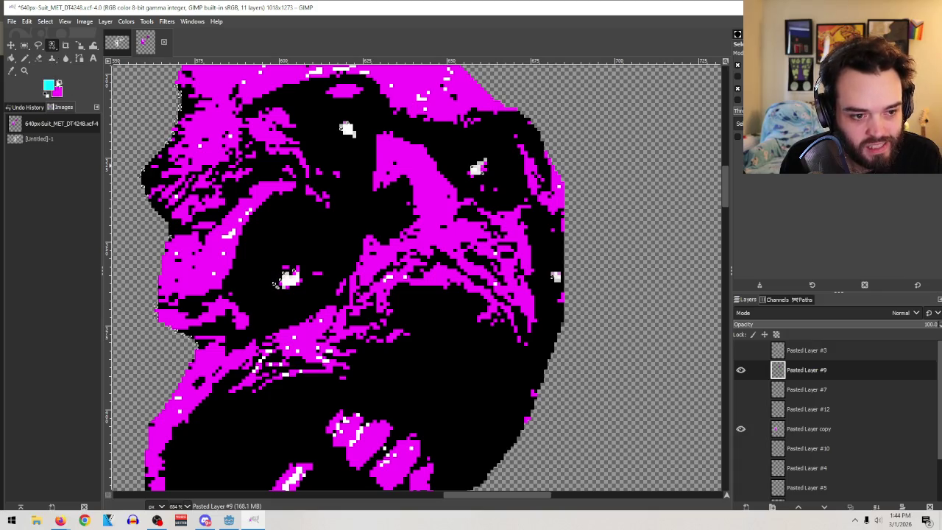
left_click(24, 57)
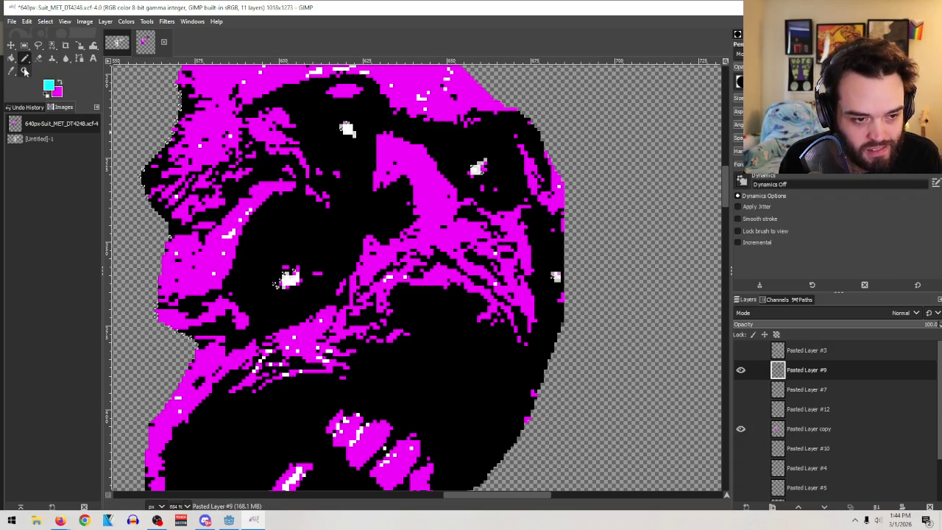
left_click(25, 70)
scroll(361, 241, "down", 5, "ctrl")
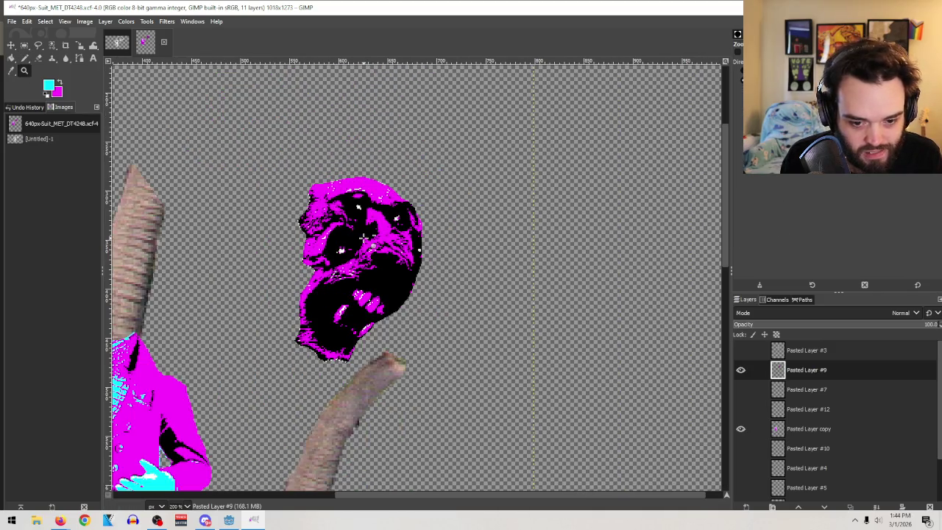
Reframe the view on the magenta face and open a 1018 × 1273 px transparent New Layer dialog
left_click(25, 58)
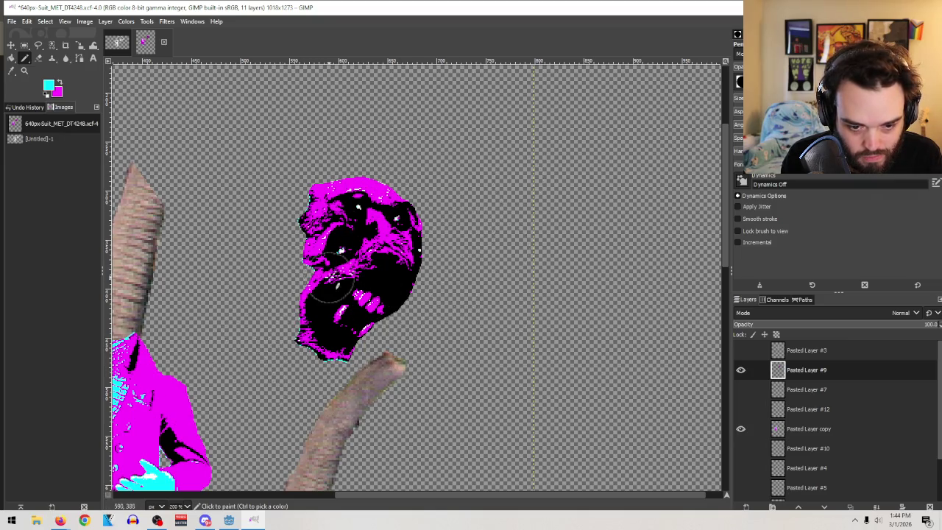
left_click(24, 45)
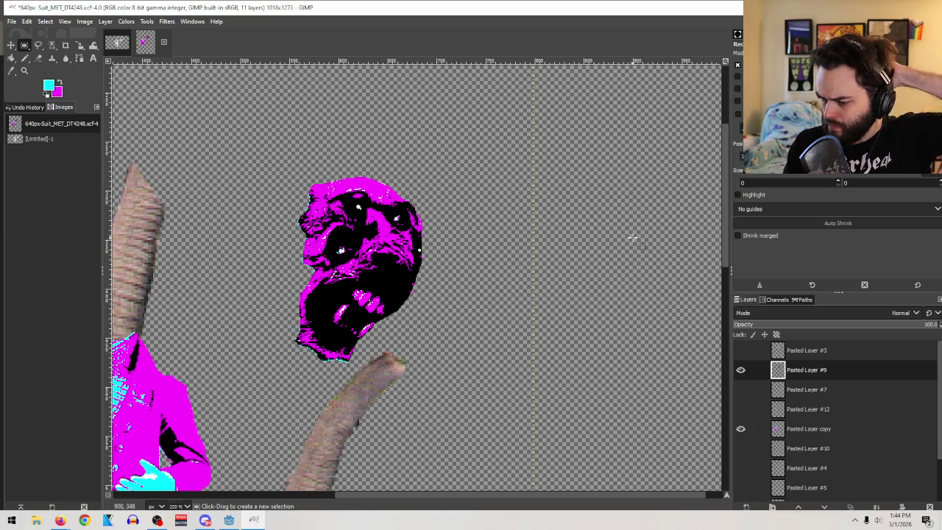
left_click(24, 70)
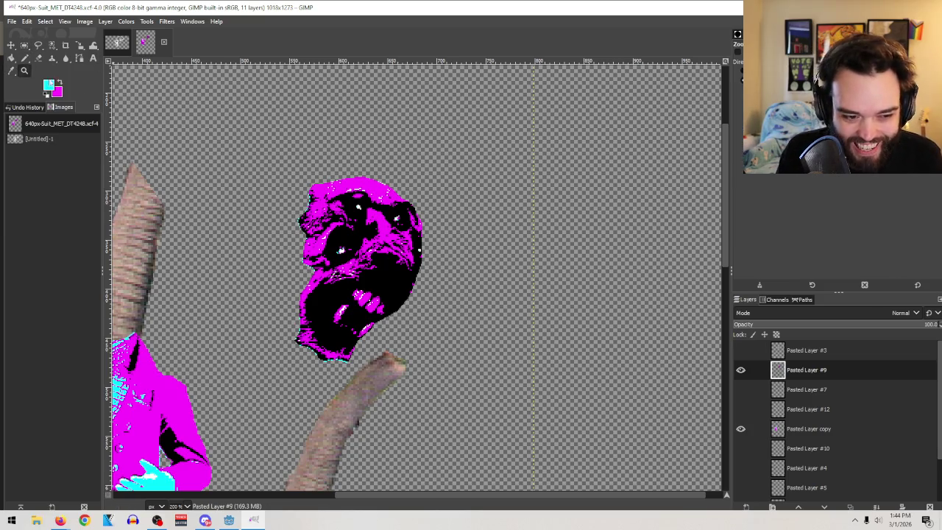
left_click(312, 197, "ctrl")
left_click(311, 197, "ctrl")
left_click(311, 197, "ctrl")
left_click_drag(486, 439, 137, 106)
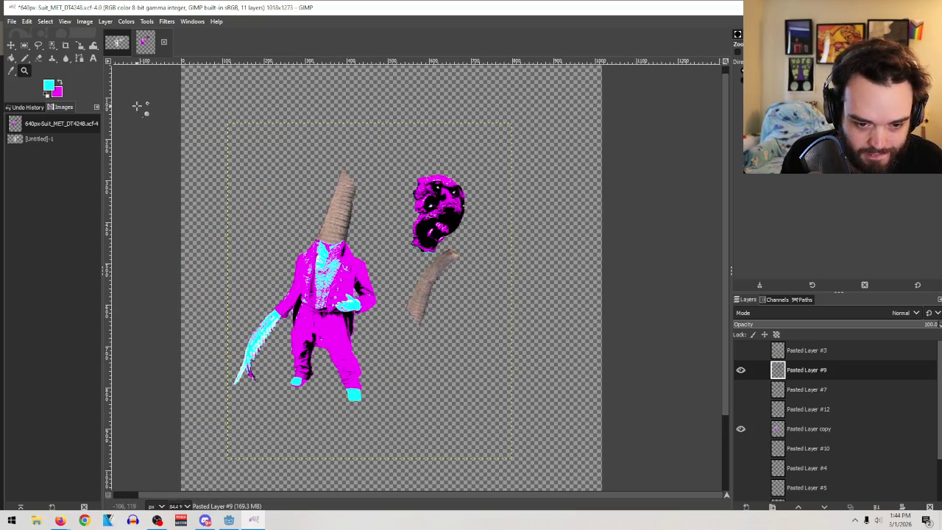
left_click_drag(378, 145, 474, 243)
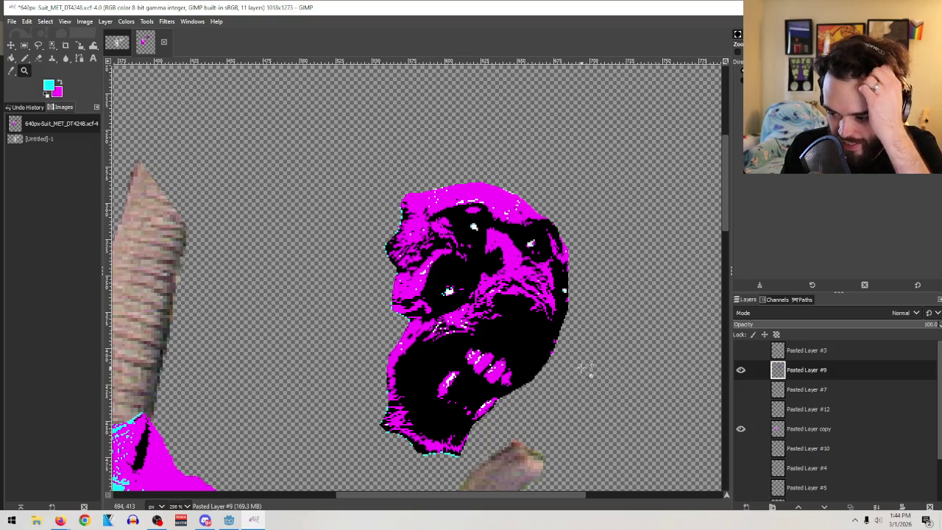
left_click(745, 507)
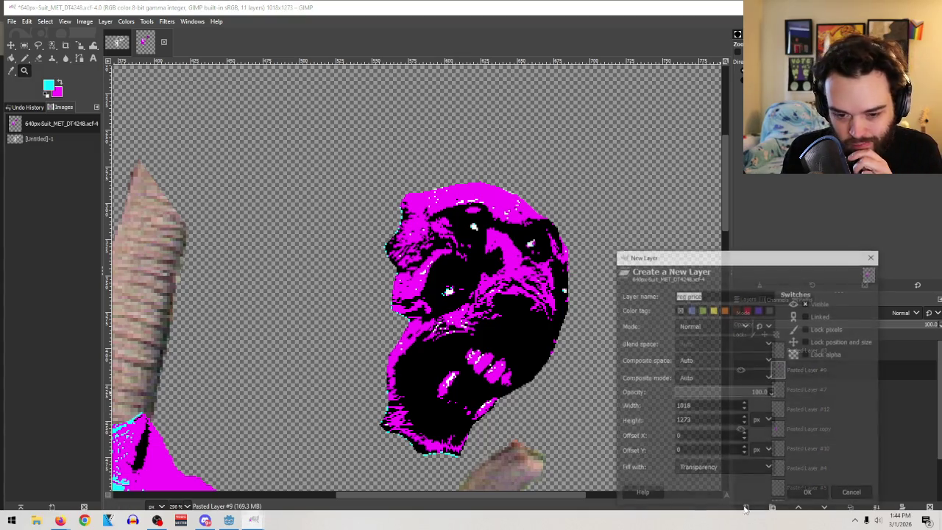
Create the transparent 'reg price' layer, zoom in on the face, and pick a smaller Pencil
left_click(808, 493)
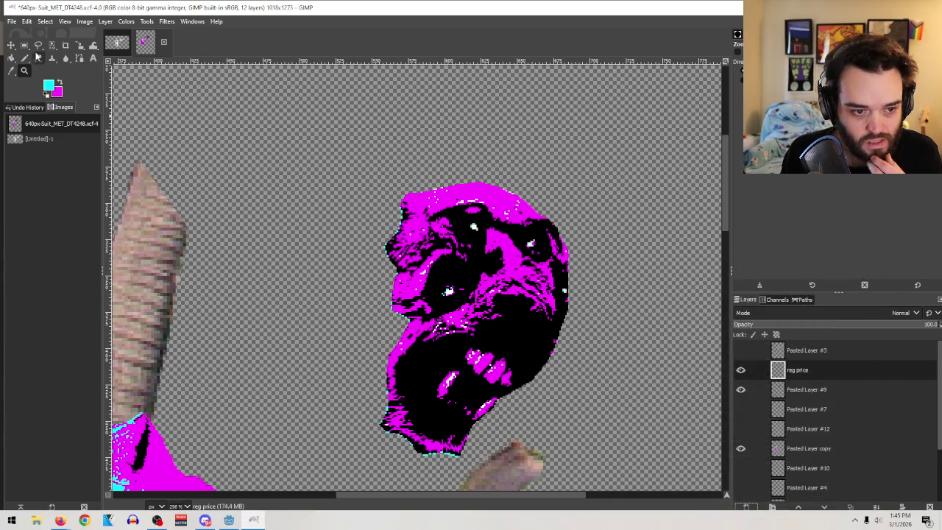
left_click(24, 58)
left_click(24, 70)
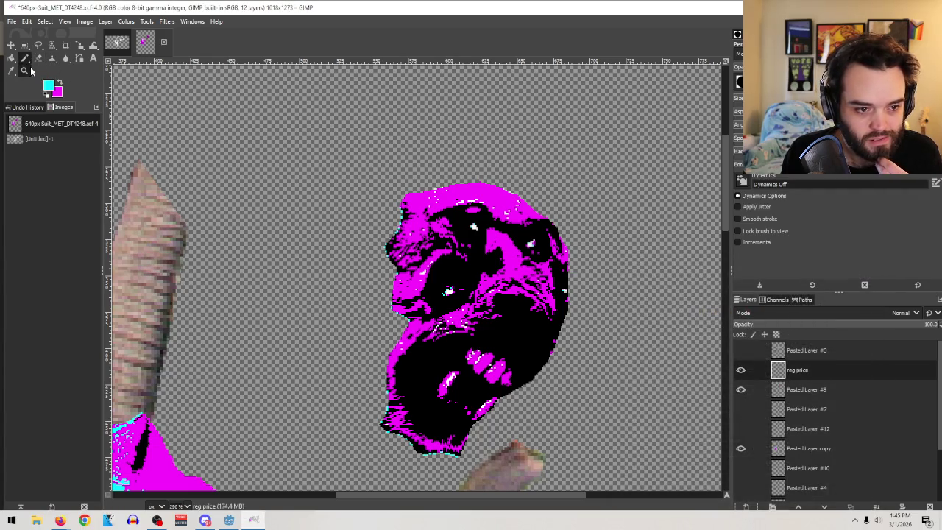
left_click_drag(337, 161, 613, 416)
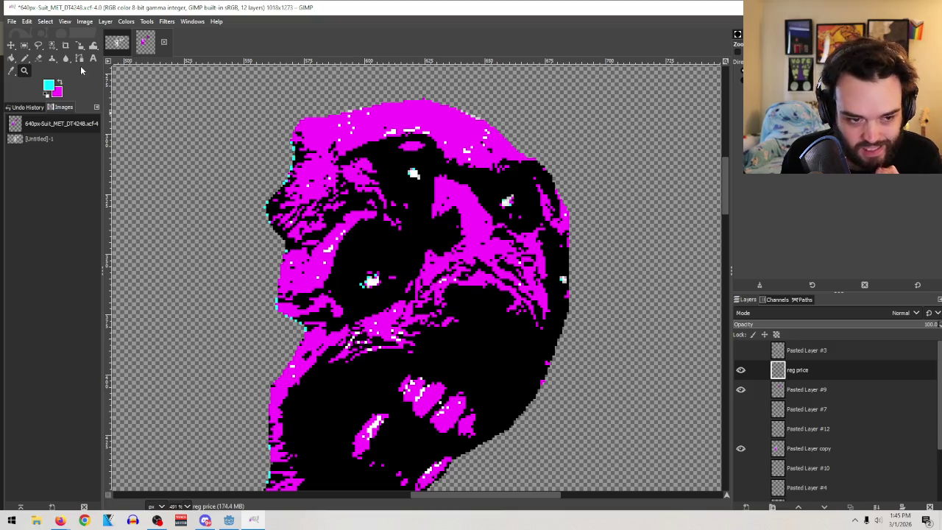
left_click(24, 59)
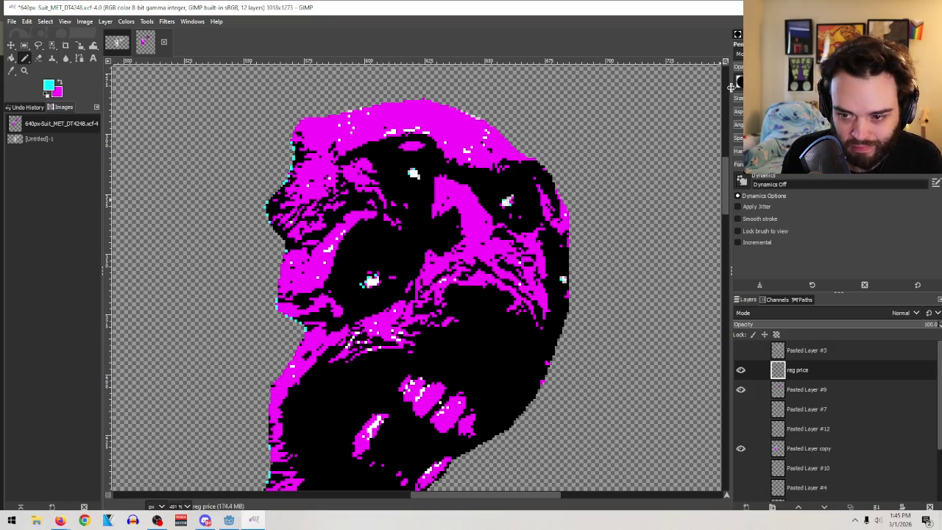
key("bracketleft")
key("bracketleft")
key("bracketleft")
key("bracketleft")
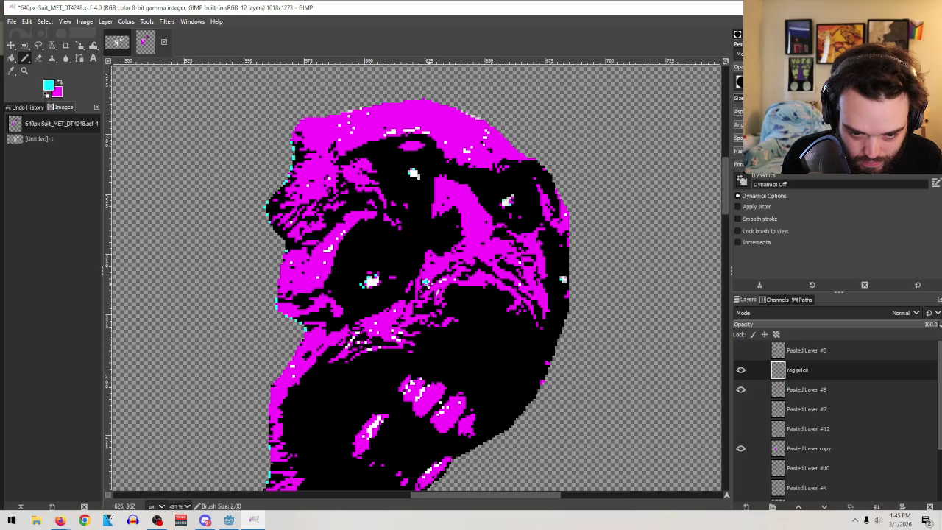
Paint size-1 cyan pencil strokes over the face's black area and its upper ridge
left_click_drag(428, 279, 433, 272)
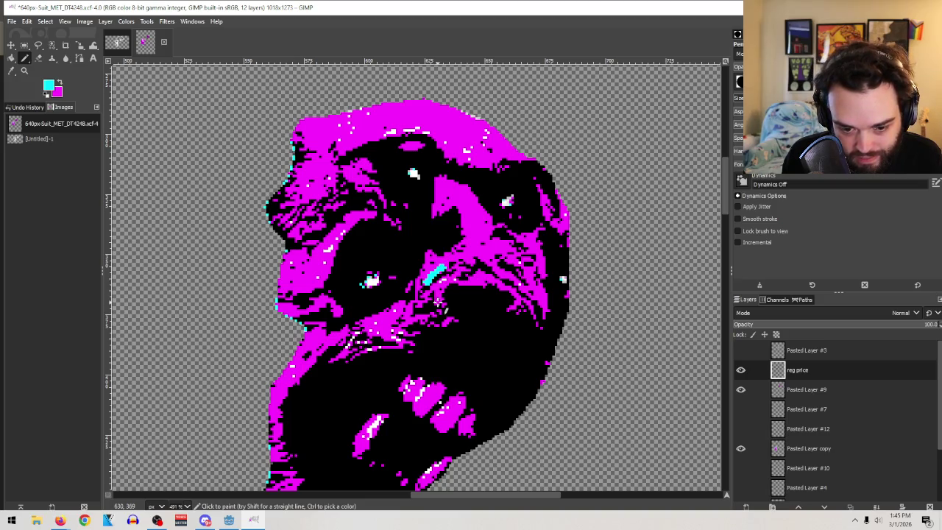
key("bracketleft")
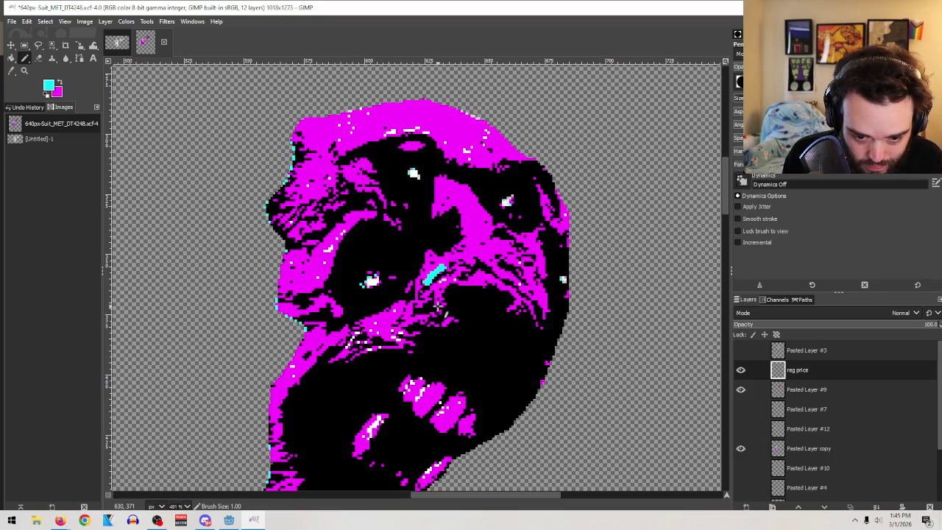
left_click_drag(441, 305, 449, 301)
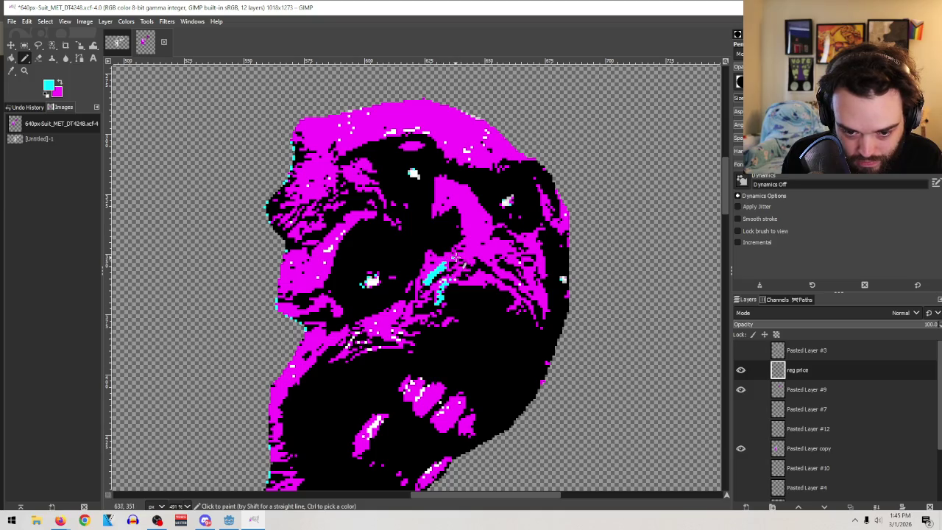
mouse_move(477, 228)
left_mouse_down()
mouse_move(456, 189)
mouse_move(475, 248)
left_mouse_up()
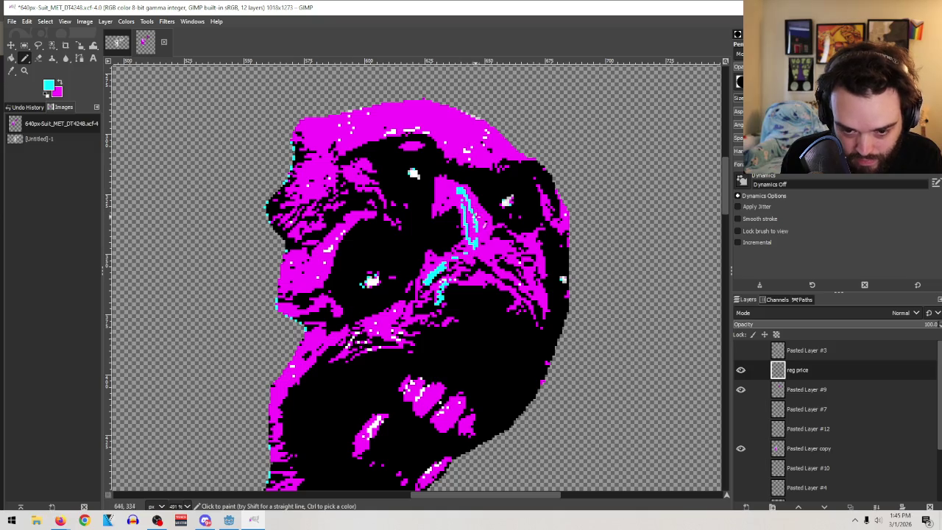
left_click(741, 369)
left_click(741, 370)
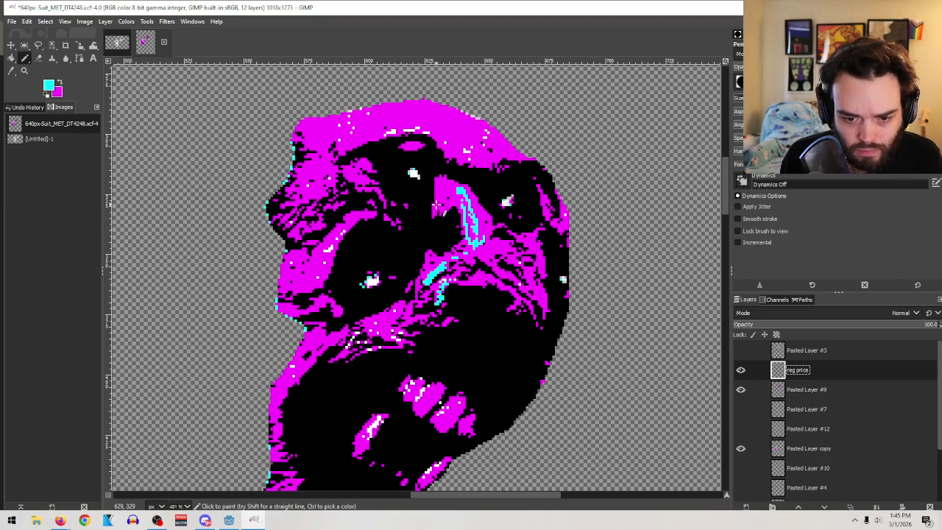
left_click(443, 187)
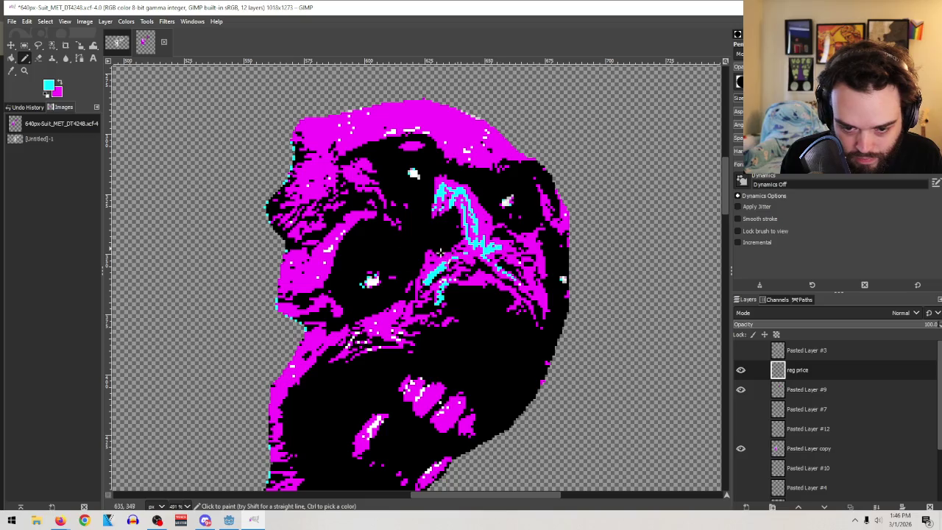
Add more cyan strokes down the left side, across, and near the top of the face
key("shift+e")
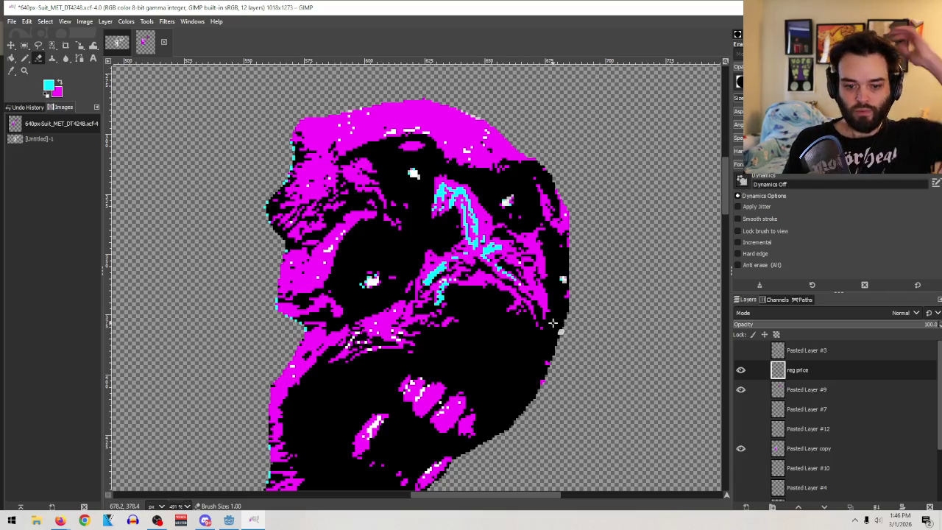
left_click(24, 58)
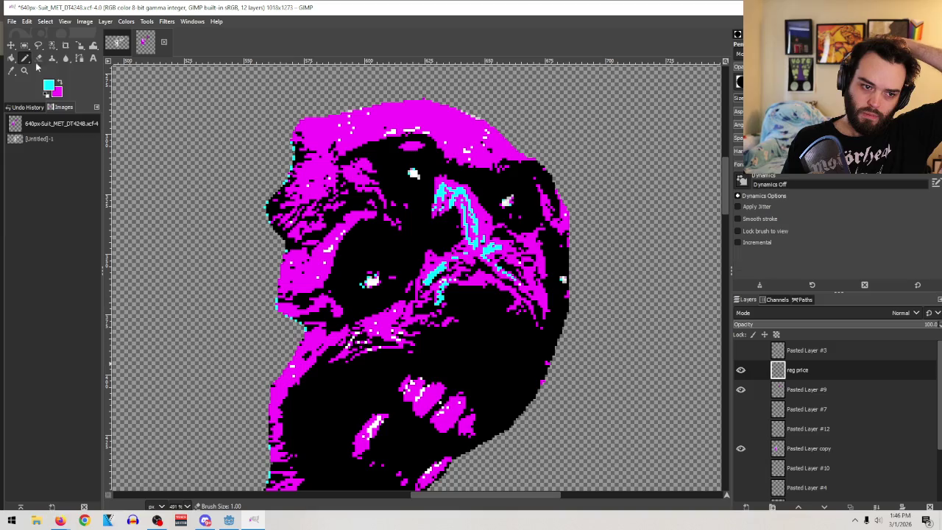
mouse_move(316, 257)
left_mouse_down()
mouse_move(303, 276)
mouse_move(317, 254)
mouse_move(310, 287)
left_mouse_up()
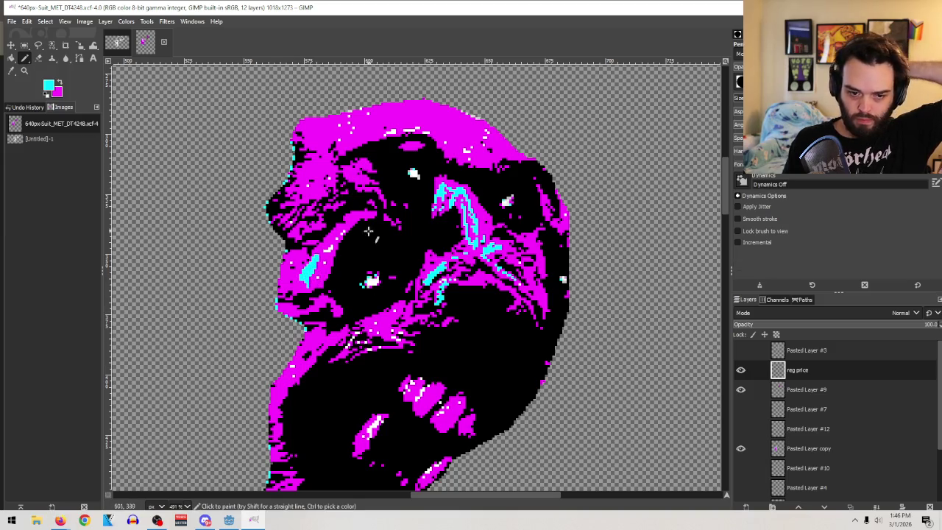
left_click_drag(331, 239, 371, 214)
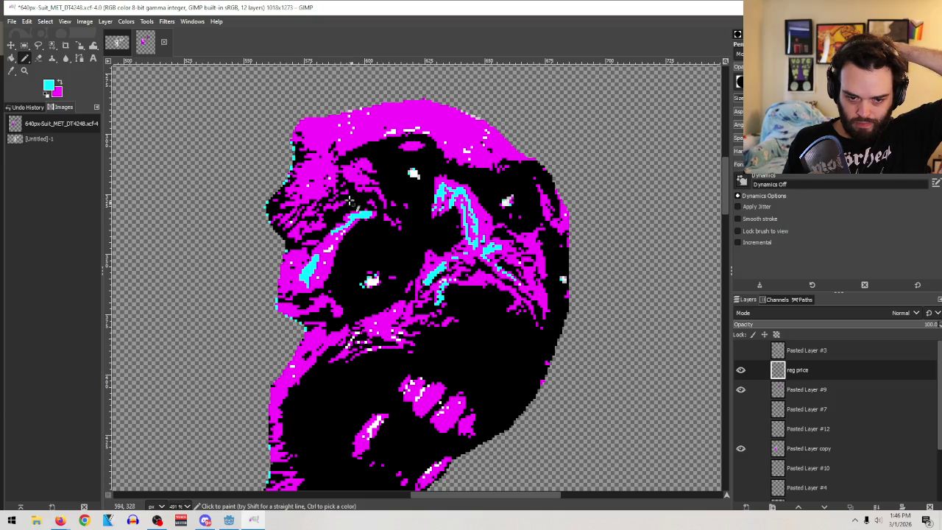
left_click(308, 171)
left_click_drag(313, 172, 326, 202)
mouse_move(323, 149)
left_mouse_down()
mouse_move(324, 130)
mouse_move(323, 144)
left_mouse_up()
left_click(38, 58)
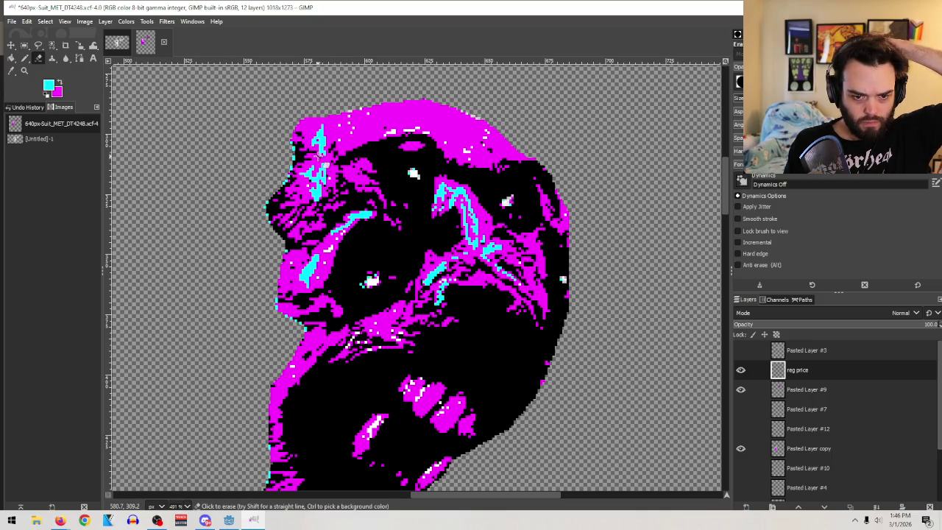
scroll(567, 296, "down", 5)
scroll(567, 297, "up", 3)
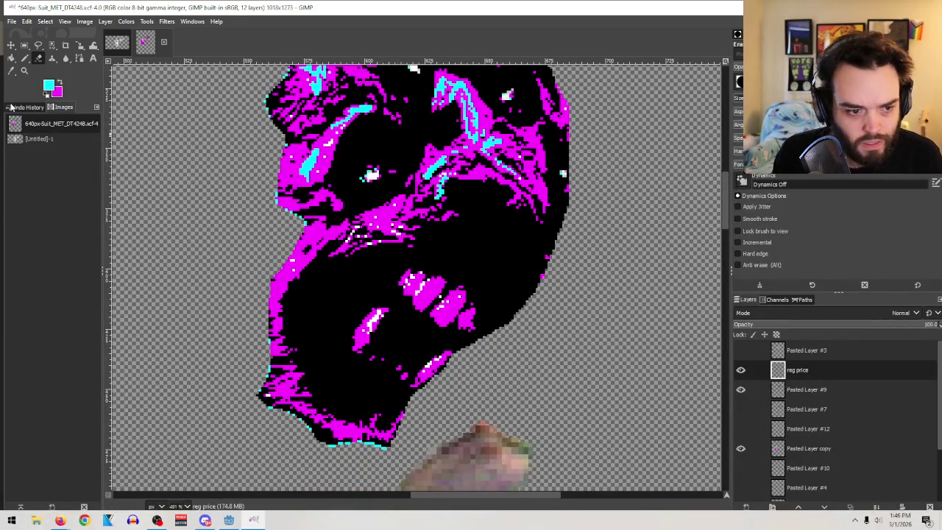
Zoom to frame the whole collage and merge reg price down into Pasted Layer #9
left_click(23, 69)
scroll(284, 240, "down", 15)
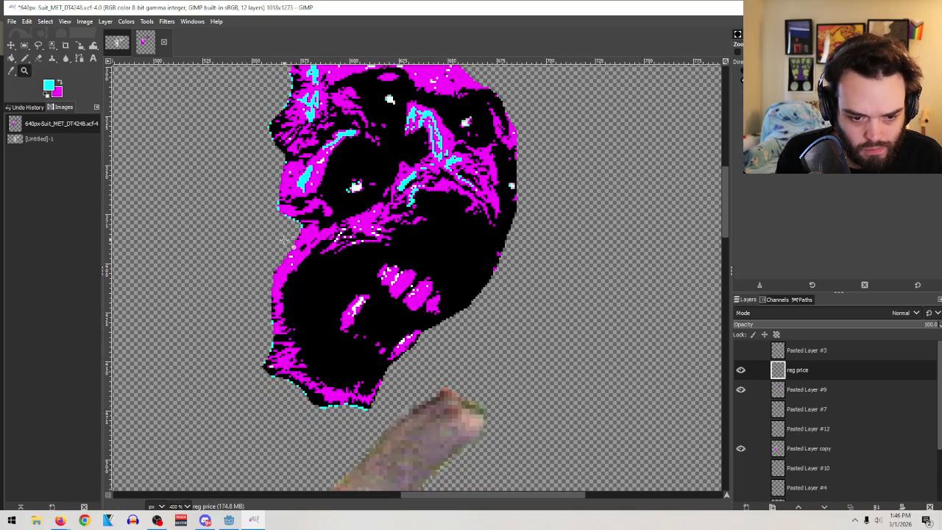
left_click(542, 298)
left_click_drag(336, 332, 137, 191)
left_click(523, 370)
mouse_move(542, 462)
left_mouse_down()
mouse_move(288, 201)
mouse_move(252, 143)
left_mouse_up()
scroll(573, 193, "down", 1)
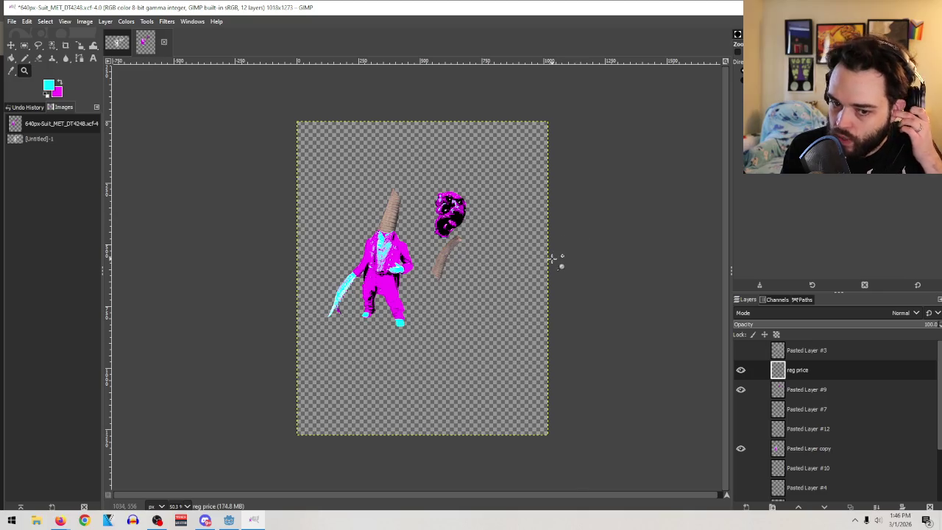
mouse_move(609, 428)
left_mouse_down()
mouse_move(269, 80)
mouse_move(266, 95)
left_mouse_up()
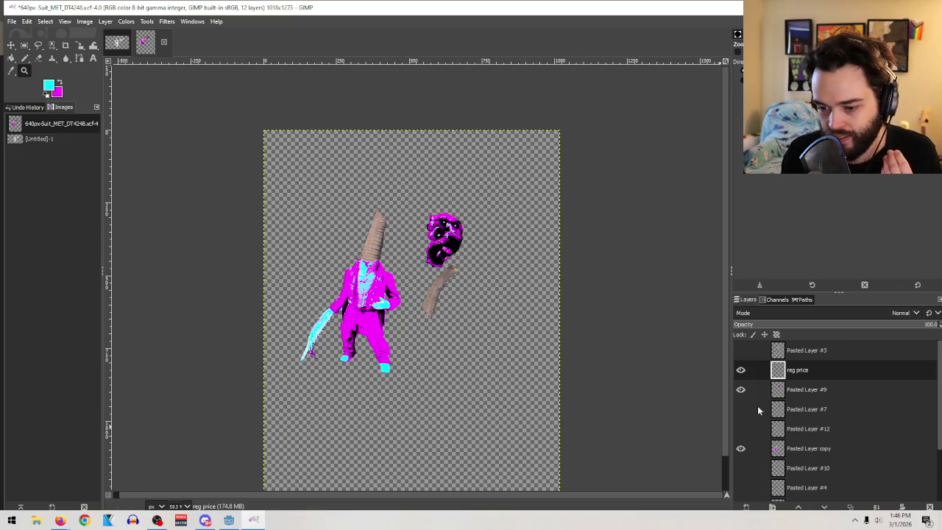
left_click(880, 506)
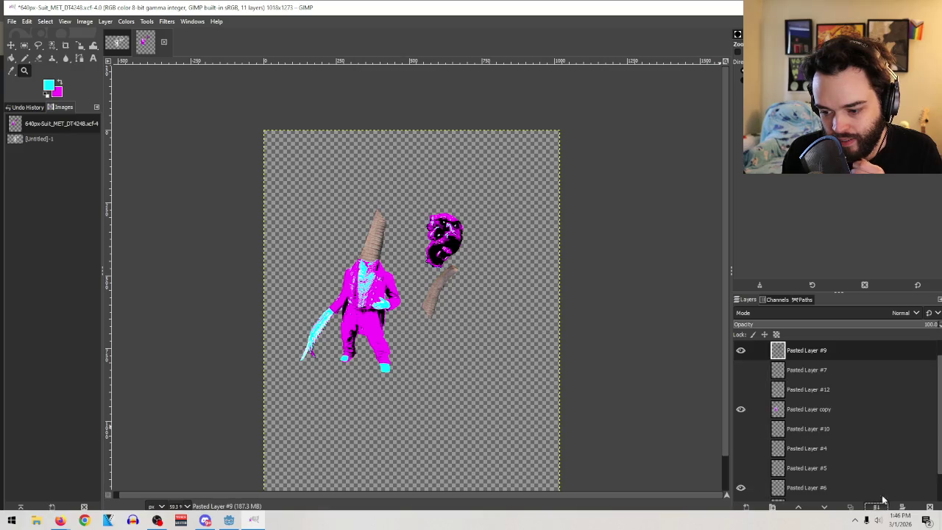
Identify the cone layer Pasted Layer #6 and drag it up the layer stack
left_click(741, 351)
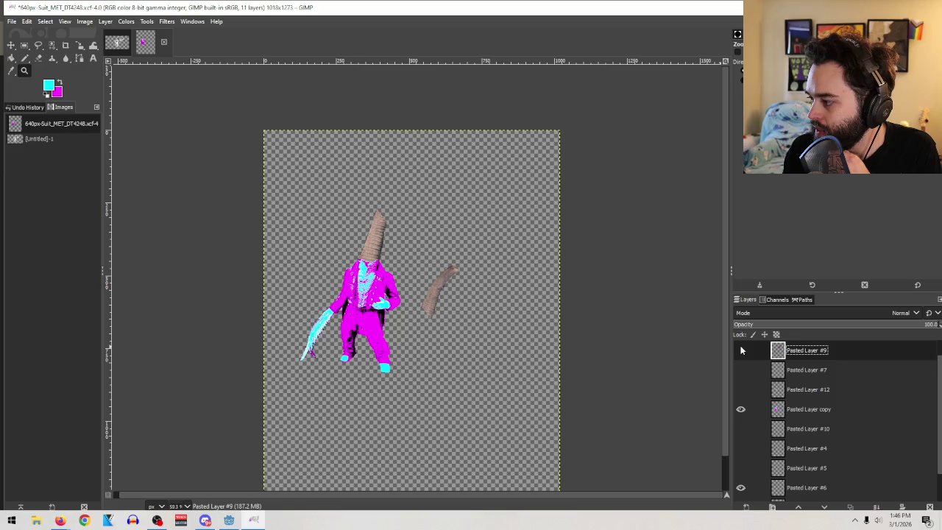
left_click(741, 350)
left_click(741, 350)
left_click(741, 350)
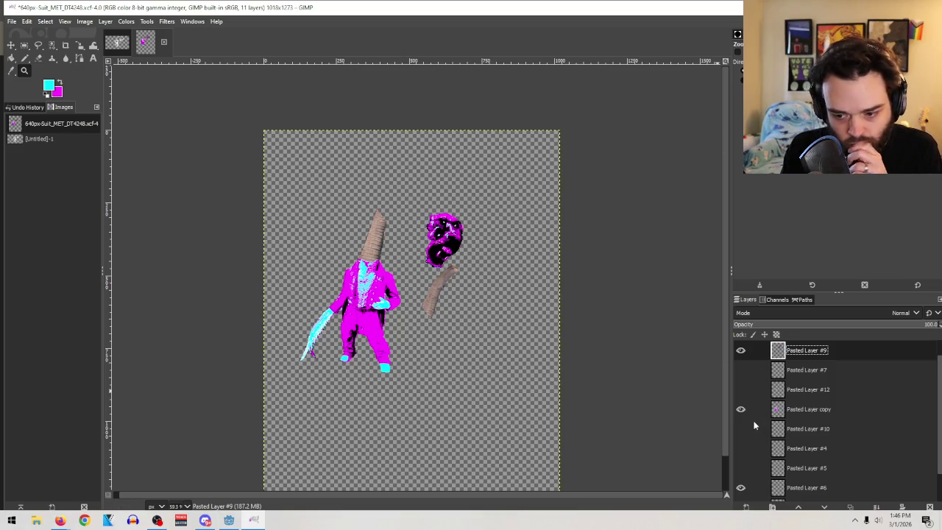
scroll(798, 381, "down", 1)
left_click(741, 451)
left_click(740, 451)
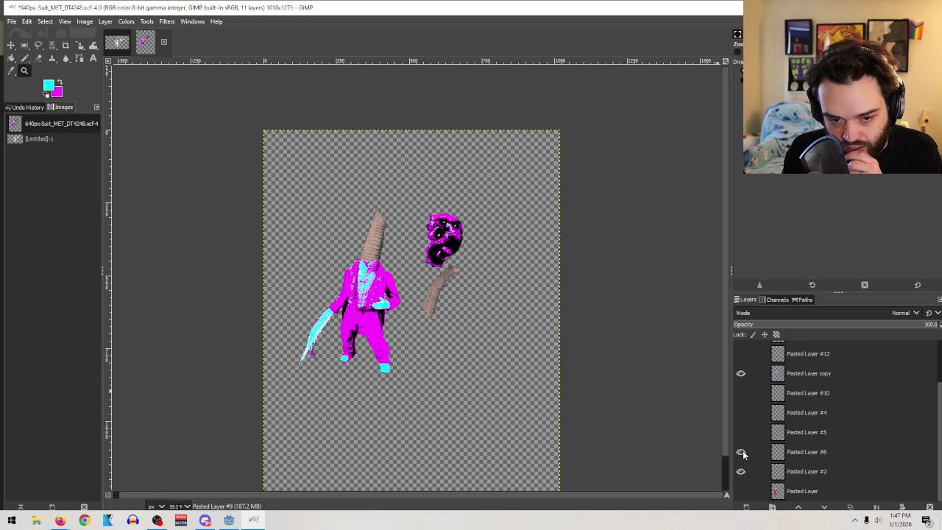
left_click(813, 455)
mouse_move(809, 454)
left_mouse_down()
mouse_move(800, 341)
mouse_move(792, 359)
left_mouse_up()
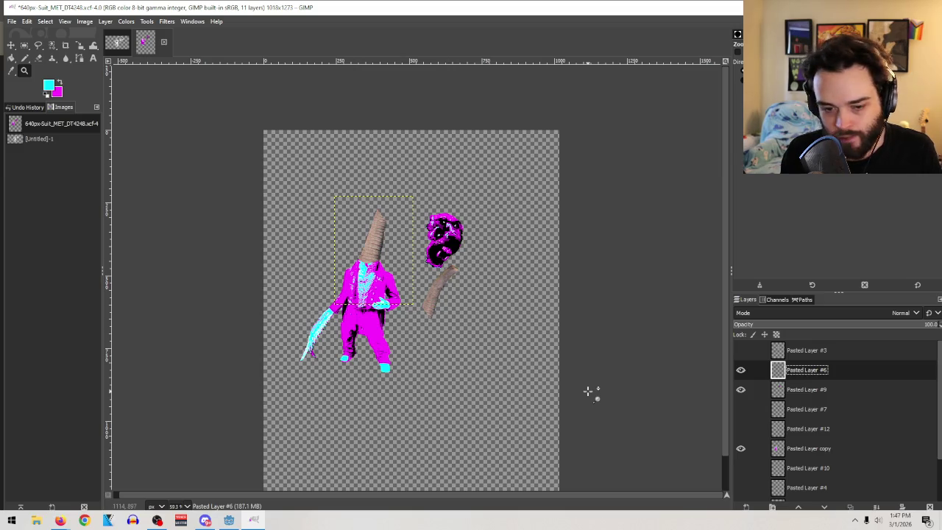
Duplicate the cone layer, creating Pasted Layer #8 above Pasted Layer #6
right_click(826, 372)
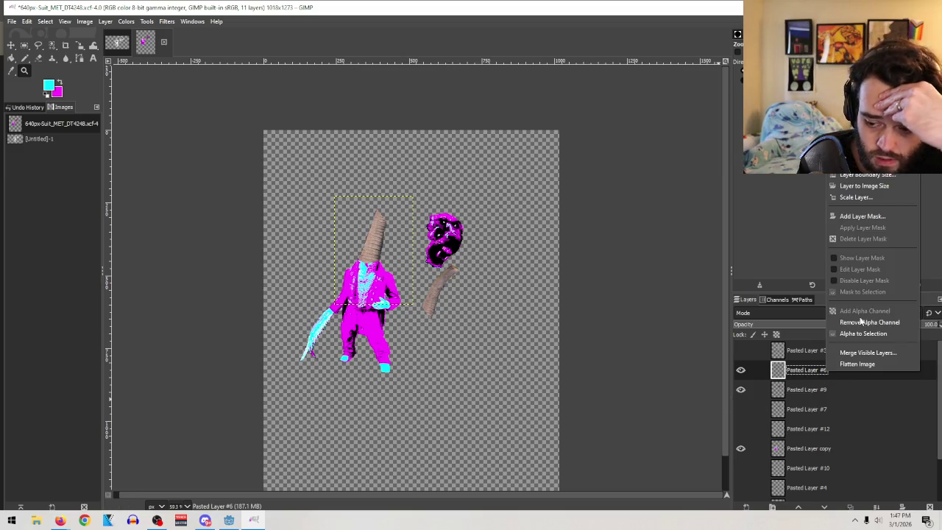
key("Escape")
key("ctrl+v")
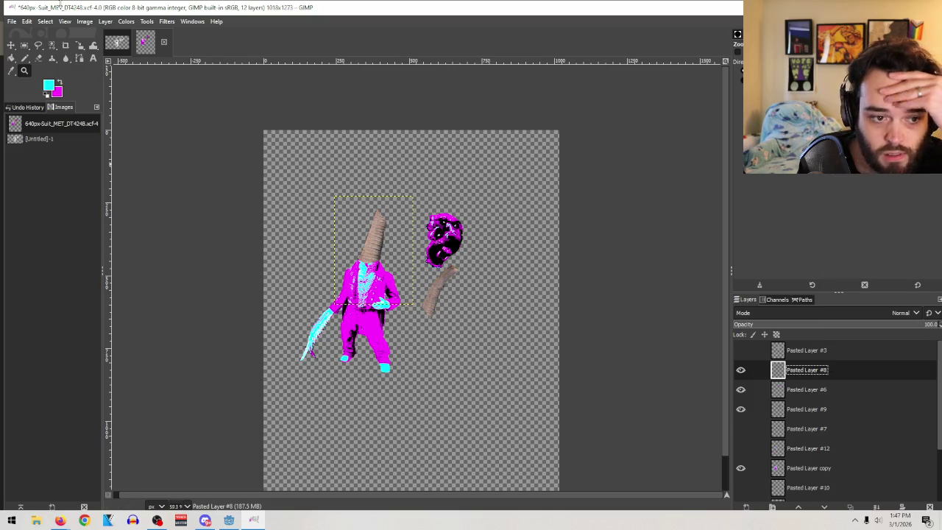
left_click(124, 22)
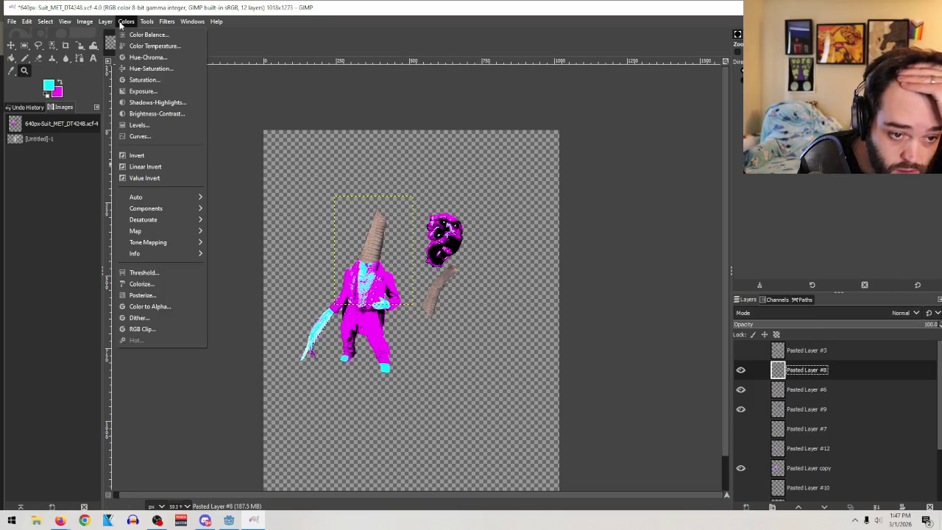
key("Escape")
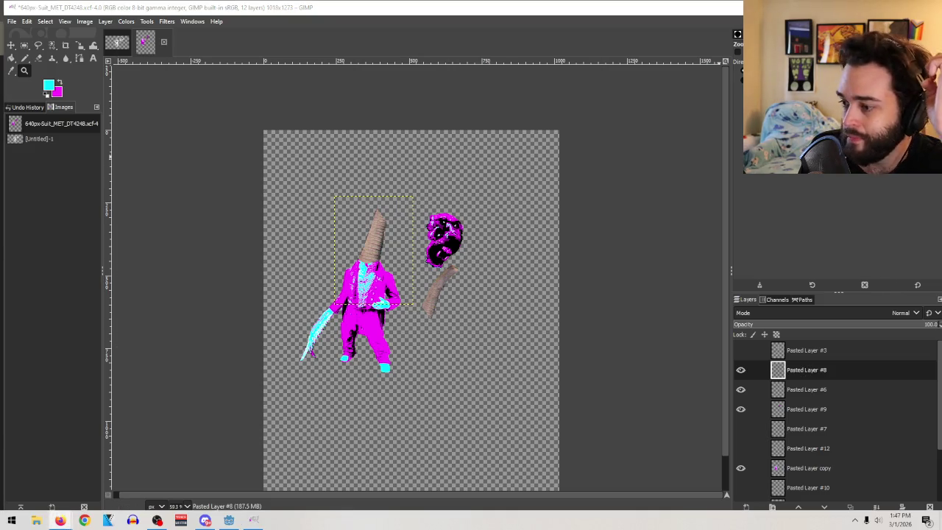
Desaturate the copied cone on Pasted Layer #8 to grey
left_click(127, 22)
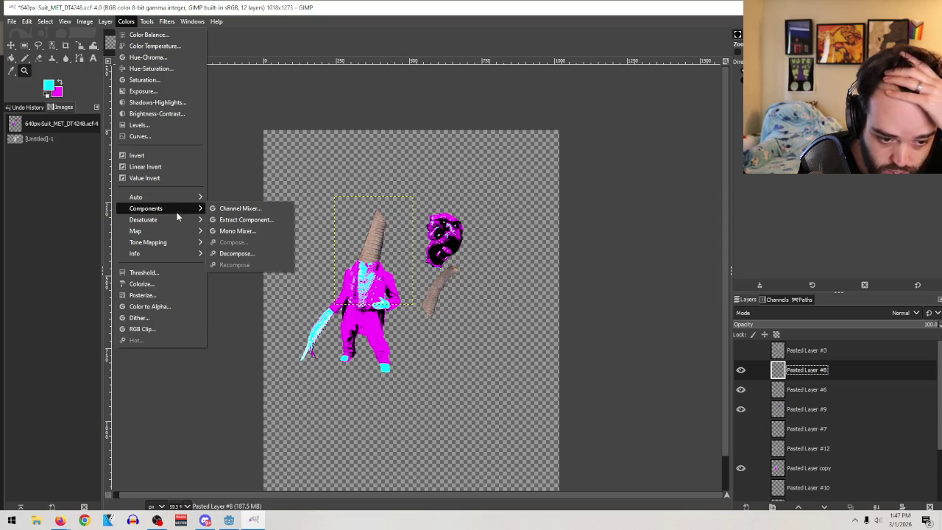
mouse_move(179, 220)
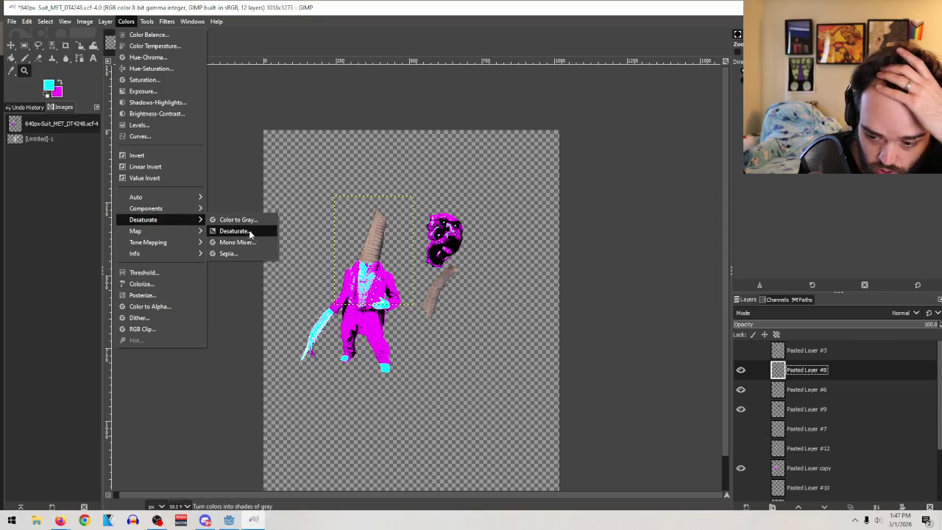
left_click(248, 230)
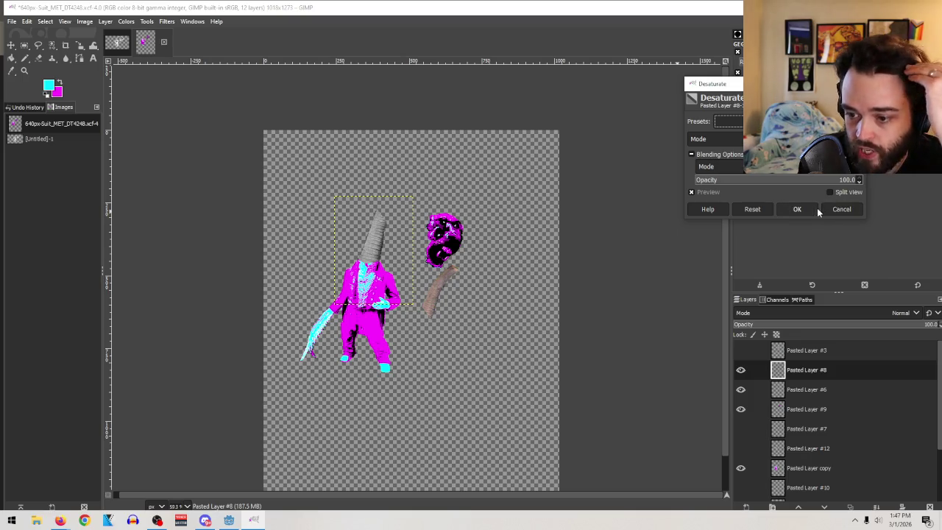
left_click(796, 210)
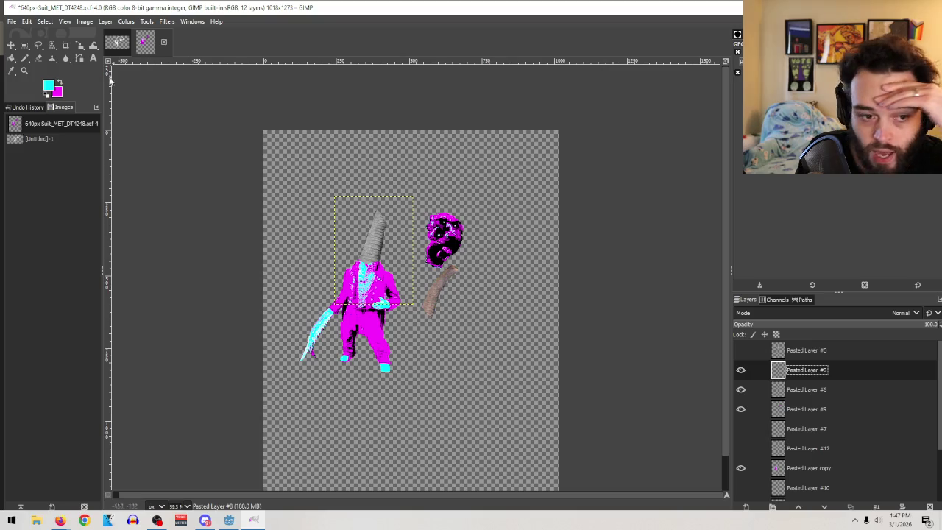
Posterize the grey cone into banded grey and white tones
left_click(126, 21)
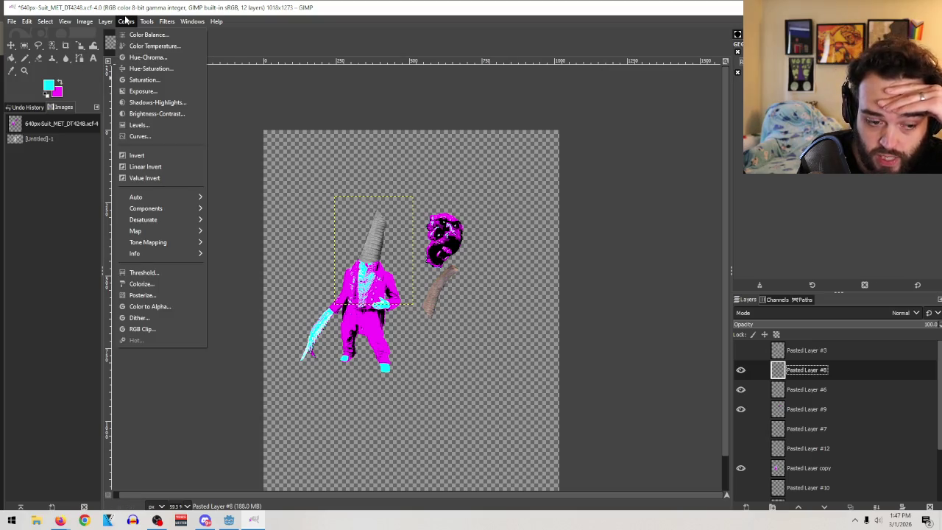
left_click(183, 296)
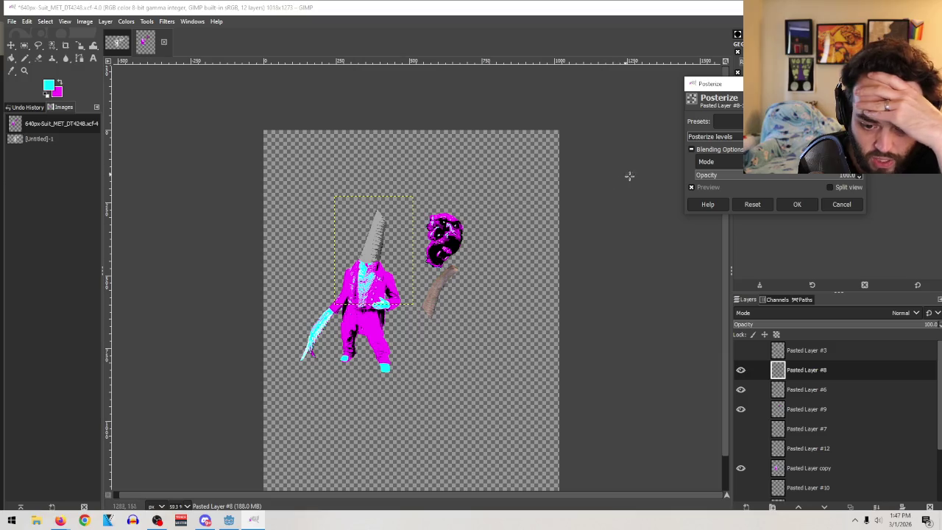
left_click(800, 206)
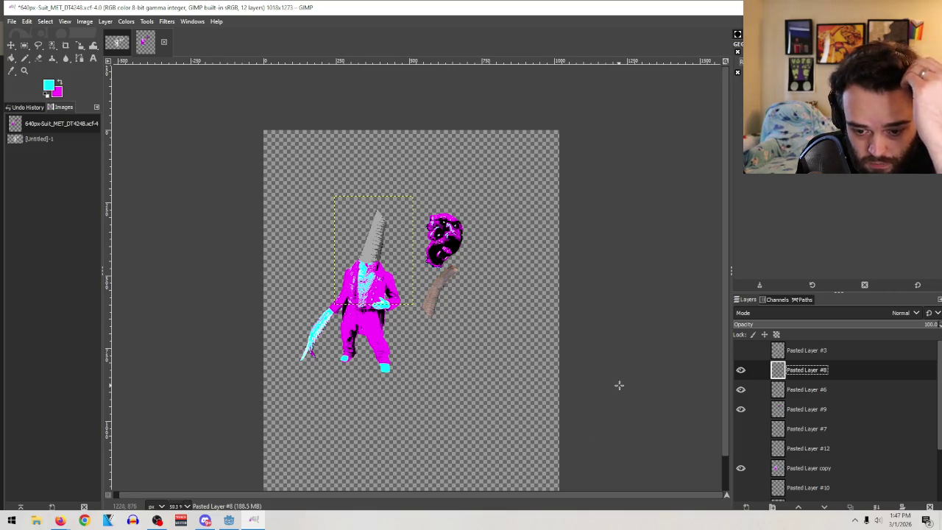
left_click(741, 389)
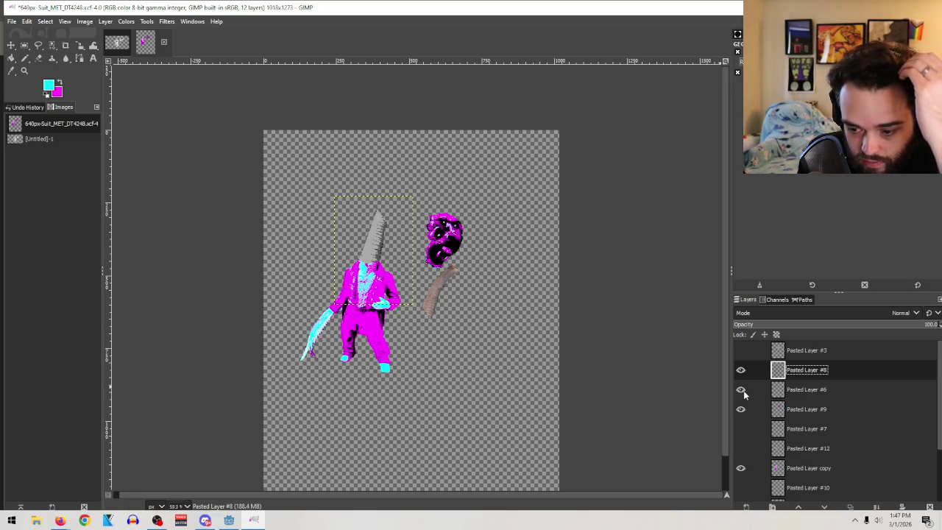
left_click(741, 370)
left_click(740, 370)
left_click(741, 389)
left_click(740, 371)
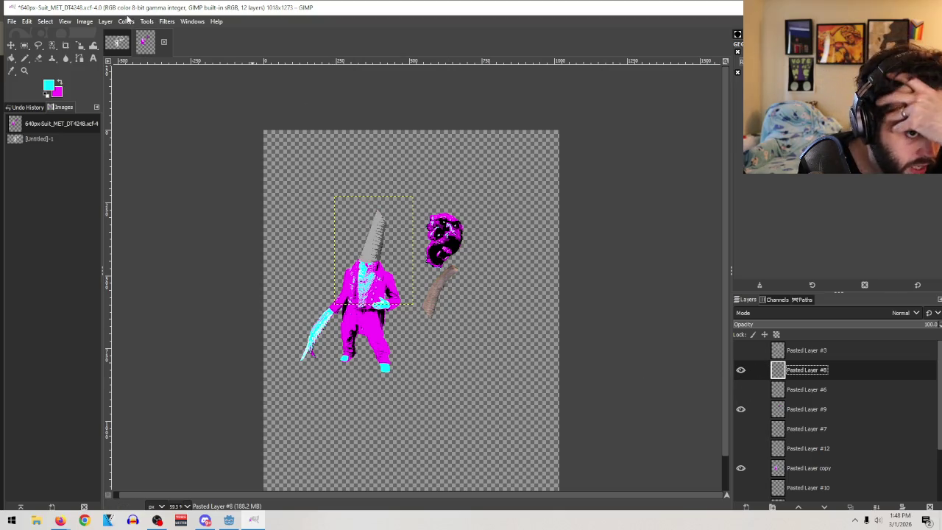
left_click(126, 22)
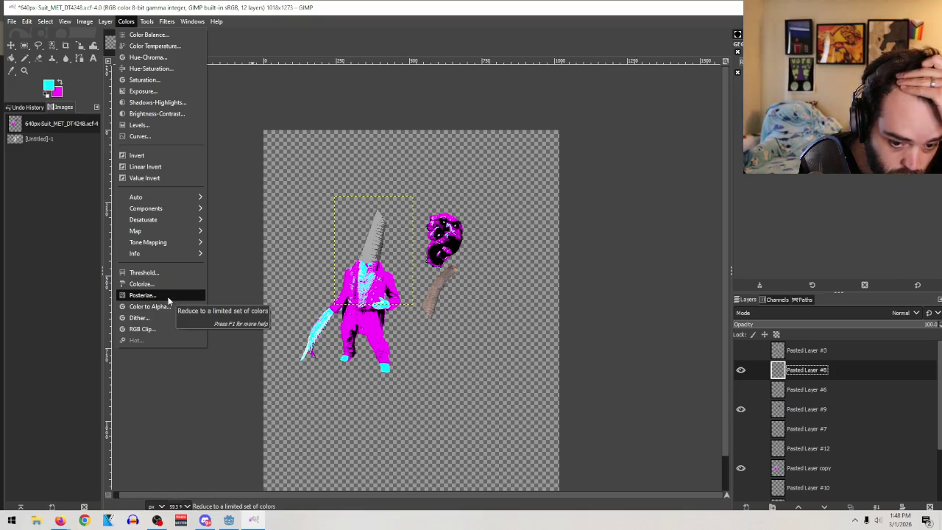
mouse_move(108, 30)
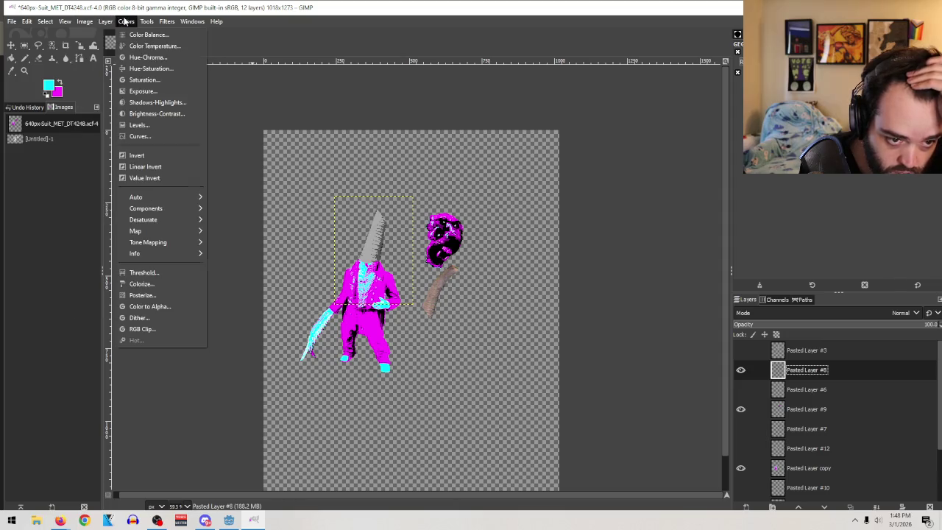
key("Escape")
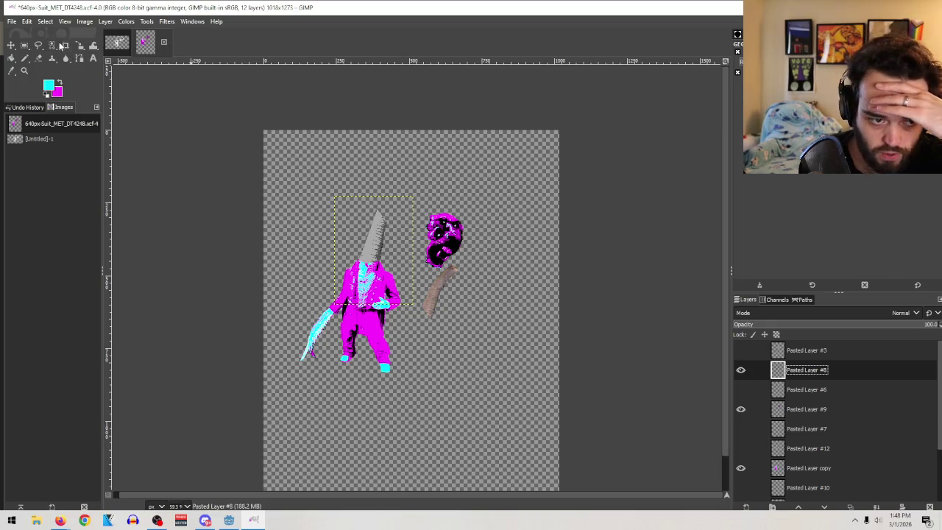
left_click(51, 48)
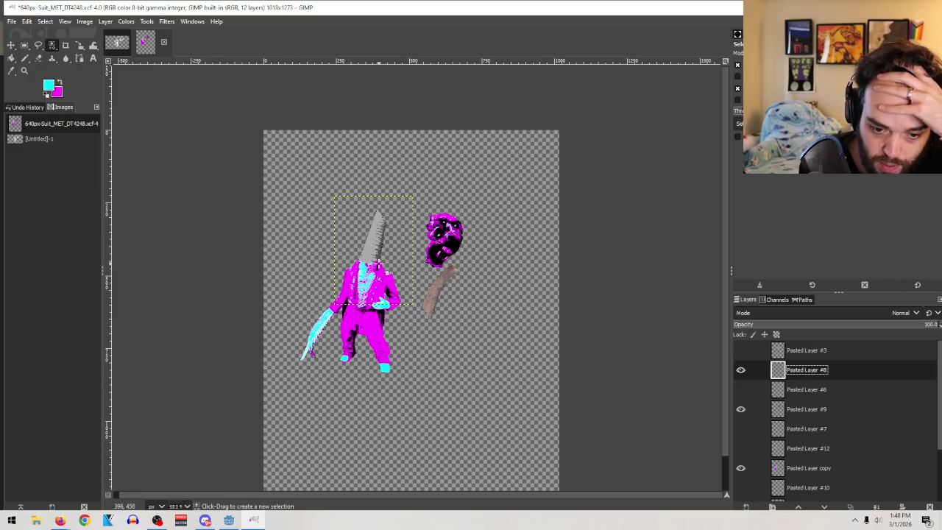
Select the grey neck spike by colour and paint it cyan with the Paintbrush
left_click(369, 259)
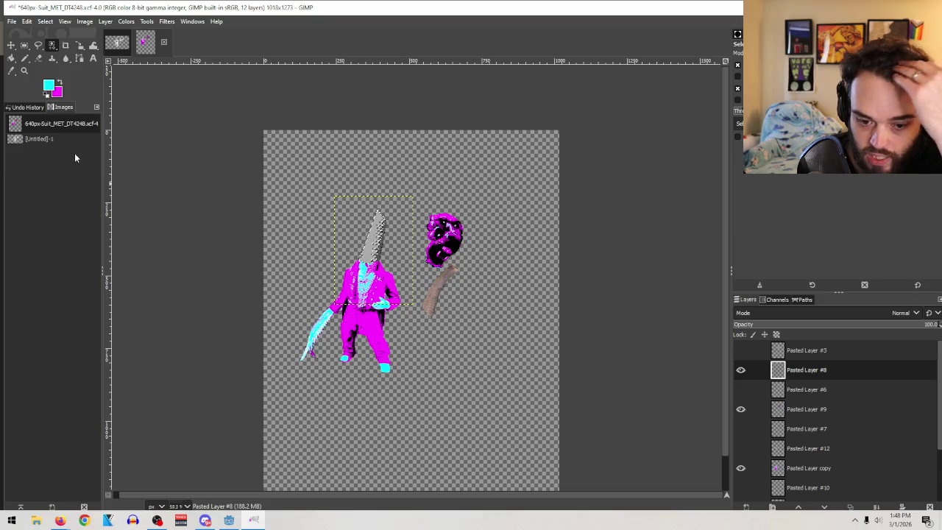
left_click(25, 59)
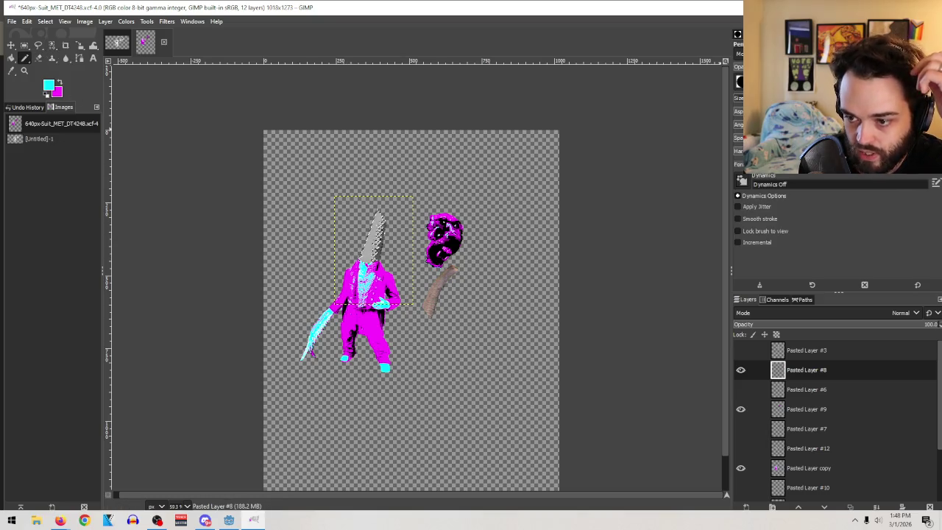
left_click_drag(359, 243, 379, 225)
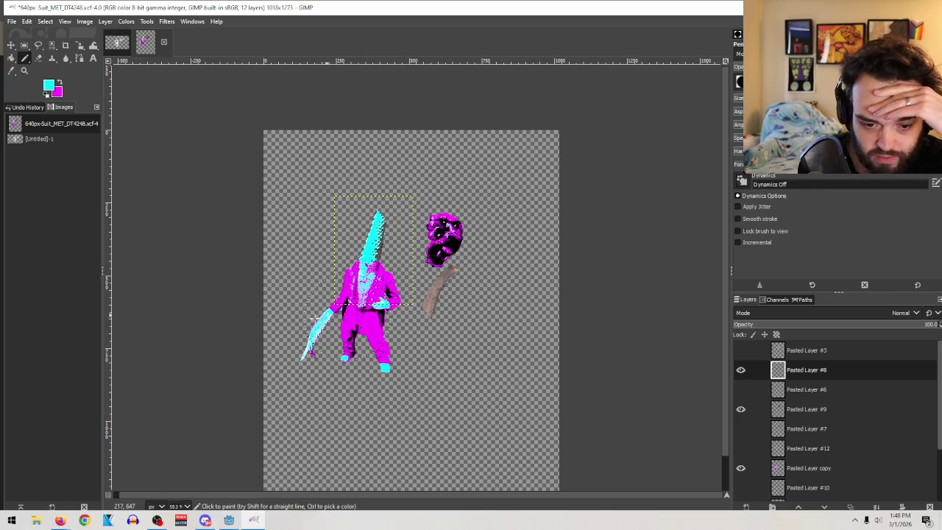
left_click(52, 45)
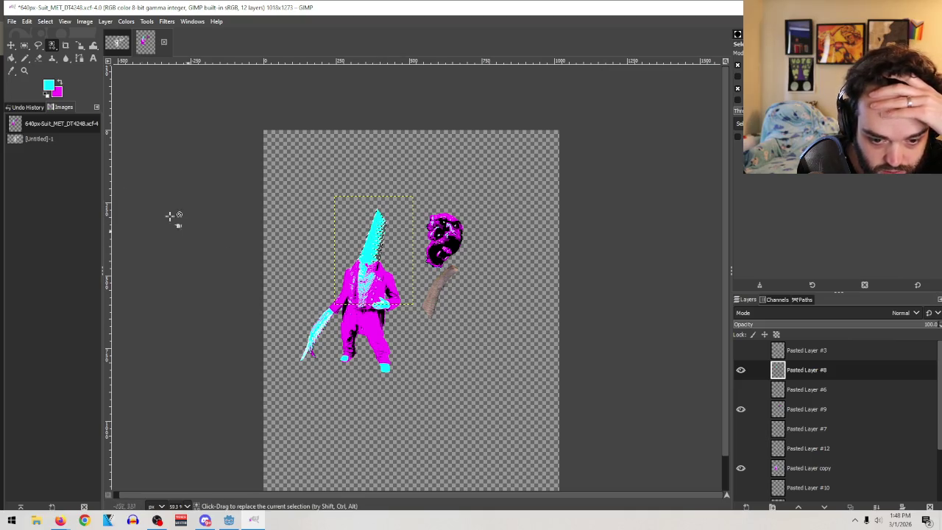
left_click(59, 81)
key("p")
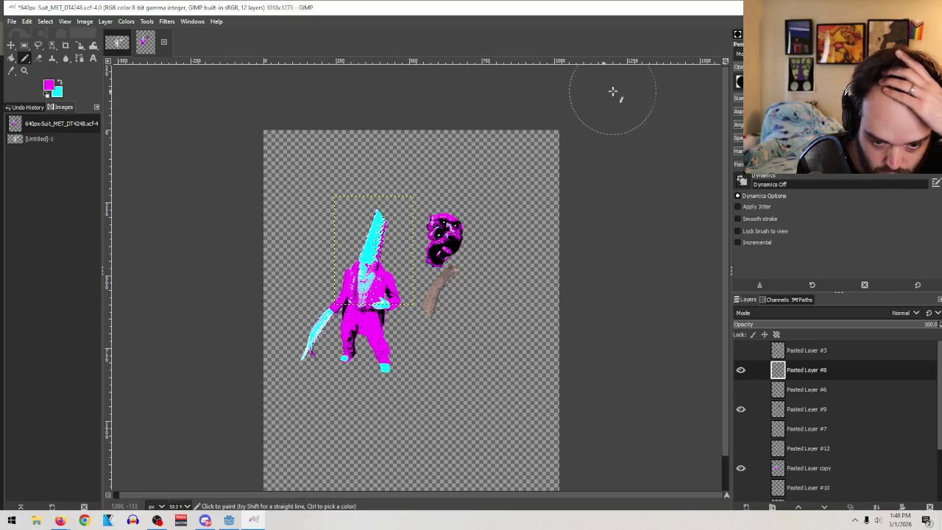
Pick the Rectangle Select tool once the cyan touch-ups are done
left_click(24, 46)
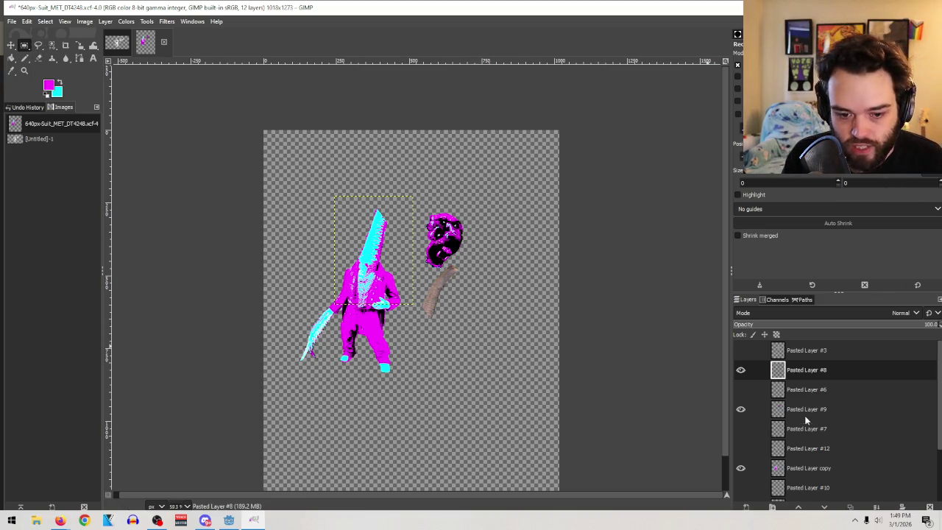
Check layer visibility and hide the beige arm layer, Pasted Layer #2
left_click(740, 370)
left_click(741, 370)
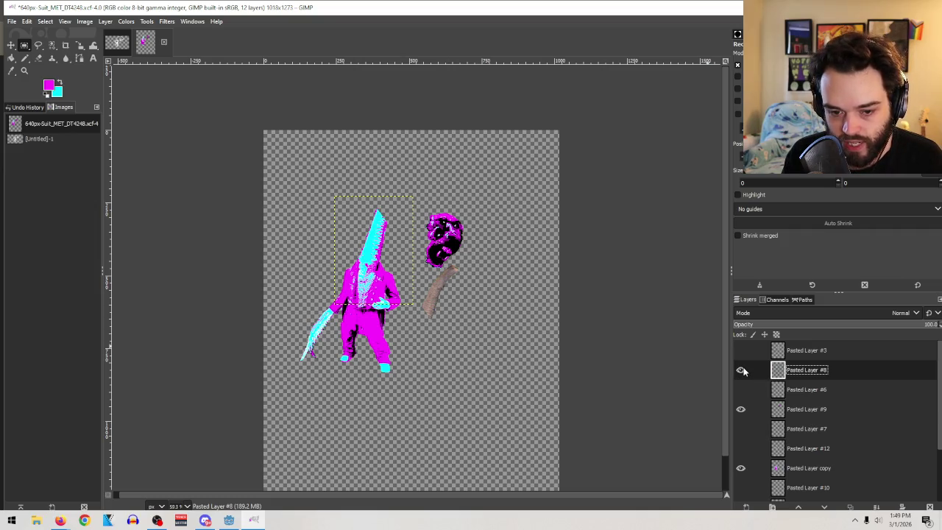
double_click(740, 409)
left_click(740, 468)
left_click(740, 468)
scroll(810, 412, "down", 3)
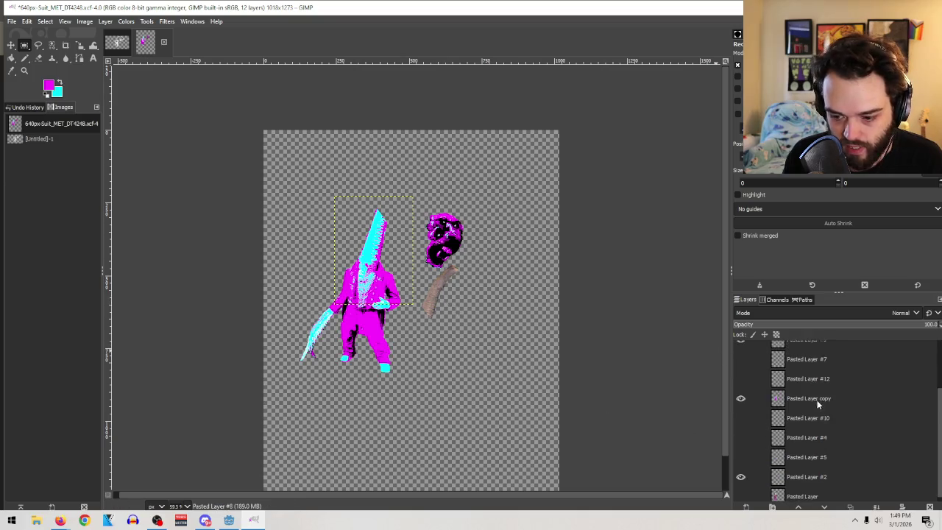
left_click(740, 470)
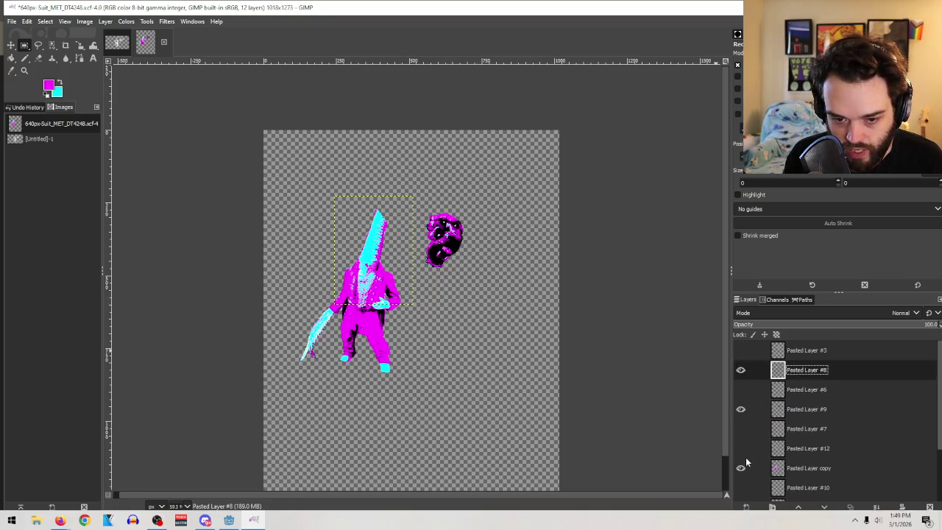
Hide the magenta head layer and export the lone cyan neck as neck.png
scroll(745, 392, "up", 3)
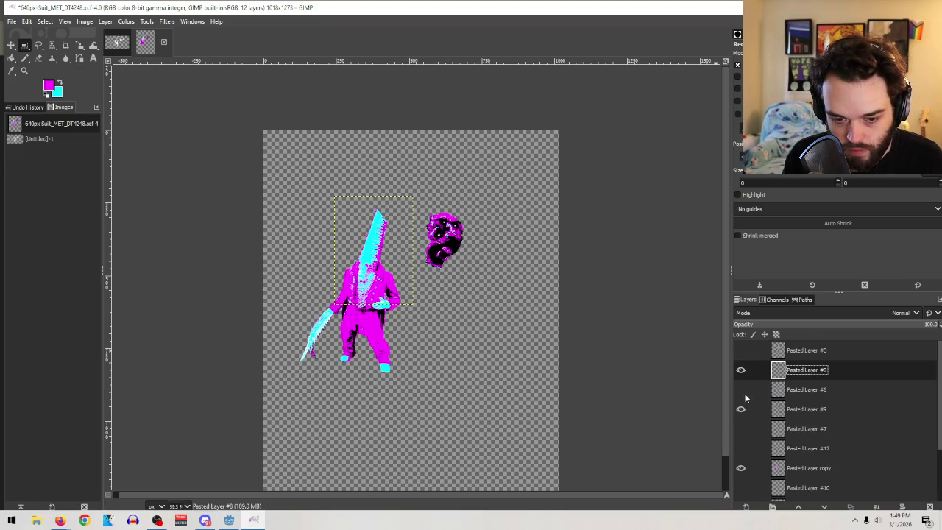
left_click(740, 468)
key("ctrl+shift+e")
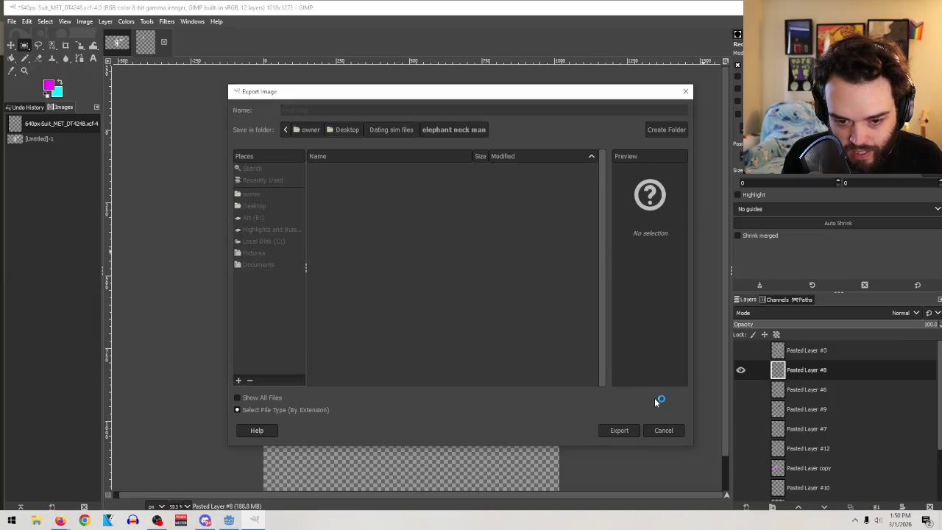
left_click(484, 381)
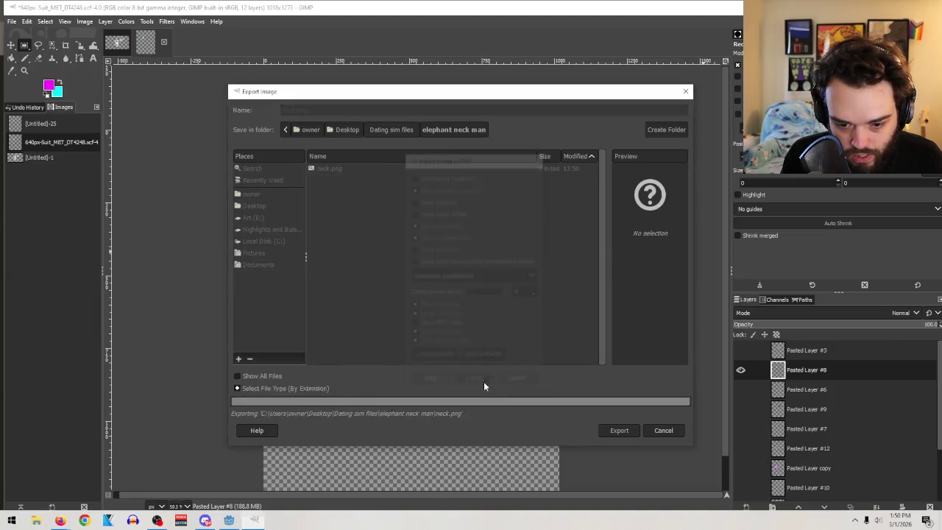
Move the cyan neck layer down and right toward the canvas centre
scroll(610, 316, "down", 2)
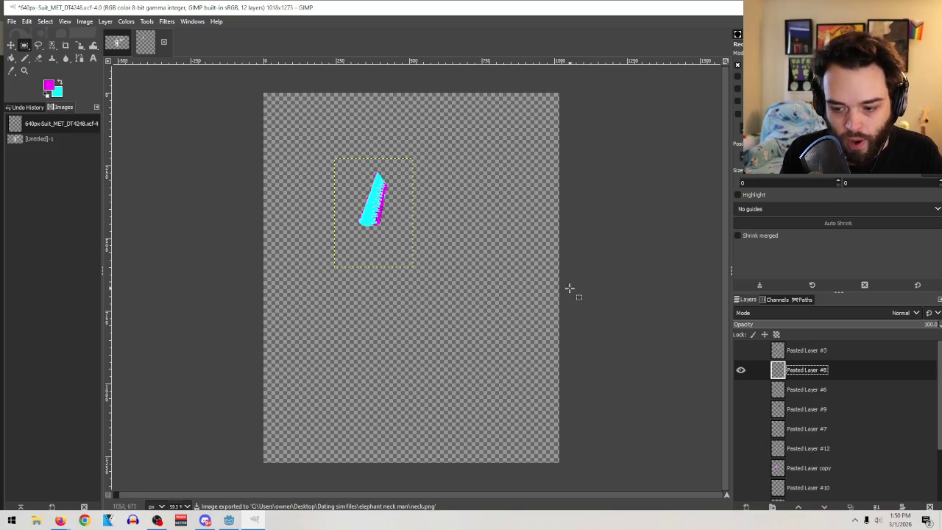
key("m")
mouse_move(371, 206)
left_mouse_down()
mouse_move(432, 290)
mouse_move(418, 294)
left_mouse_up()
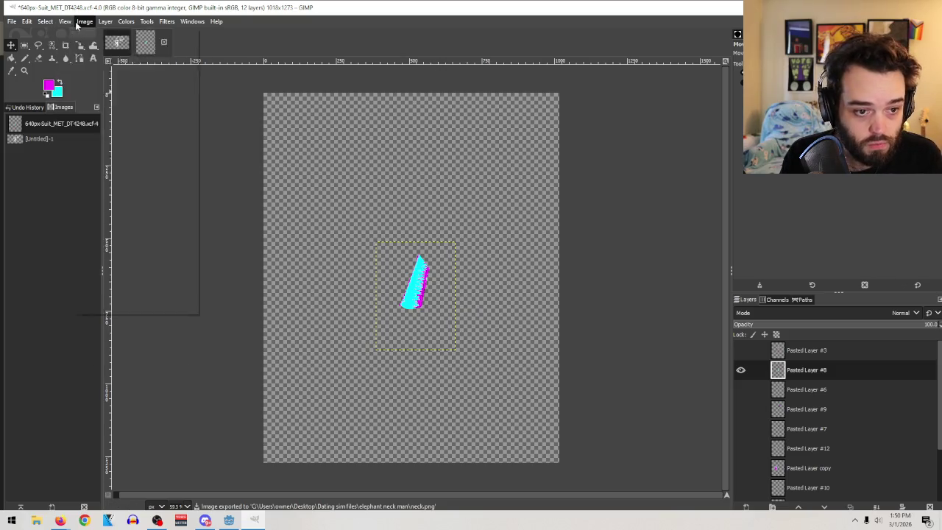
Fit the canvas to all layers and add Pasted Layer #11 above the neck
left_click(85, 21)
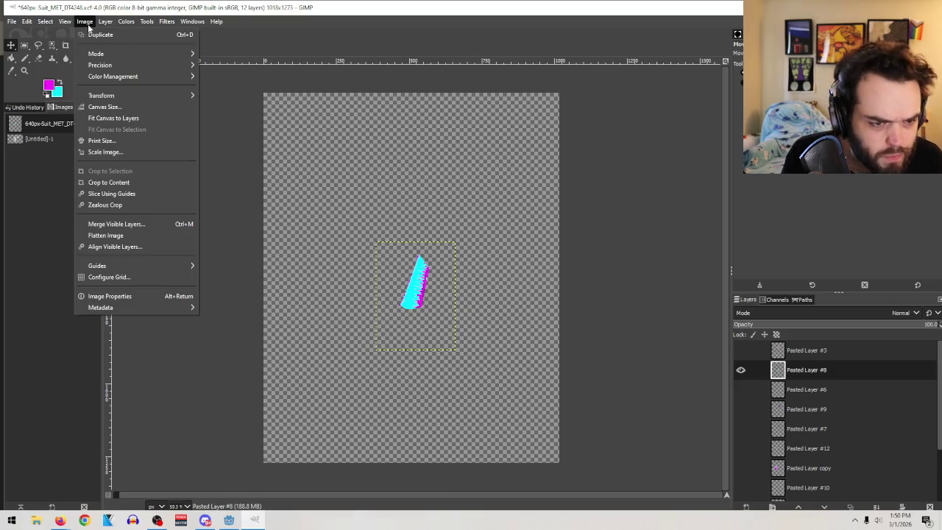
left_click(140, 120)
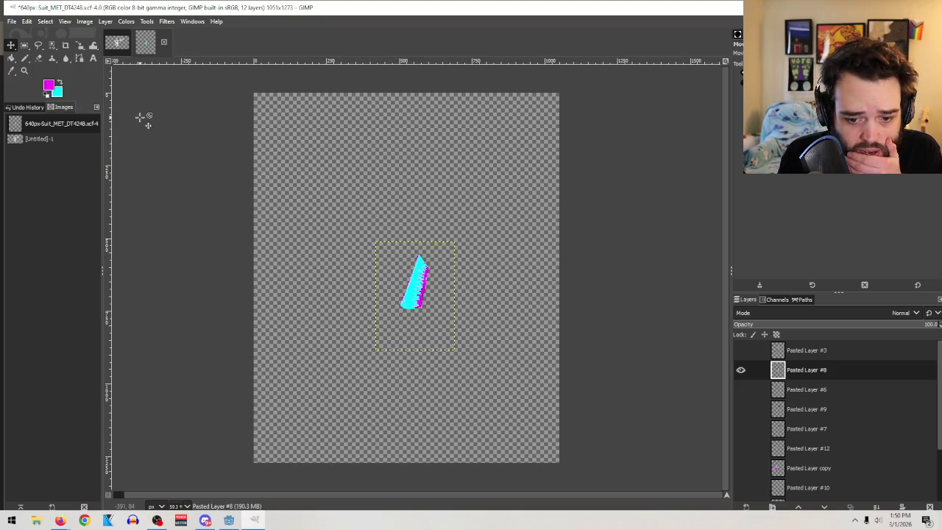
right_click(810, 374)
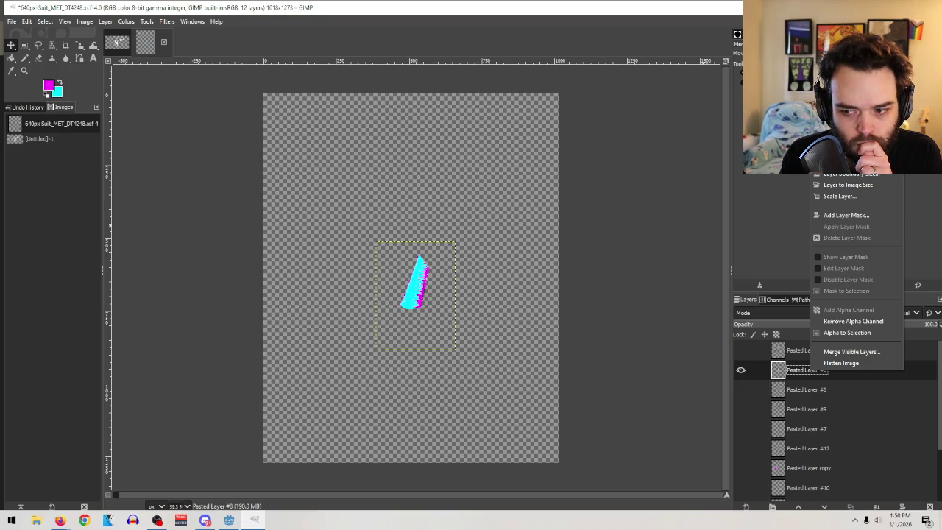
key("ctrl+v")
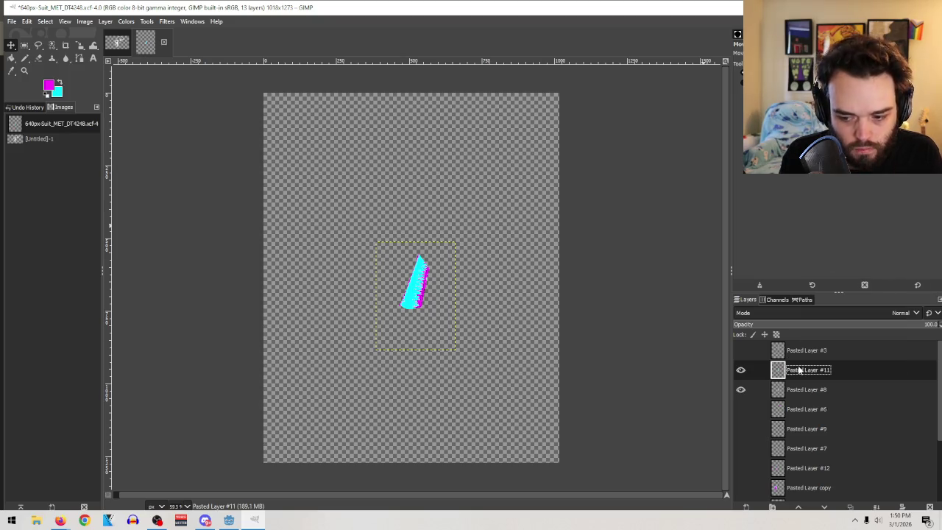
Cut the neck pixels to the clipboard and start a new 1018×1273 image
key("ctrl+x")
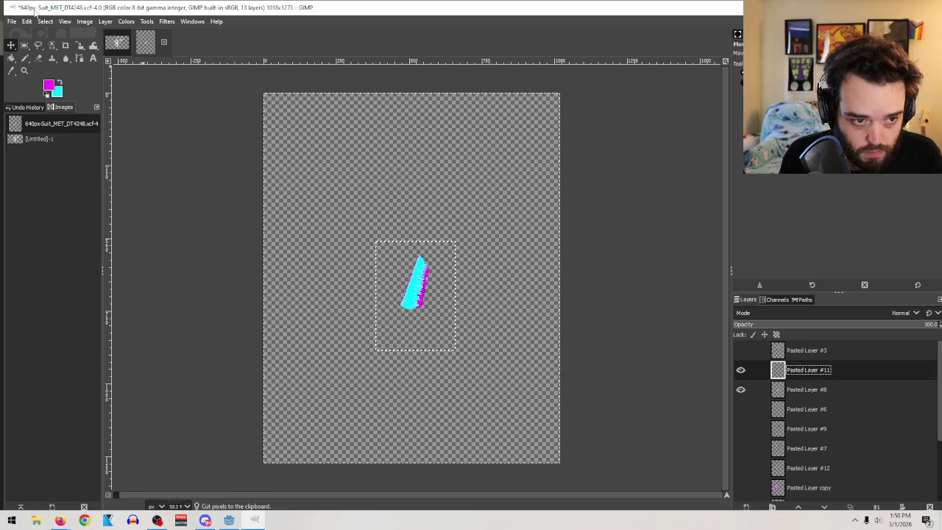
left_click(12, 21)
left_click(22, 29)
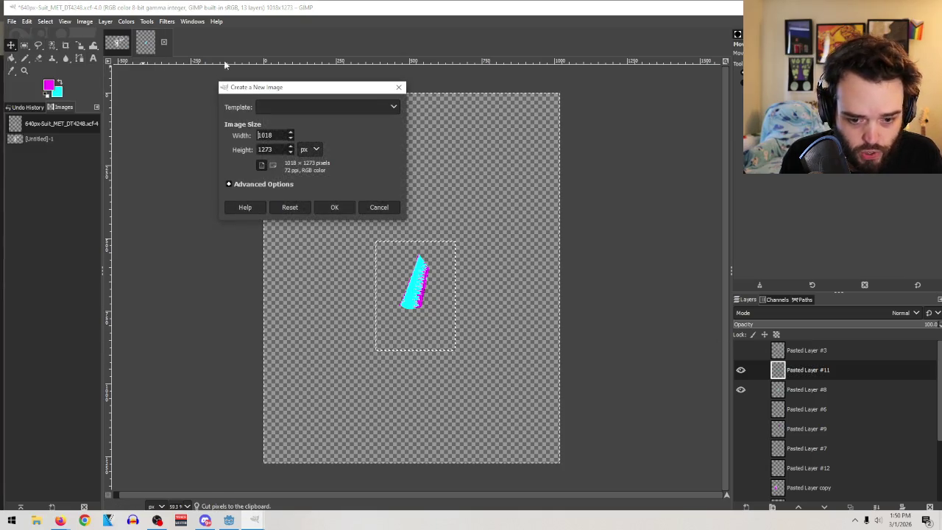
Create the 1018×1273 image, paste the neck as its own layer, and delete the cyan Background
left_click(334, 207)
key("ctrl+v")
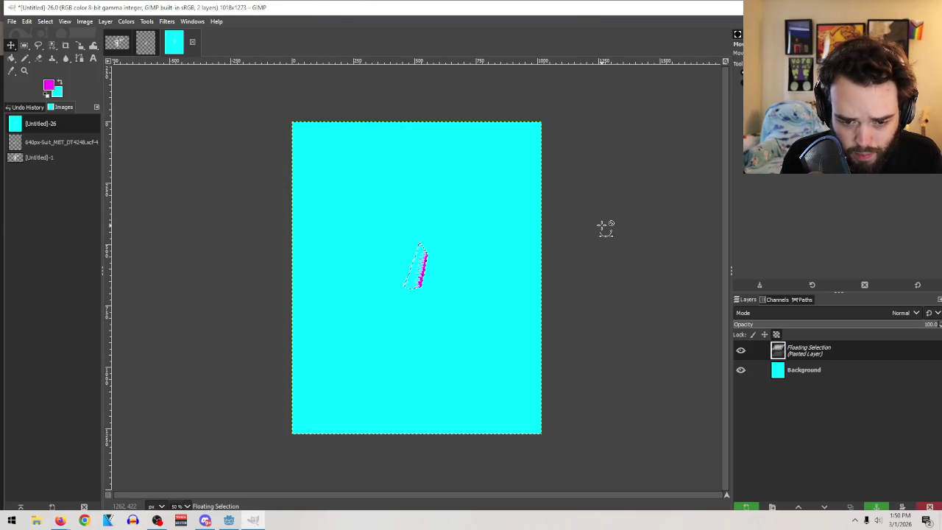
left_click(798, 369)
left_click(931, 506)
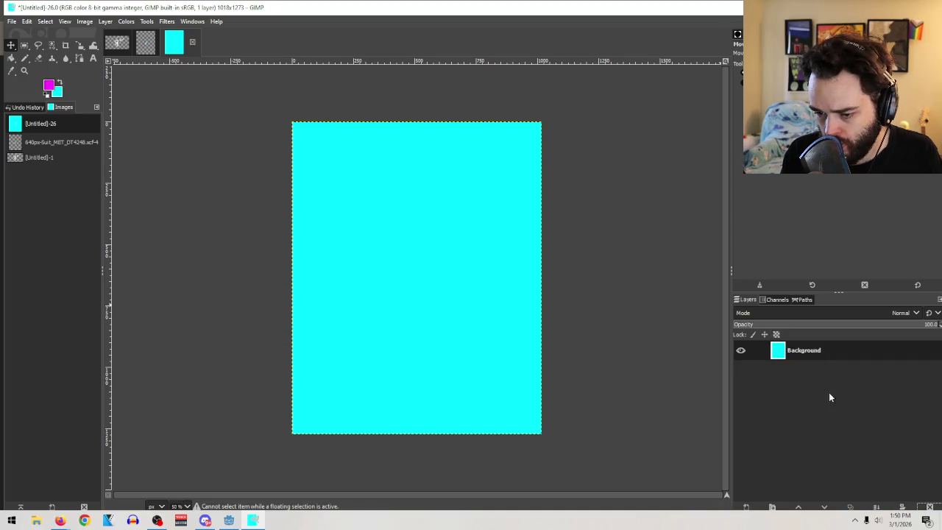
key("ctrl+v")
left_click(745, 507)
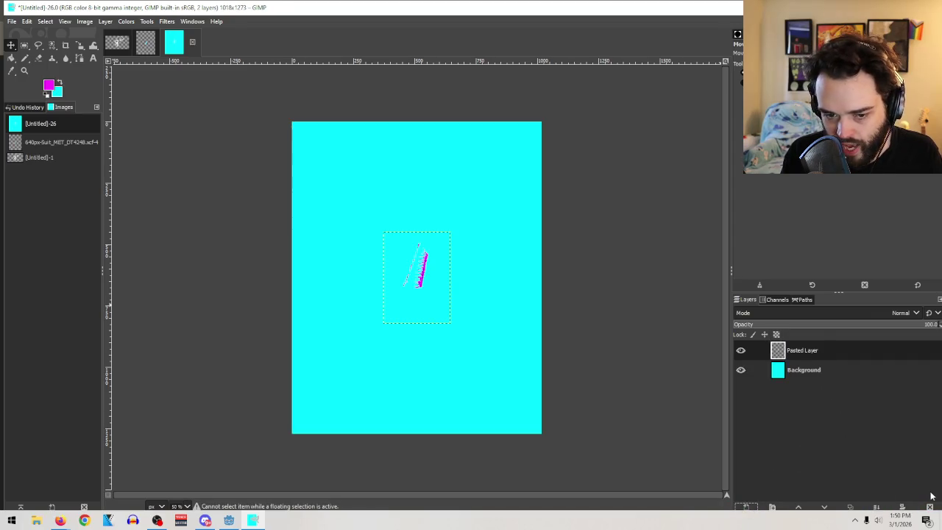
left_click(804, 370)
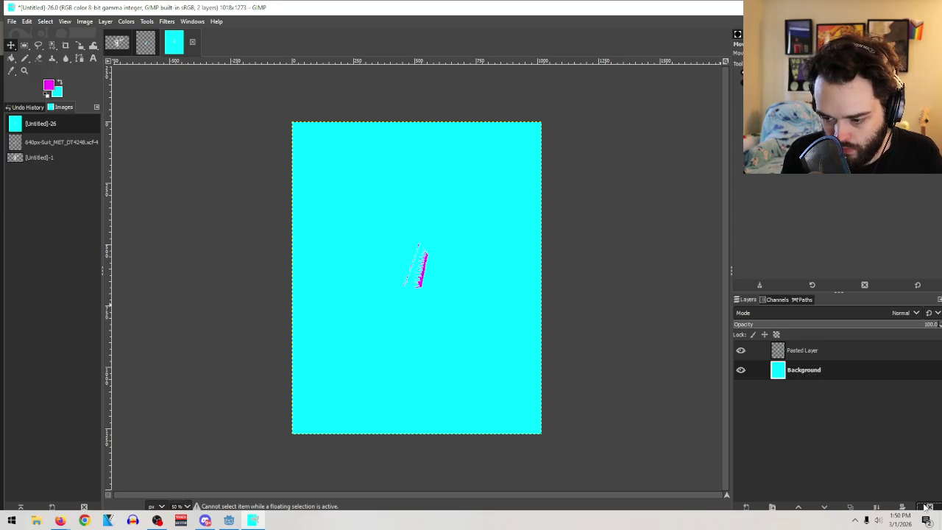
left_click(929, 507)
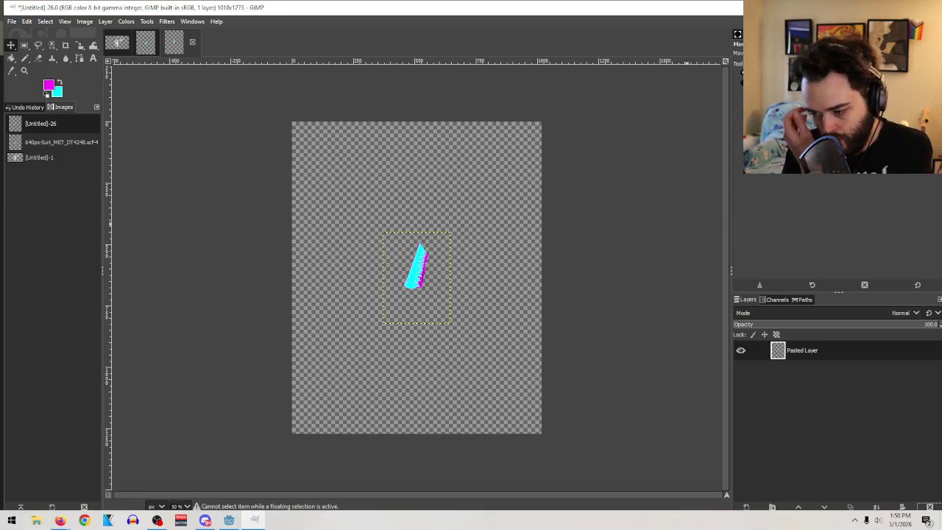
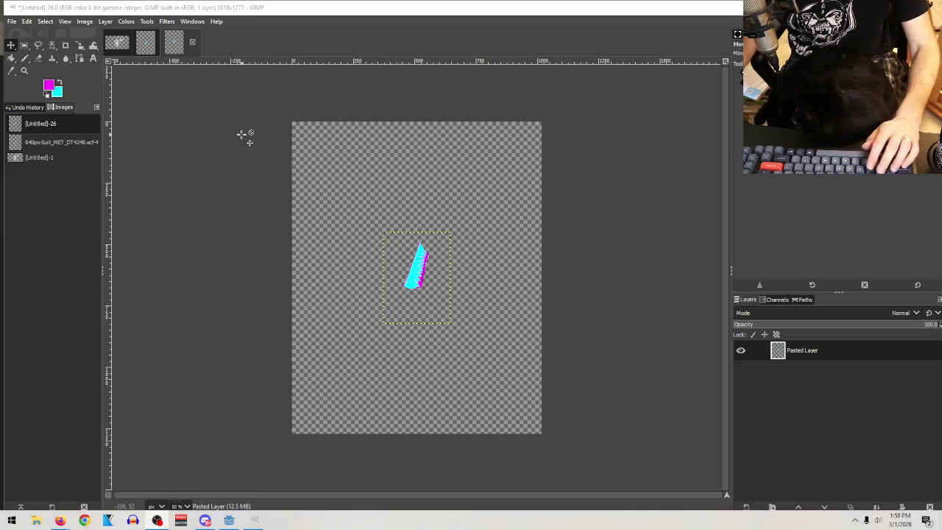
Fit the canvas to the layers with Image > Fit Canvas to Layers
left_click(86, 22)
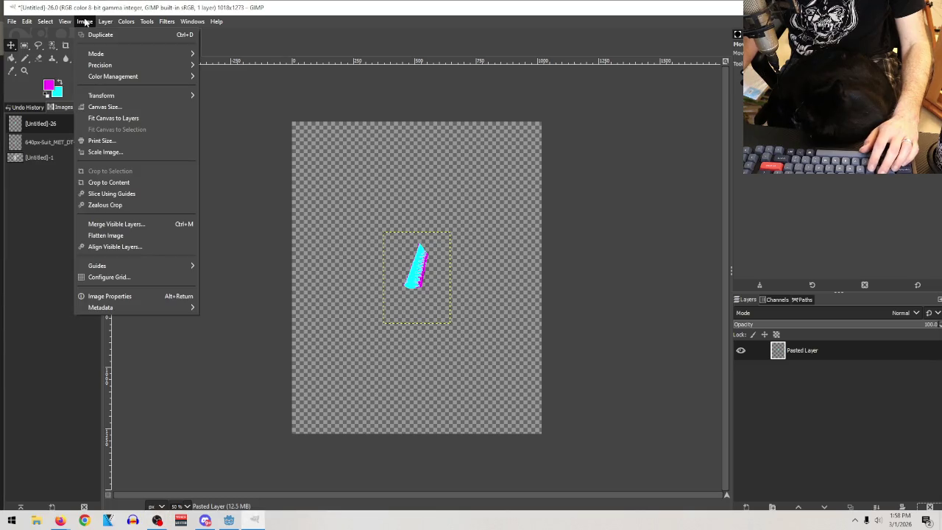
mouse_move(97, 22)
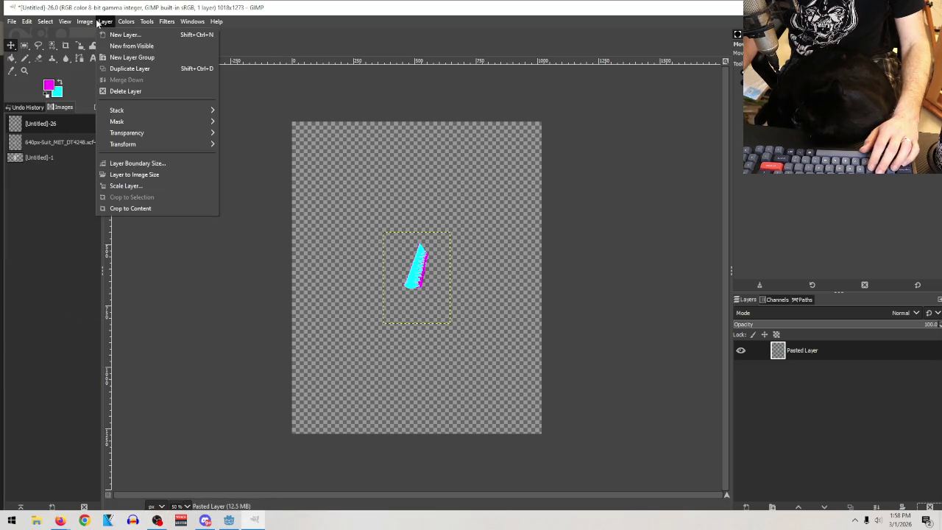
mouse_move(141, 144)
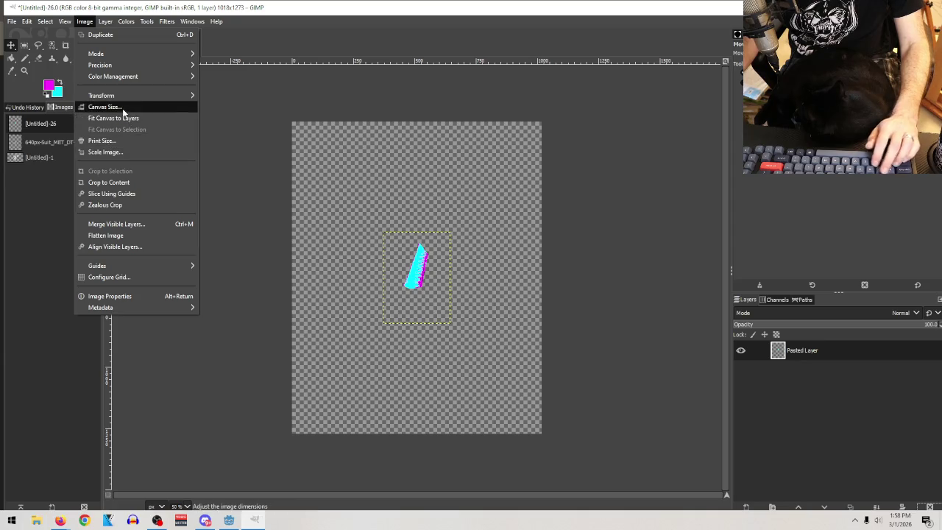
left_click(125, 119)
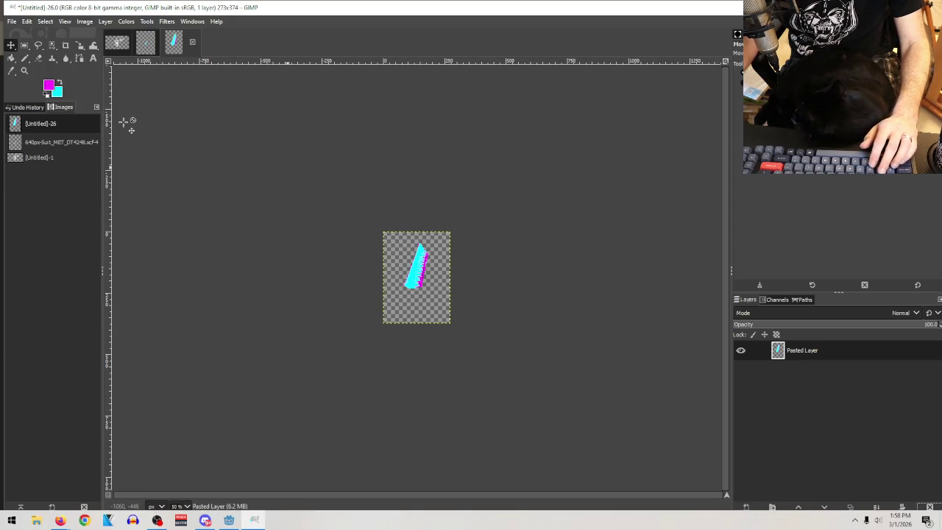
Draw a tight rectangle selection around the cyan neck stroke
left_click(26, 45)
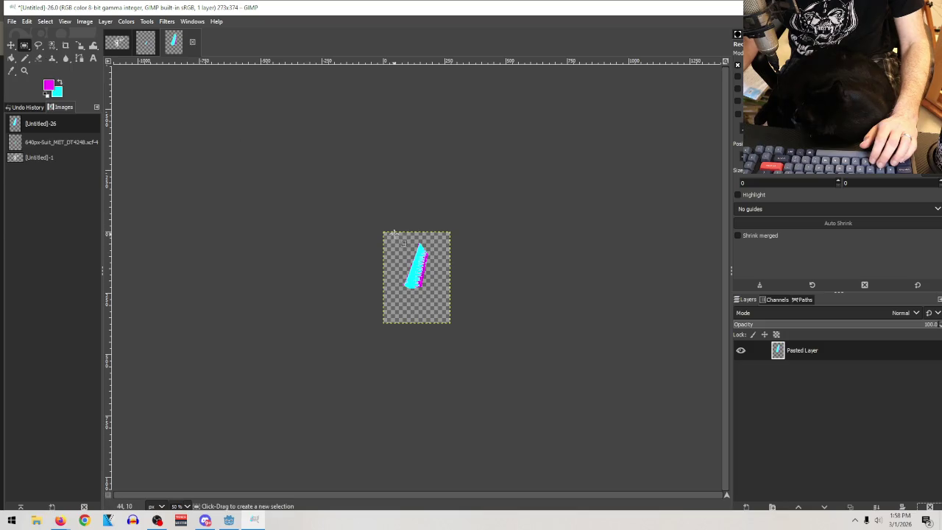
left_click_drag(400, 238, 440, 293)
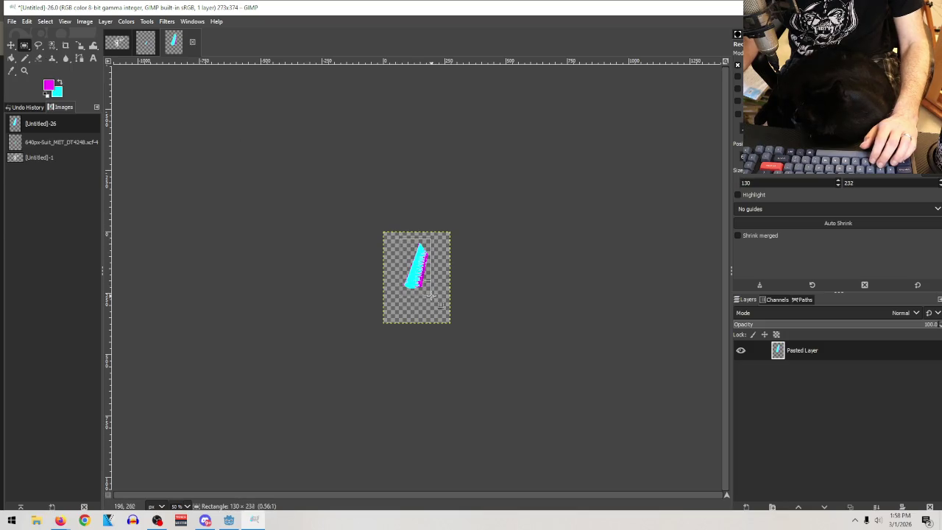
left_click_drag(431, 290, 431, 290)
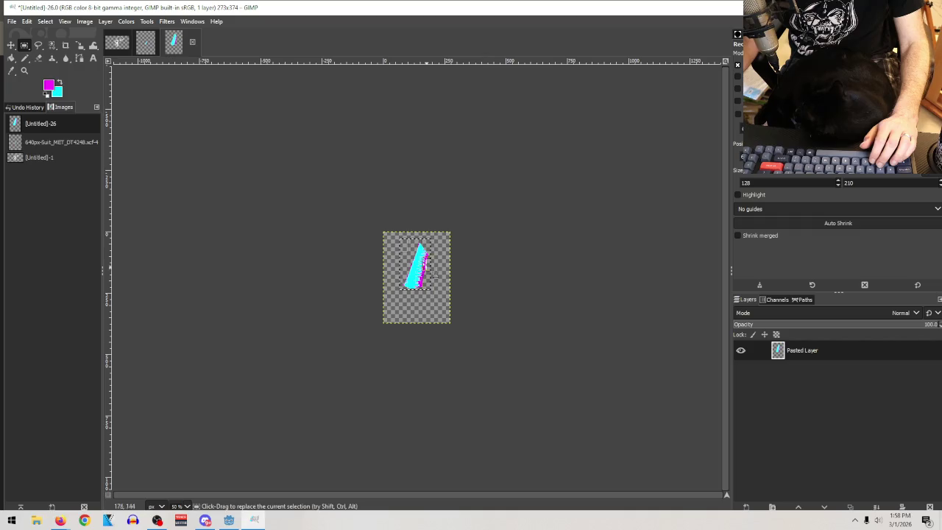
left_click_drag(415, 244, 414, 251)
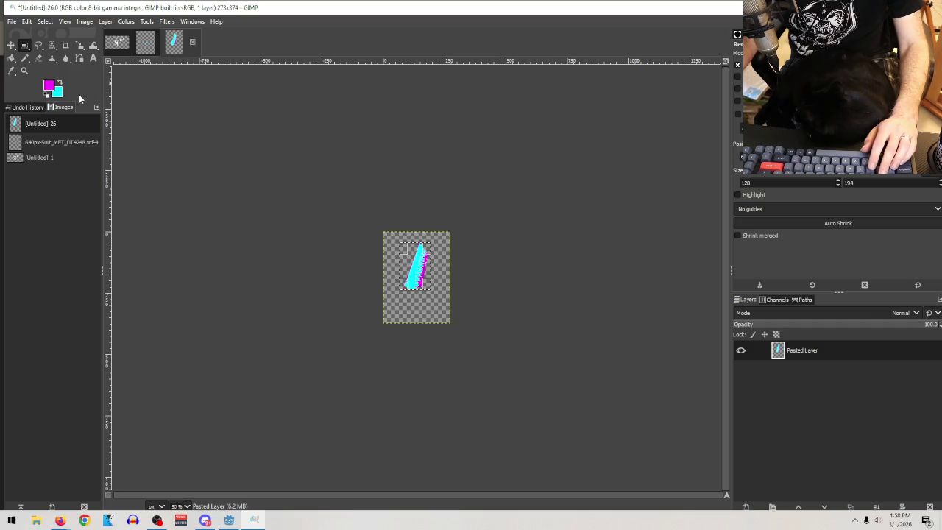
left_click(403, 266)
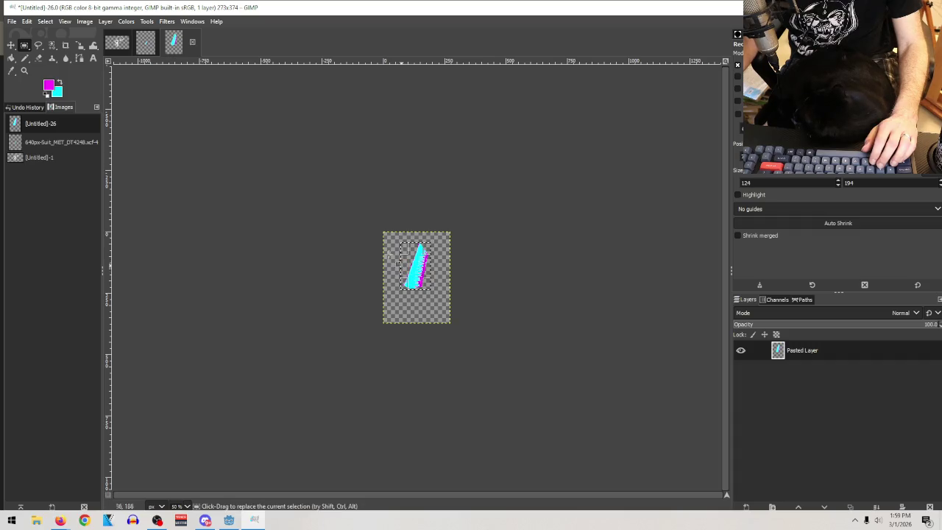
Fit the canvas to the selection, shrinking the image to 124 × 194 pixels
left_click(46, 22)
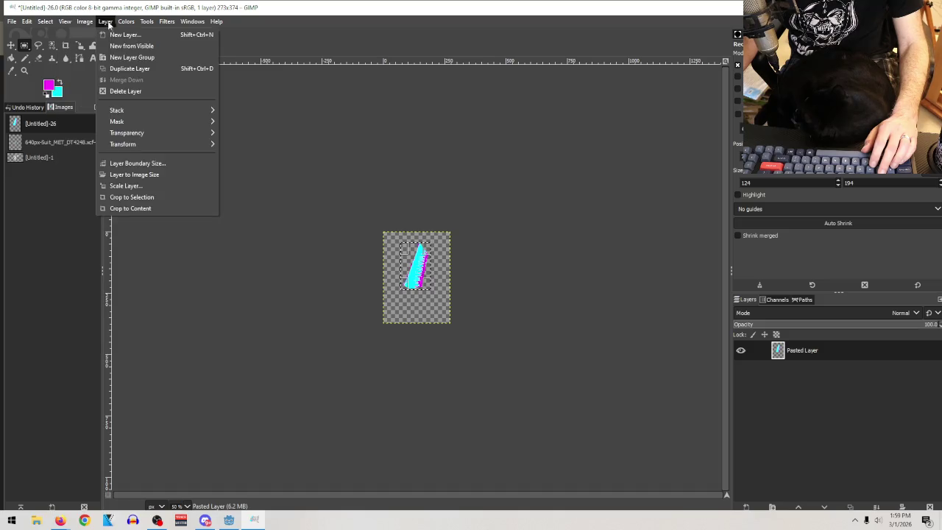
mouse_move(107, 25)
mouse_move(79, 23)
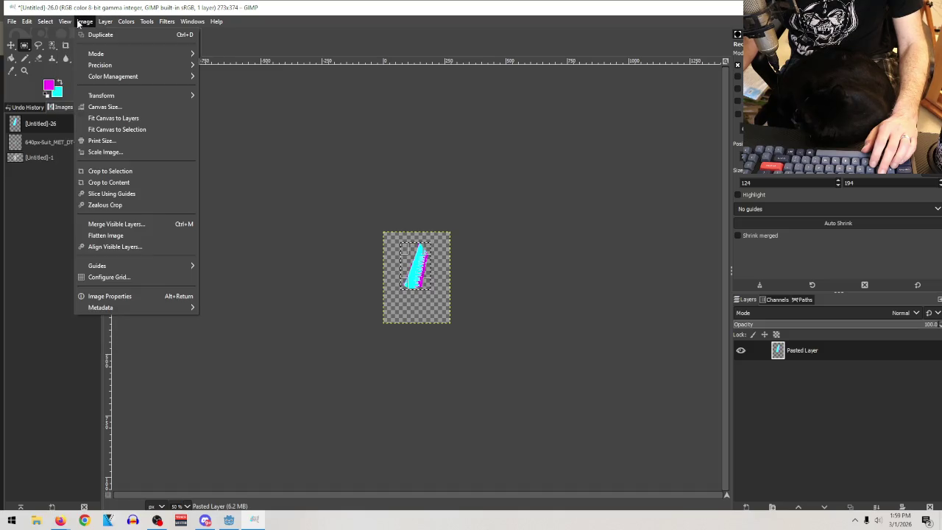
left_click(117, 131)
left_click(12, 22)
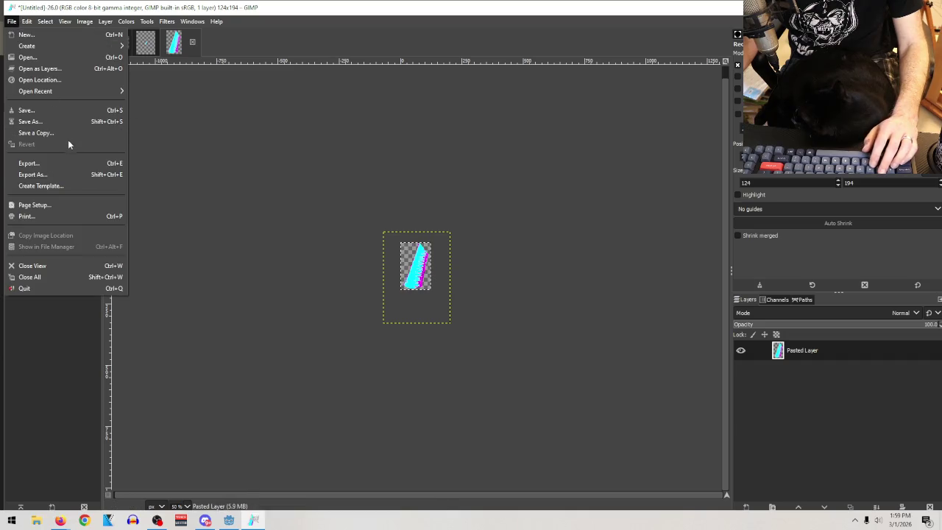
Export the trimmed image as neck.png into elephant neck man, replacing it, and close it unsaved
left_click(65, 175)
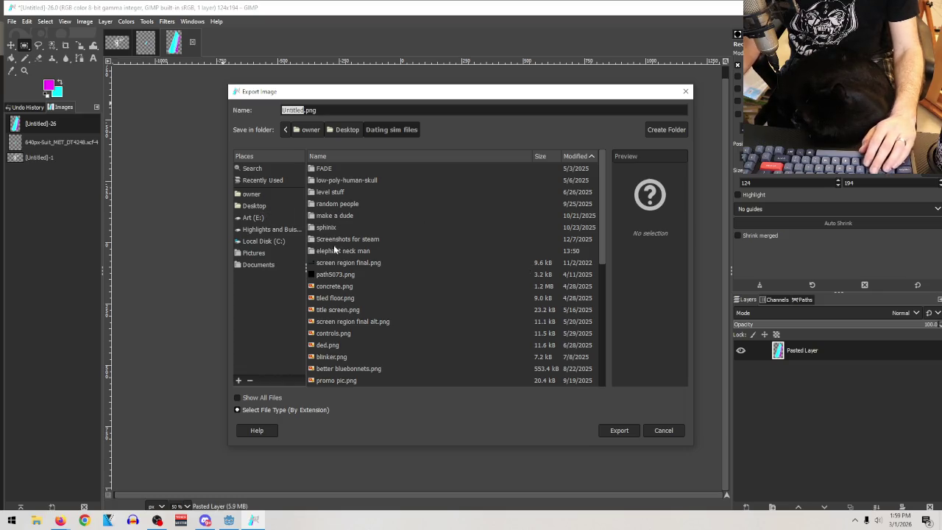
double_click(334, 253)
left_click(340, 168)
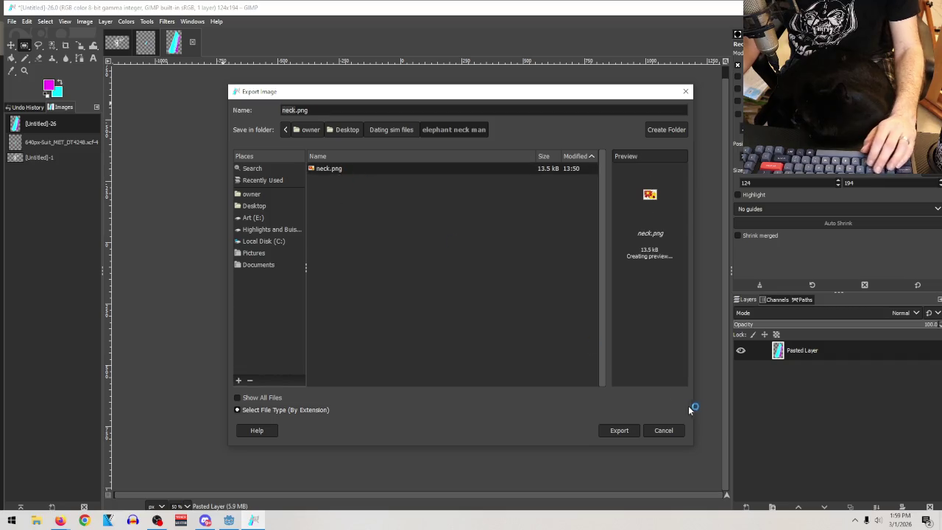
left_click(620, 429)
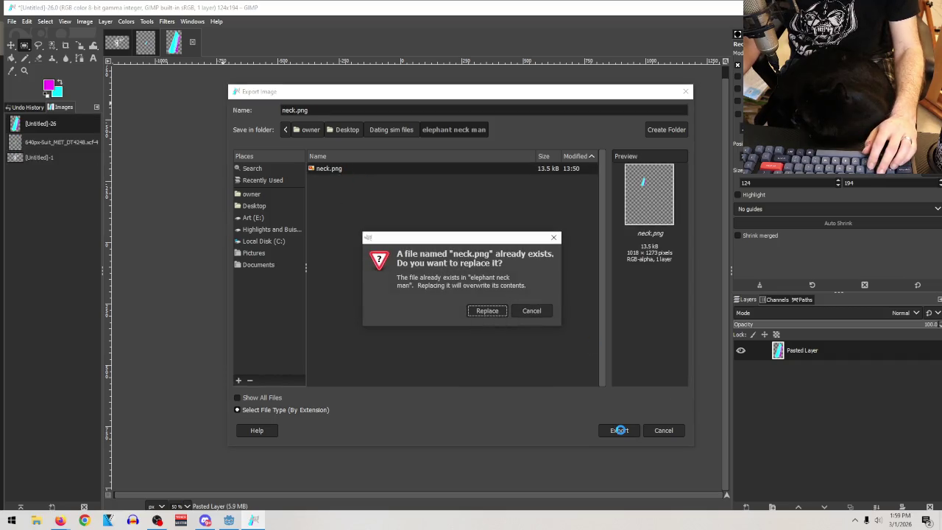
left_click(493, 315)
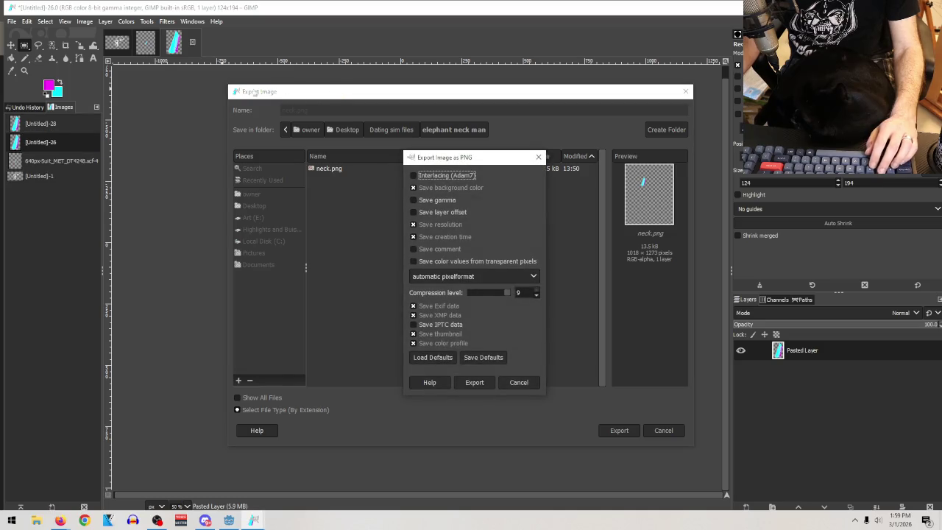
left_click(474, 382)
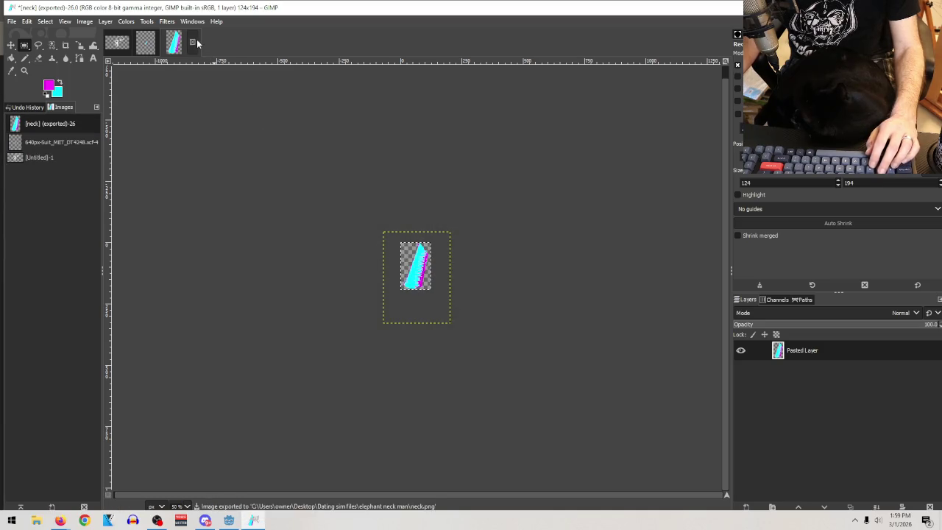
left_click(192, 45)
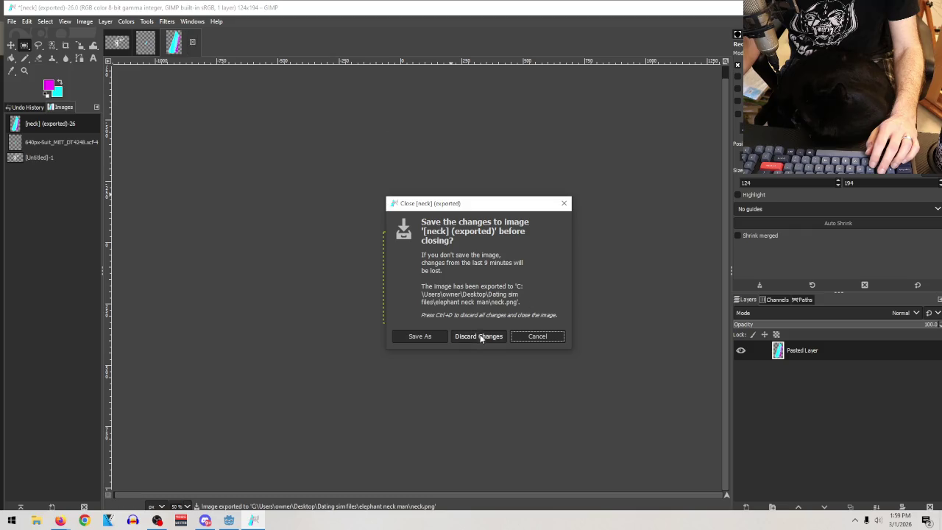
left_click(480, 337)
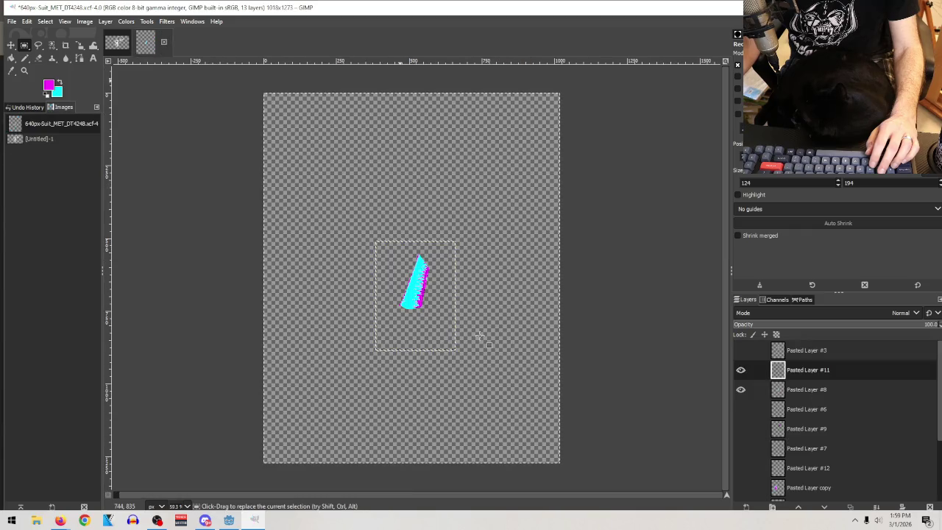
Hide the other layers so only the magenta face on Pasted Layer #9 shows
left_click(740, 371)
left_click(740, 390)
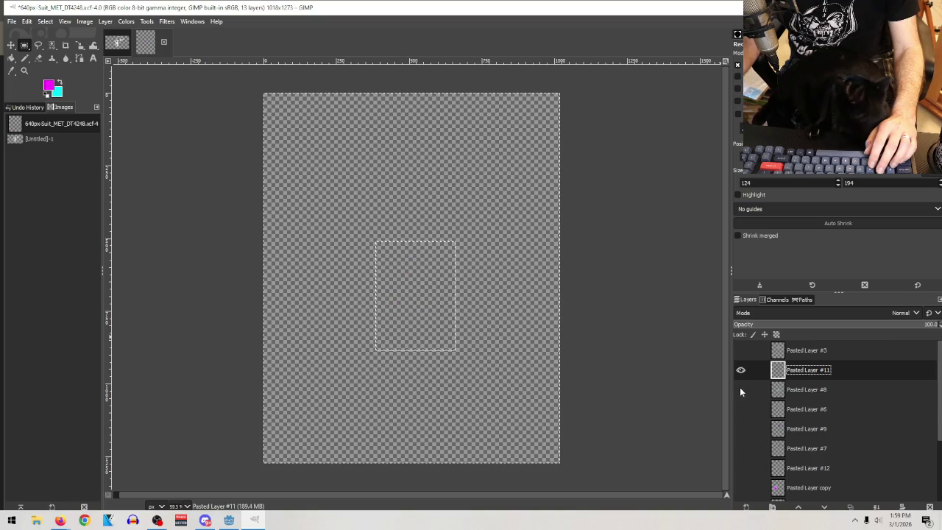
left_click(24, 45)
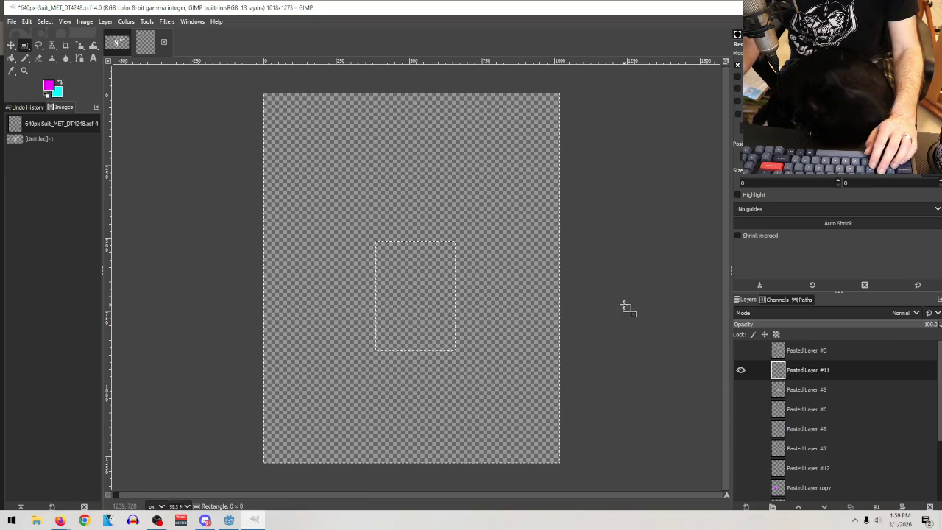
left_click(740, 350)
left_click(740, 350)
left_click(741, 390)
left_click(740, 390)
left_click(741, 407)
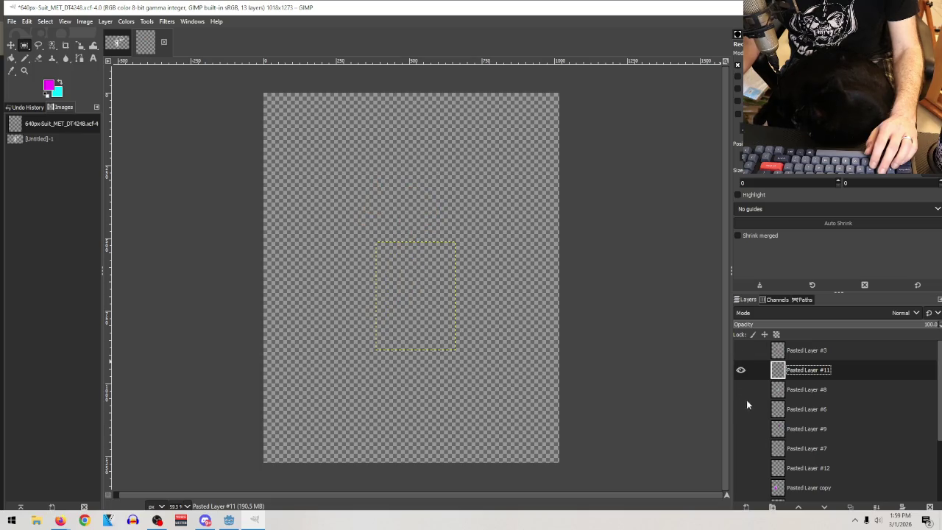
left_click(741, 427)
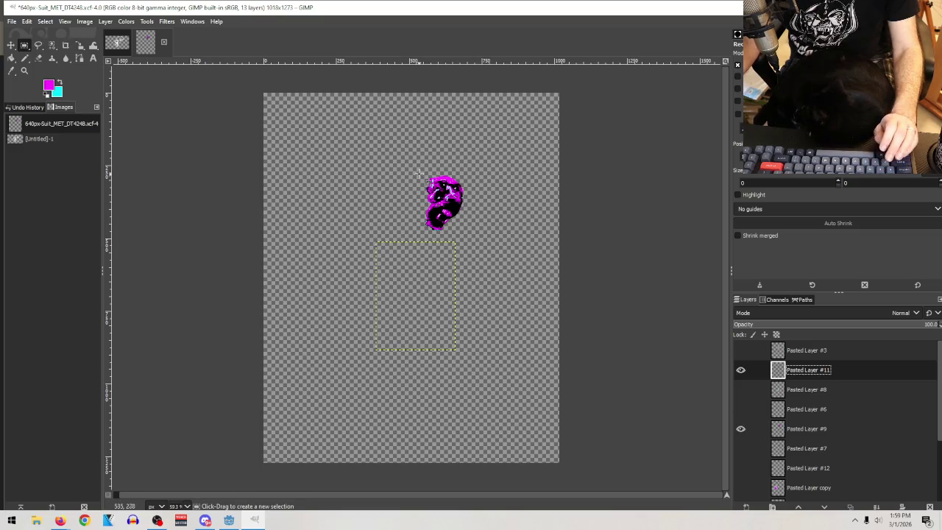
Select the magenta face and fit the canvas to that selection
left_click_drag(424, 169, 465, 232)
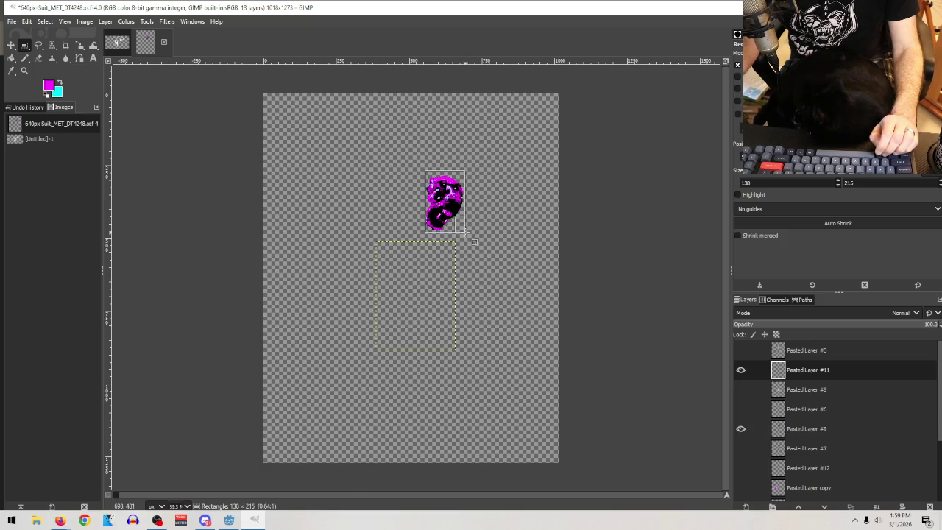
left_click(12, 21)
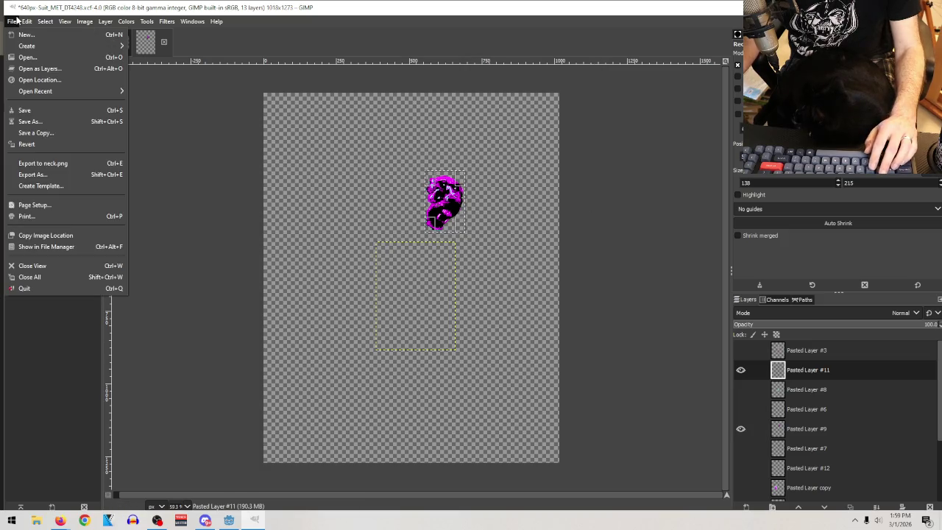
left_click(16, 20)
left_click(85, 20)
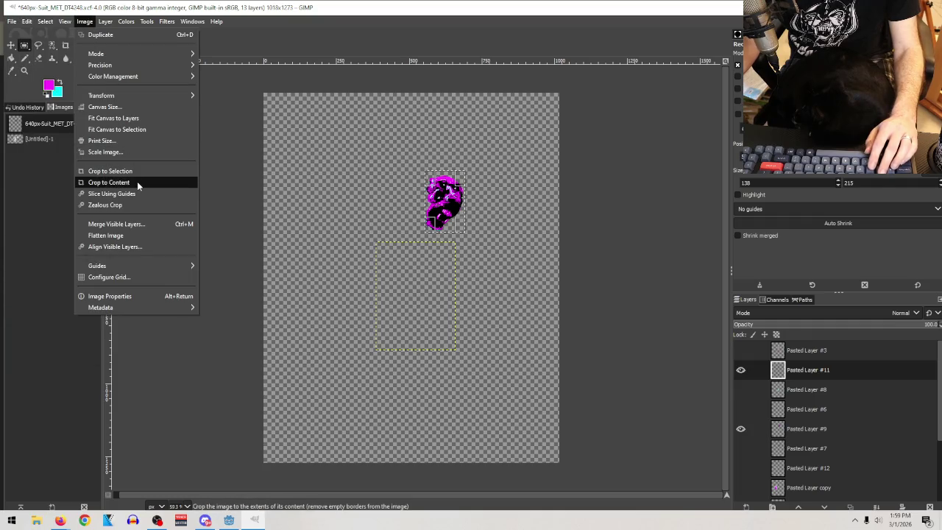
left_click(139, 131)
Export the cropped face as face.png, then undo the crop to restore the canvas
left_click(10, 21)
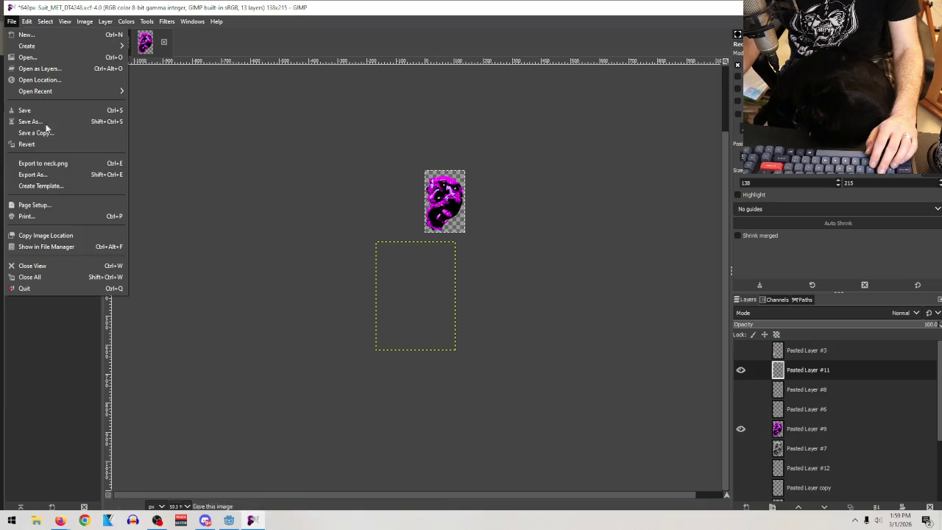
left_click(84, 176)
type("face")
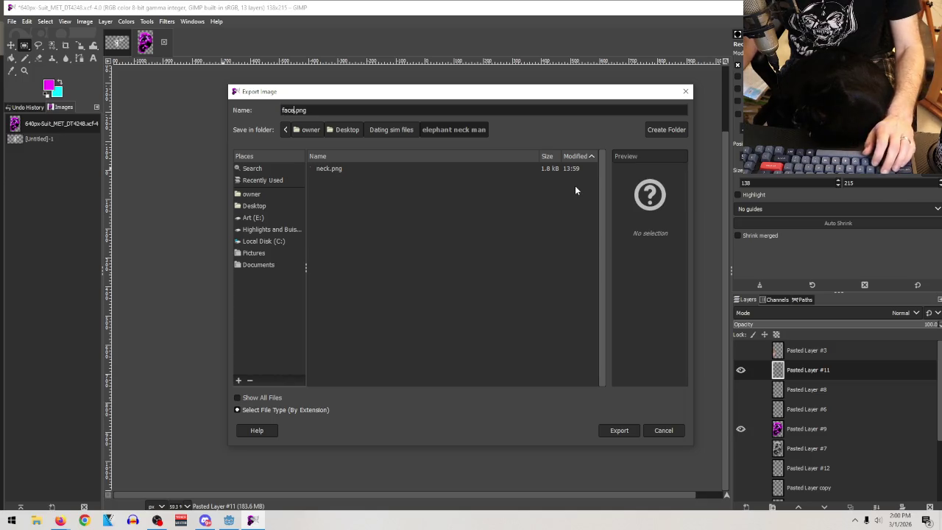
left_click(625, 431)
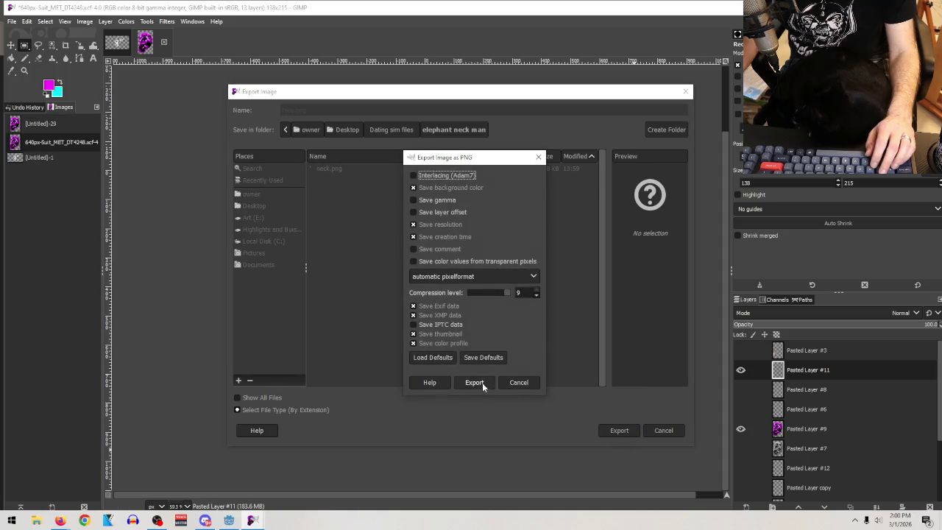
left_click(480, 383)
key("ctrl+z")
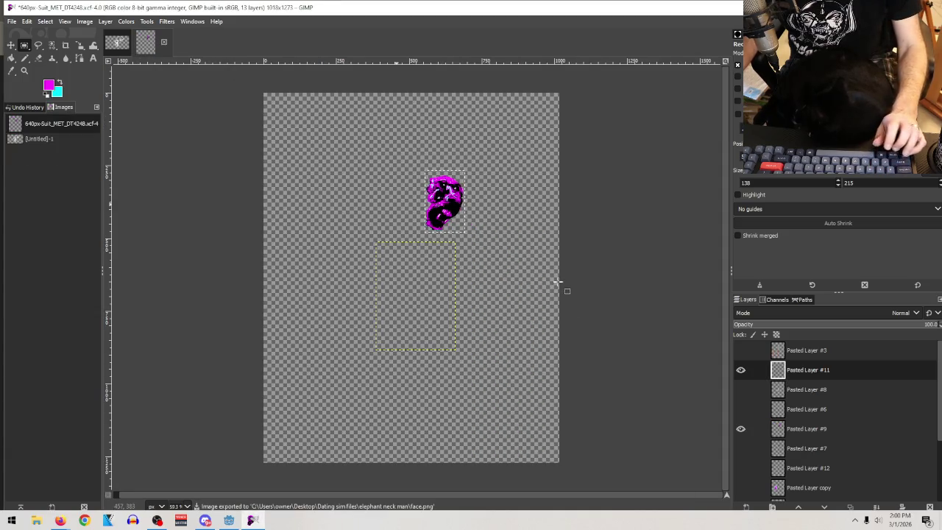
Toggle layer visibility to show only the headless suited body on Pasted Layer copy
left_click(740, 370)
left_click(740, 428)
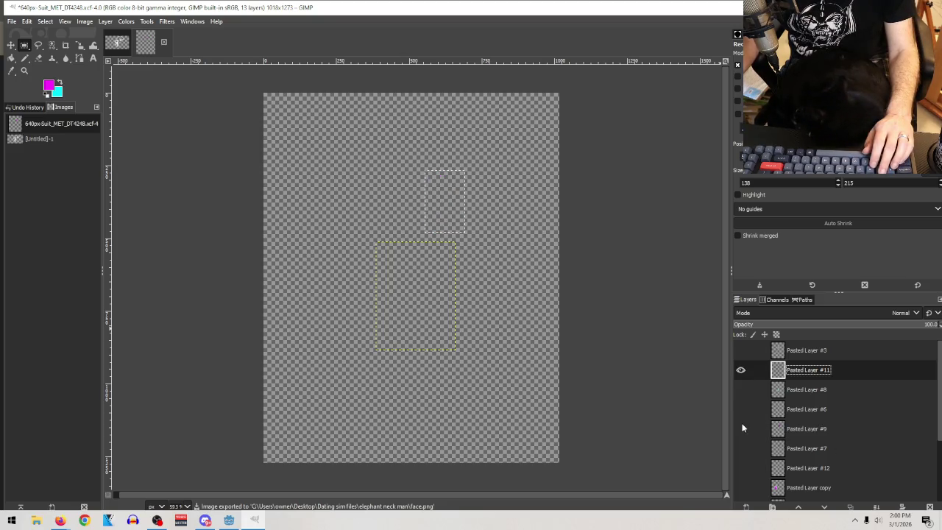
left_click(740, 386)
left_click(740, 385)
left_click(741, 426)
left_click(741, 425)
left_click(741, 409)
left_click(741, 409)
left_click(742, 448)
left_click(743, 449)
left_click(740, 461)
left_click(741, 461)
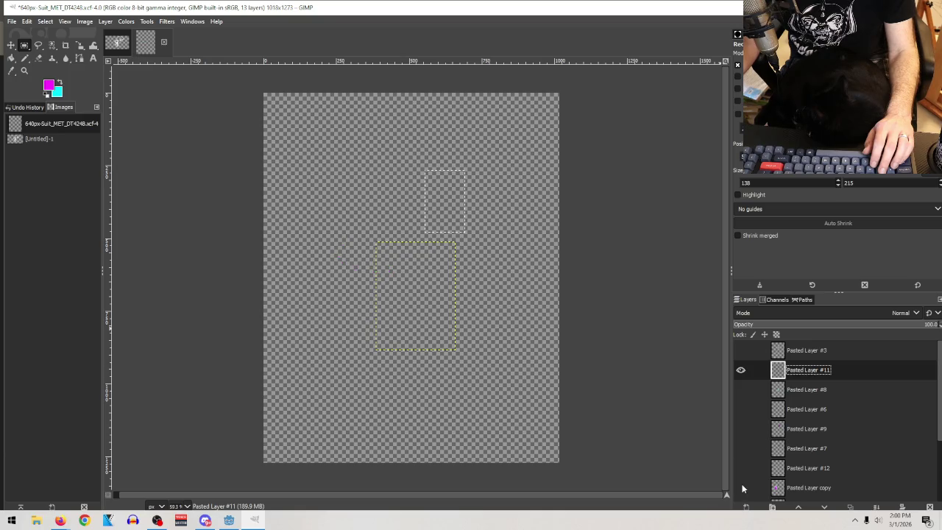
left_click(742, 487)
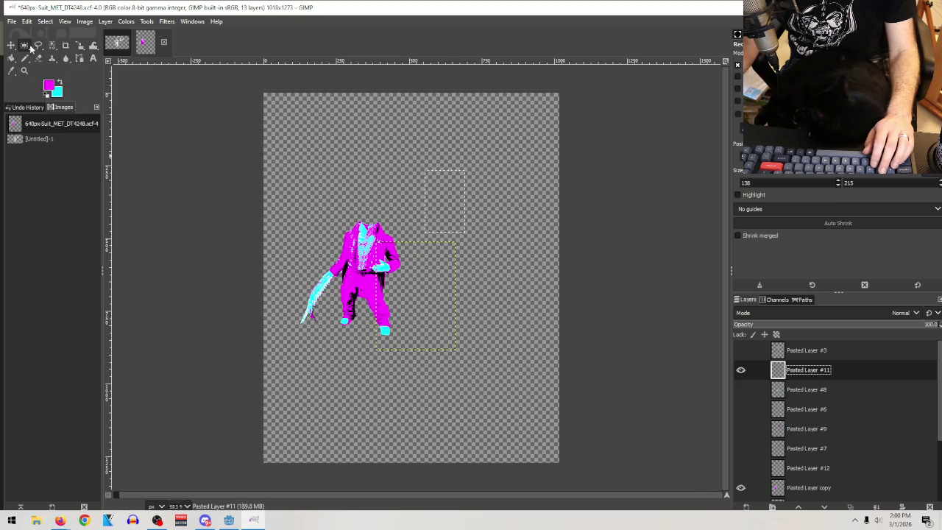
Draw and adjust a rectangle selection around the body figure
mouse_move(298, 189)
left_mouse_down()
mouse_move(424, 366)
mouse_move(408, 340)
left_mouse_up()
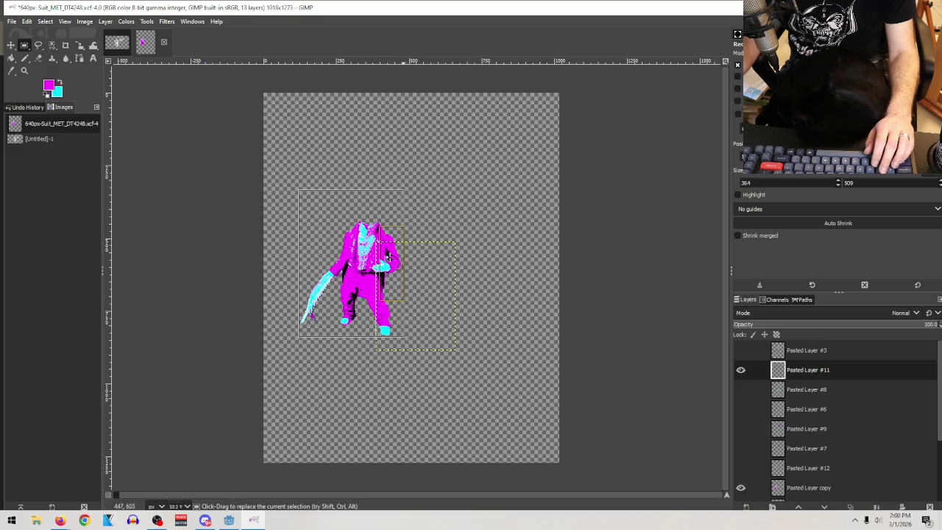
left_click_drag(352, 200, 353, 242)
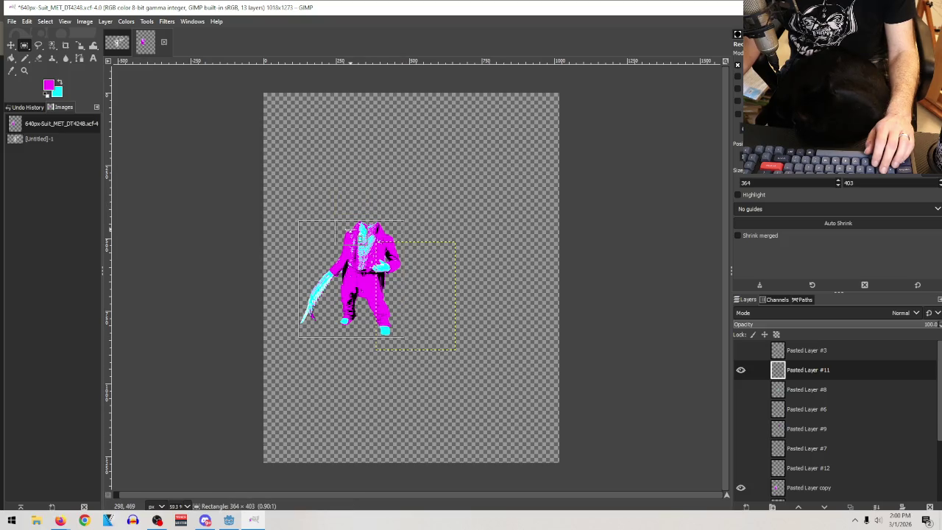
left_click_drag(404, 280, 401, 280)
left_click(368, 280)
left_click_drag(298, 280, 299, 279)
left_click_drag(361, 339, 360, 331)
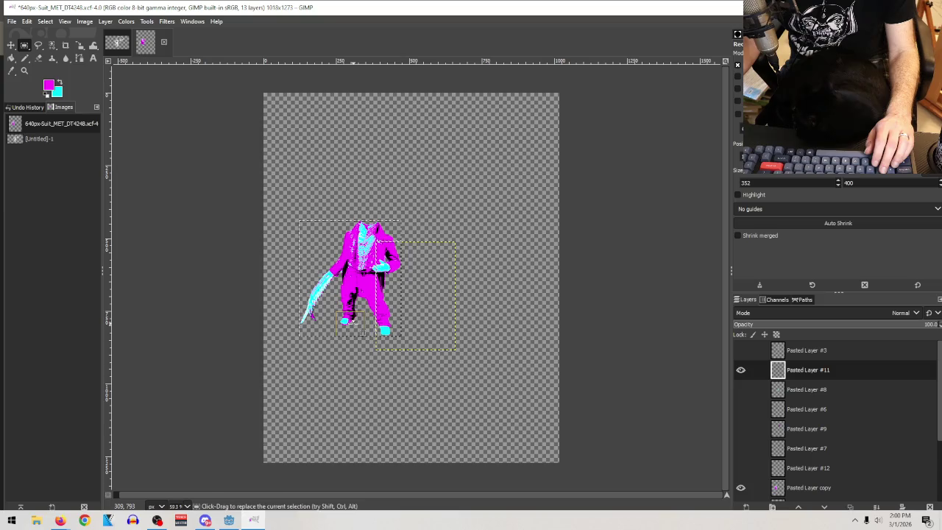
Reselect the whole body including the sword and fit the canvas to it (351×408)
left_click(493, 168)
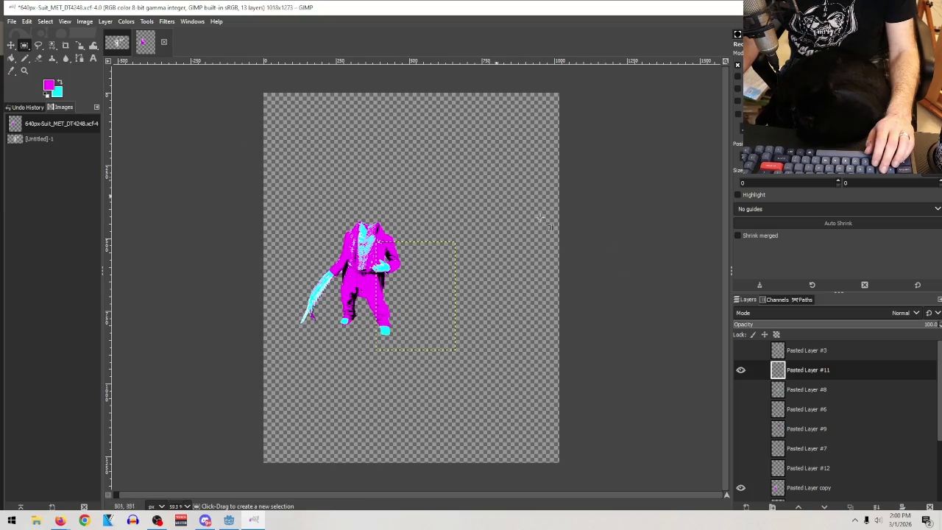
left_click(814, 466)
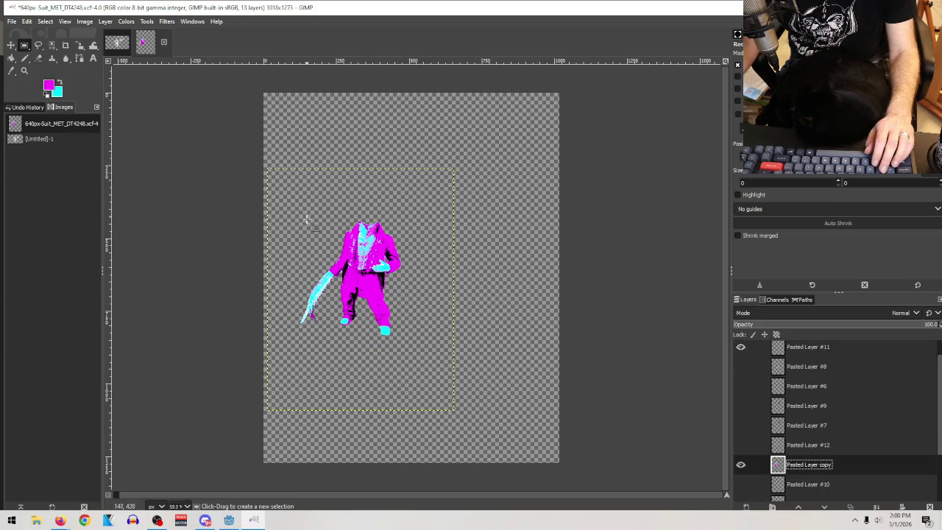
left_click_drag(304, 218, 402, 332)
left_click_drag(314, 291, 351, 332)
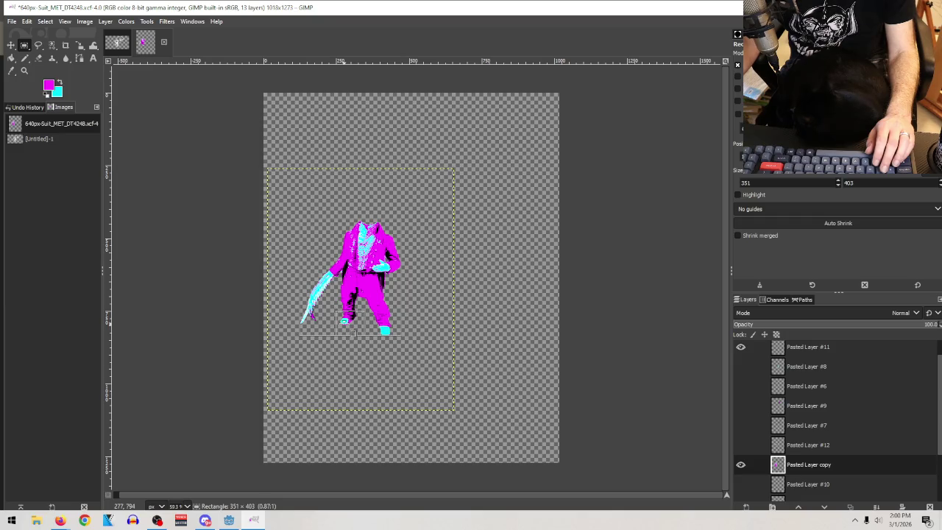
left_click_drag(351, 333, 352, 333)
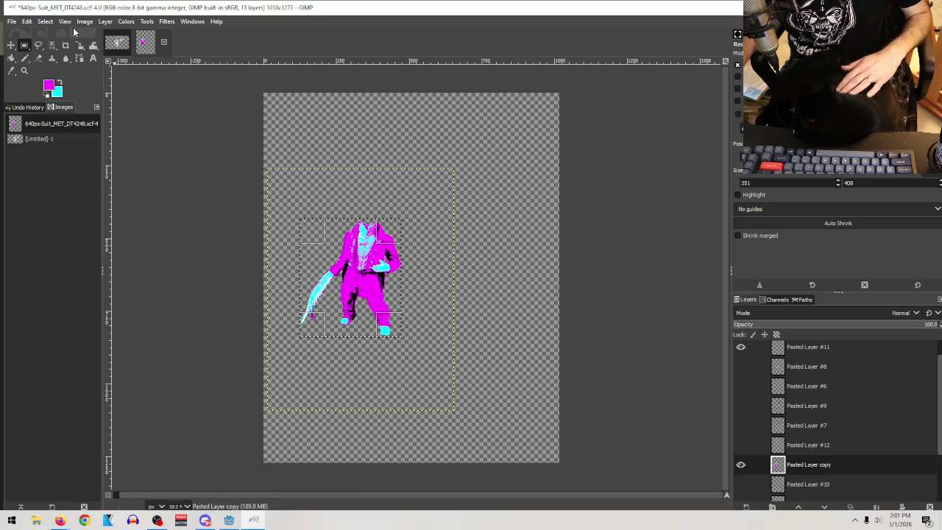
left_click(84, 22)
mouse_move(112, 24)
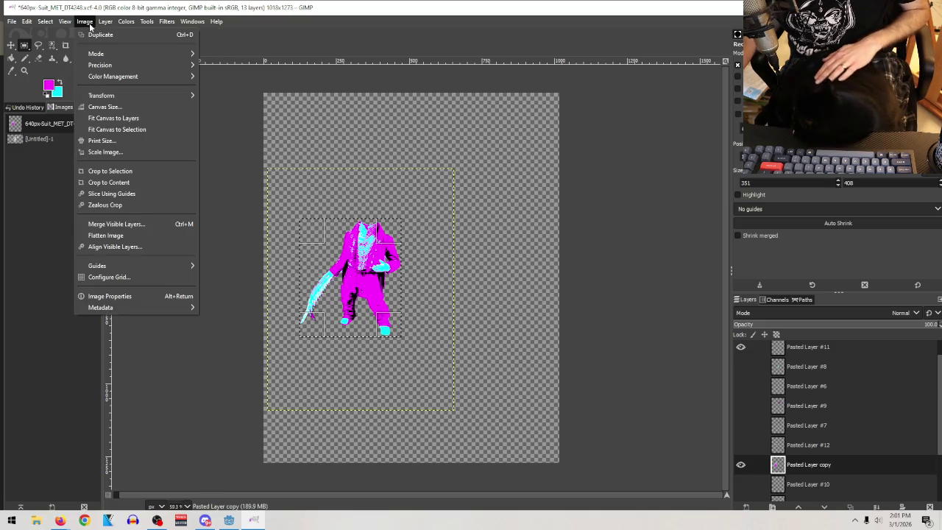
left_click(117, 129)
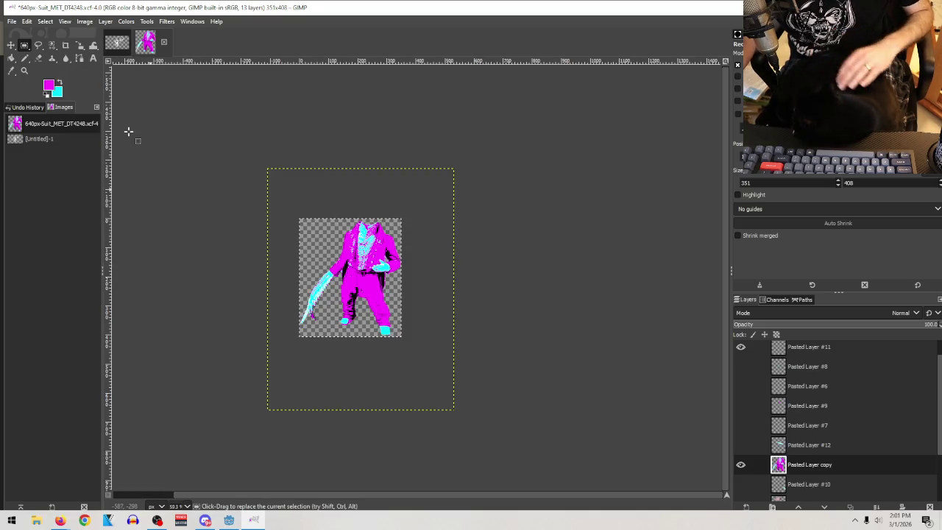
Export the cropped body as body.png in the elephant neck man folder
left_click(12, 21)
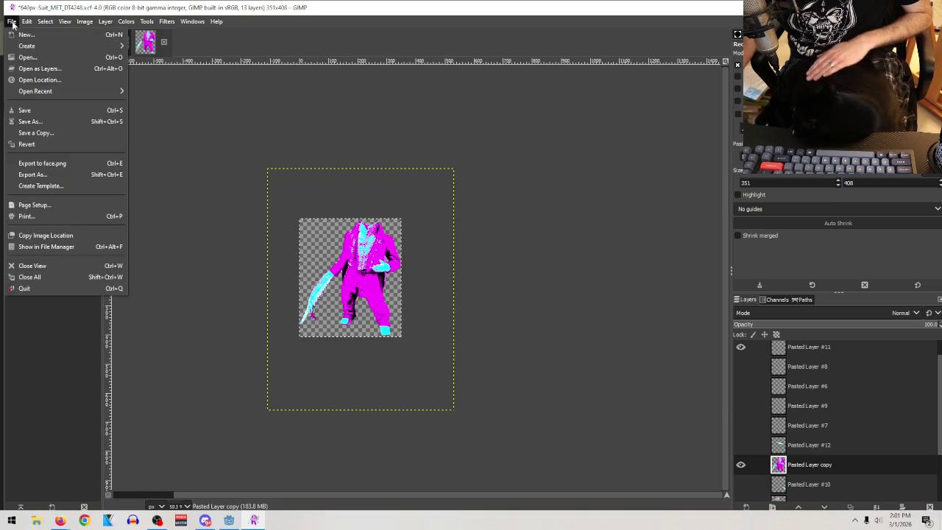
left_click(69, 173)
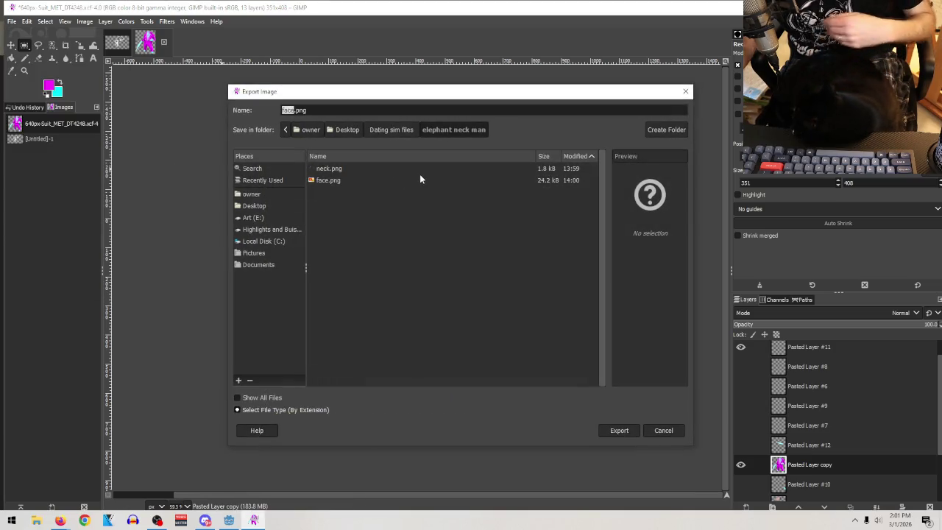
type("body")
key("Return")
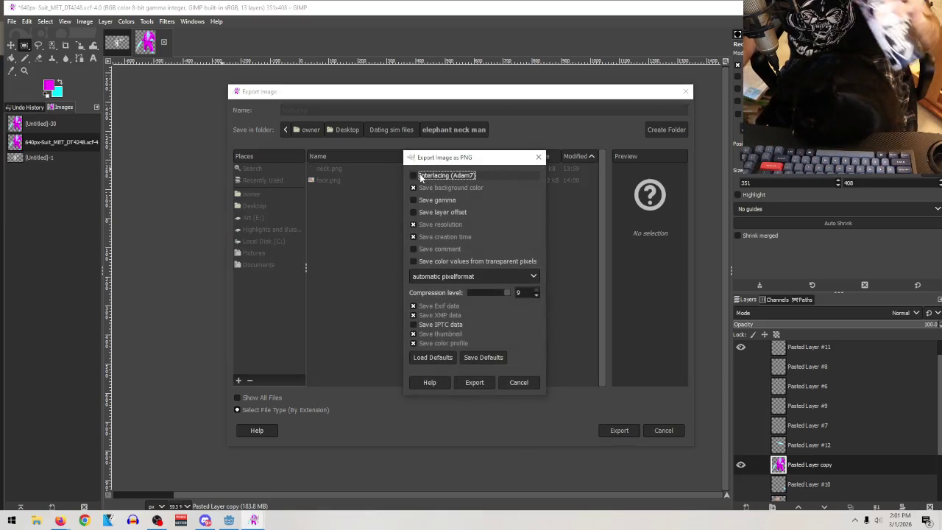
left_click(475, 383)
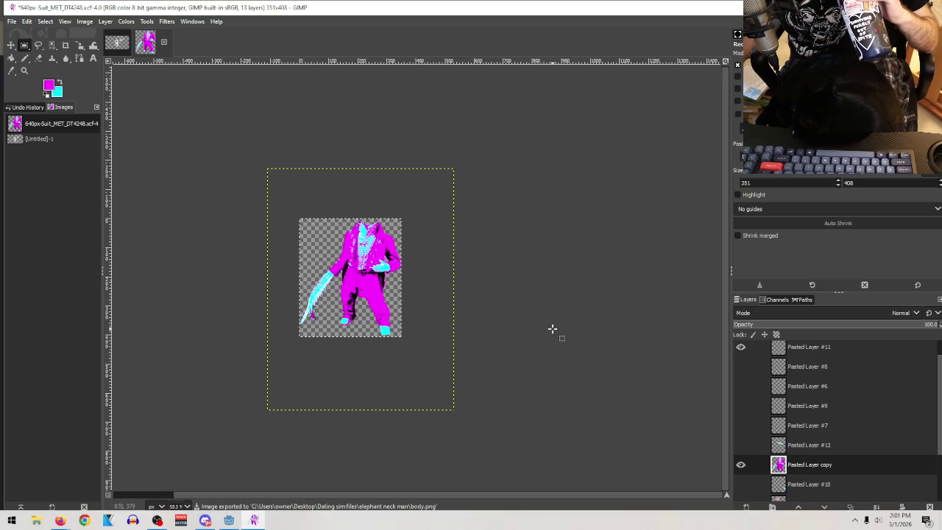
key("alt+Tab")
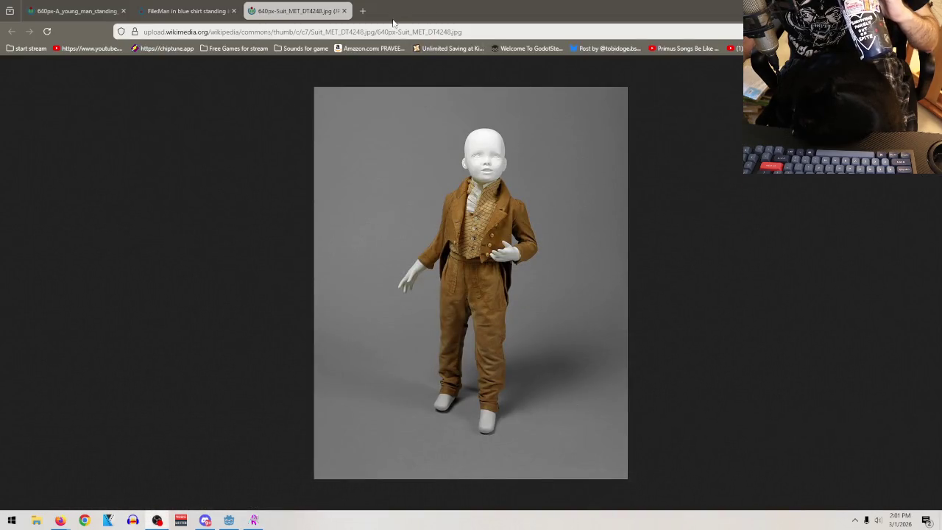
Close the suit reference tab and bring up the raymond scene in Godot
left_click(344, 11)
key("super+d")
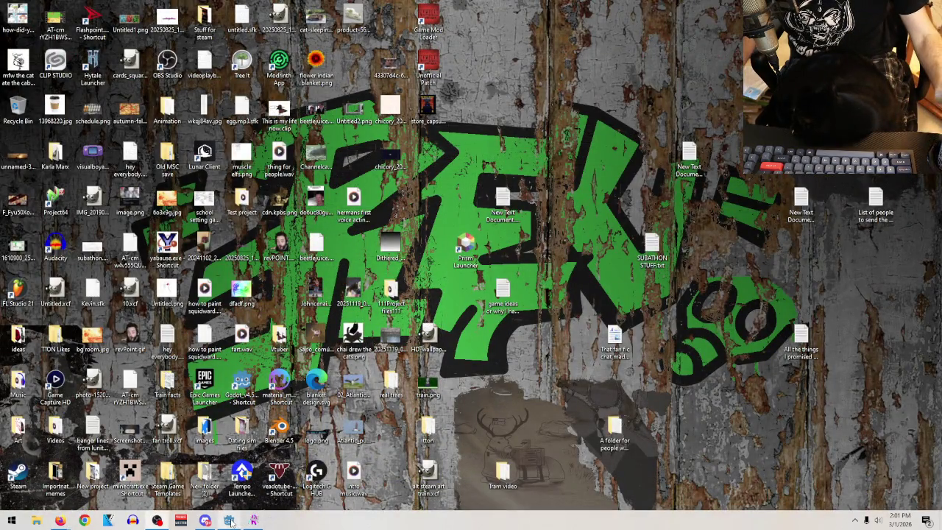
left_click(230, 520)
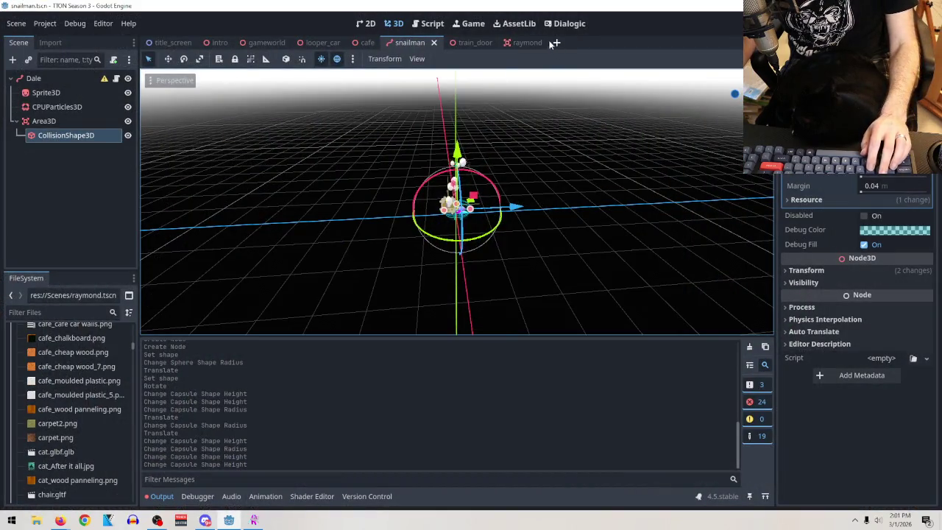
left_click(524, 42)
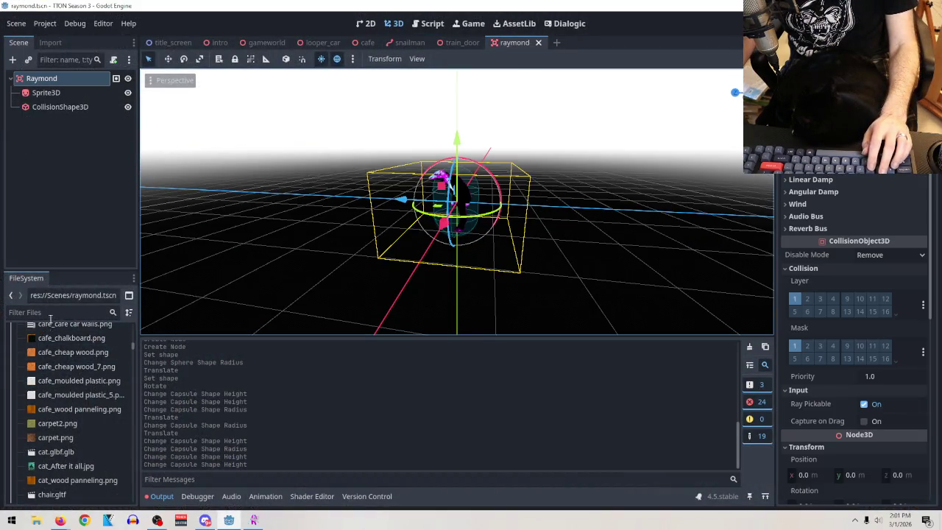
right_click(51, 79)
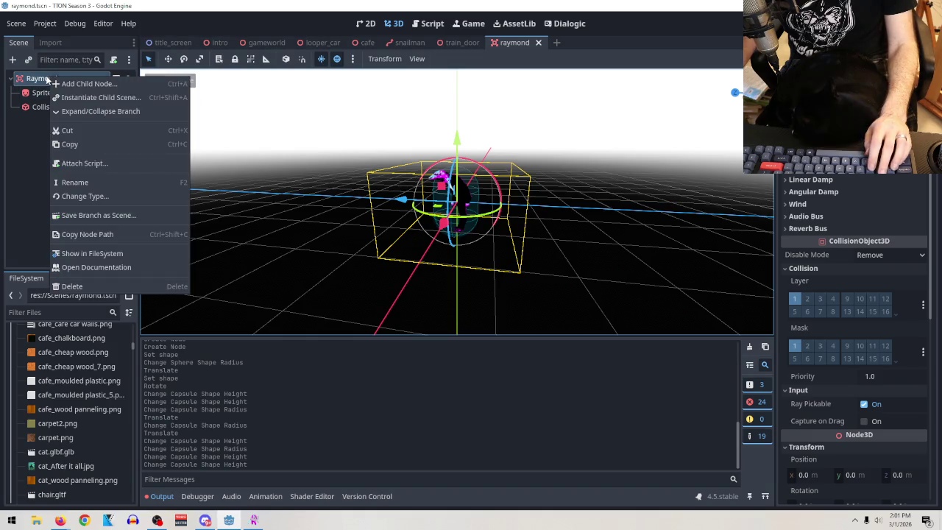
left_click(25, 78)
Save the raymond scene as neckyboy.tscn in res://Scenes
right_click(515, 42)
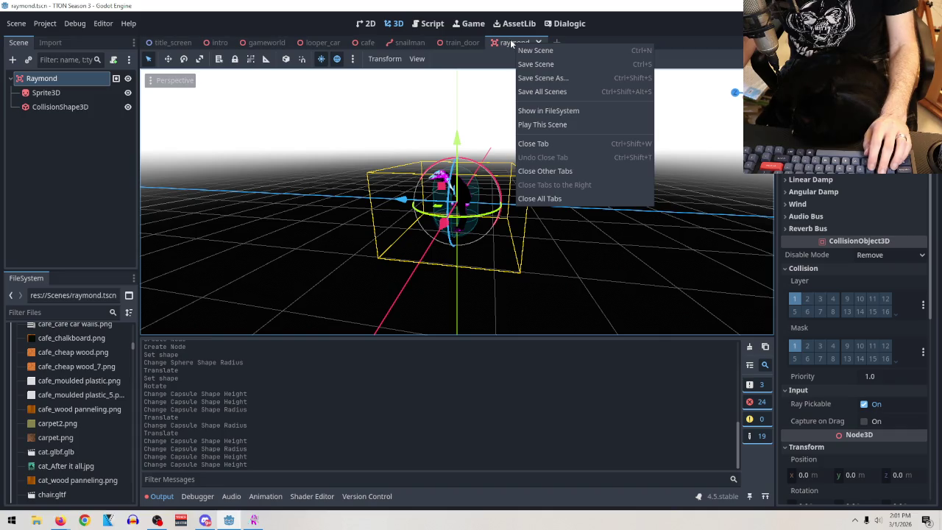
left_click(547, 80)
type("neckyboy")
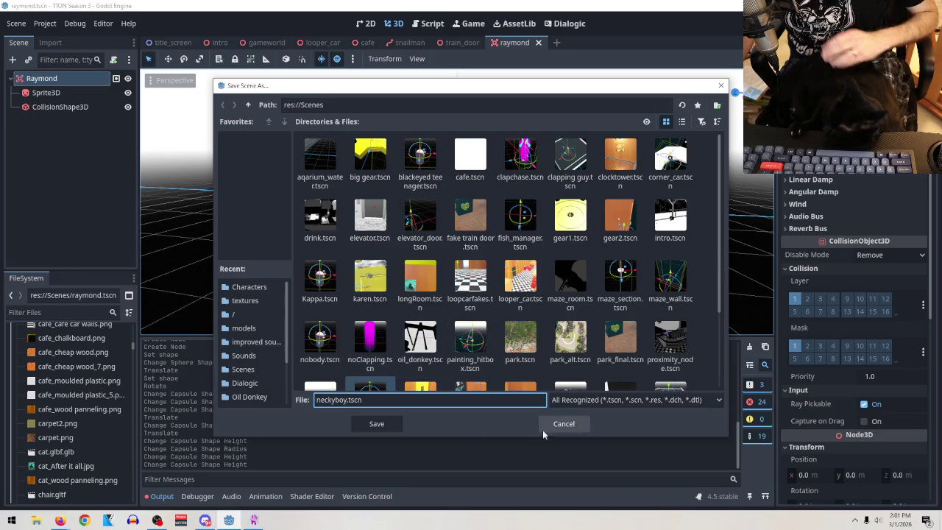
left_click(379, 423)
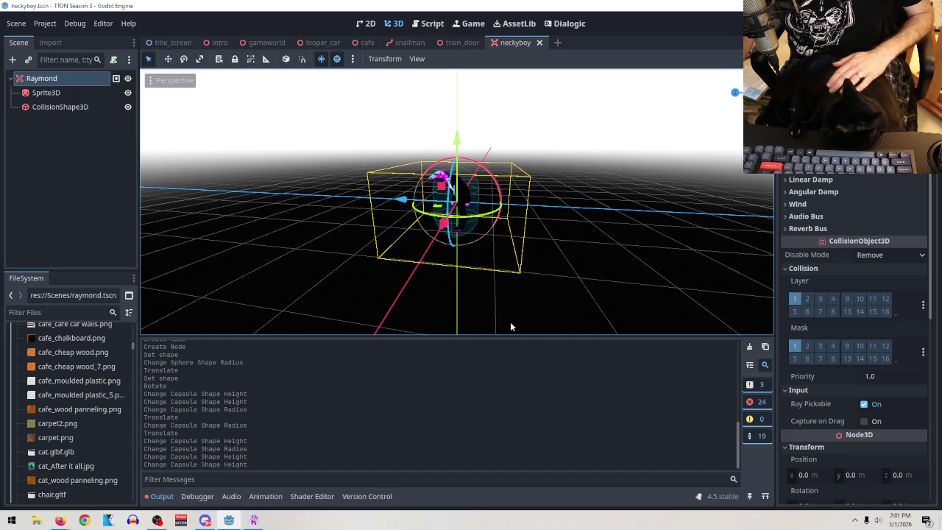
left_click(53, 93)
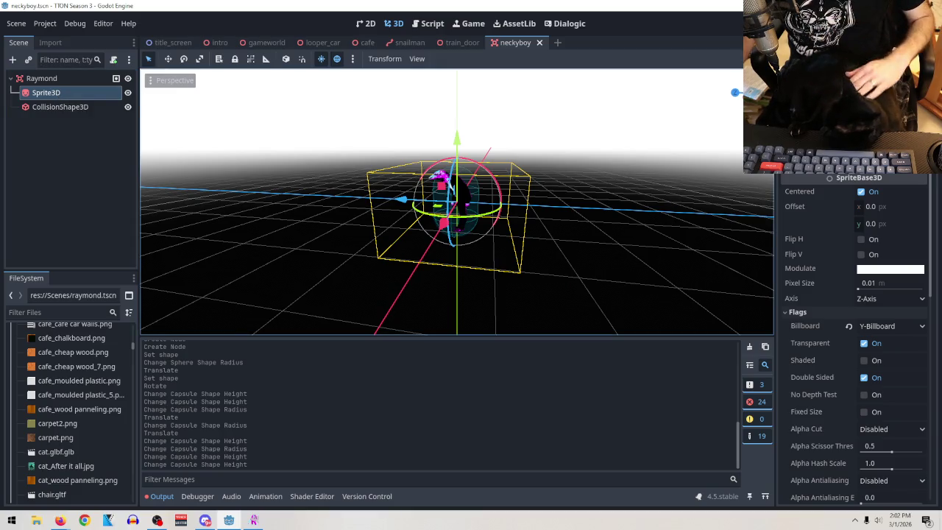
Rename the scene's root node to Neckyboy
double_click(60, 78)
type("N")
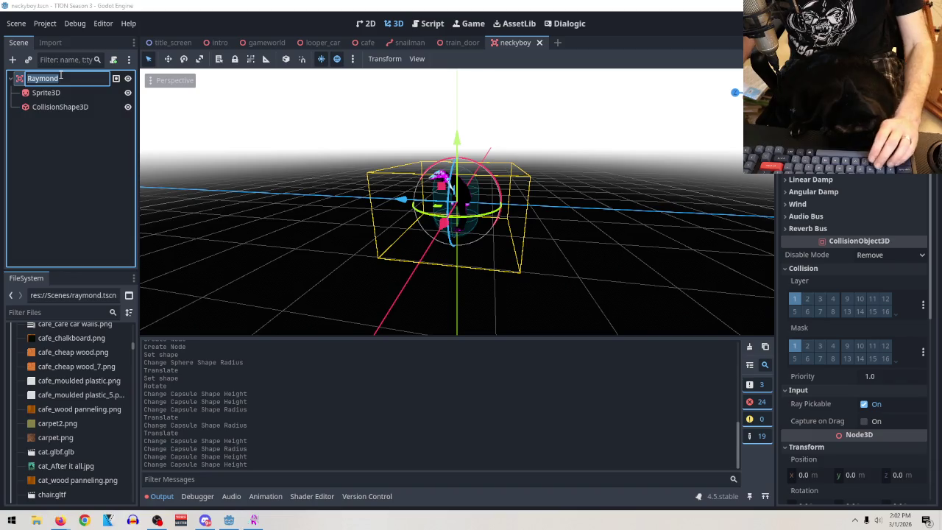
type("eckyboy")
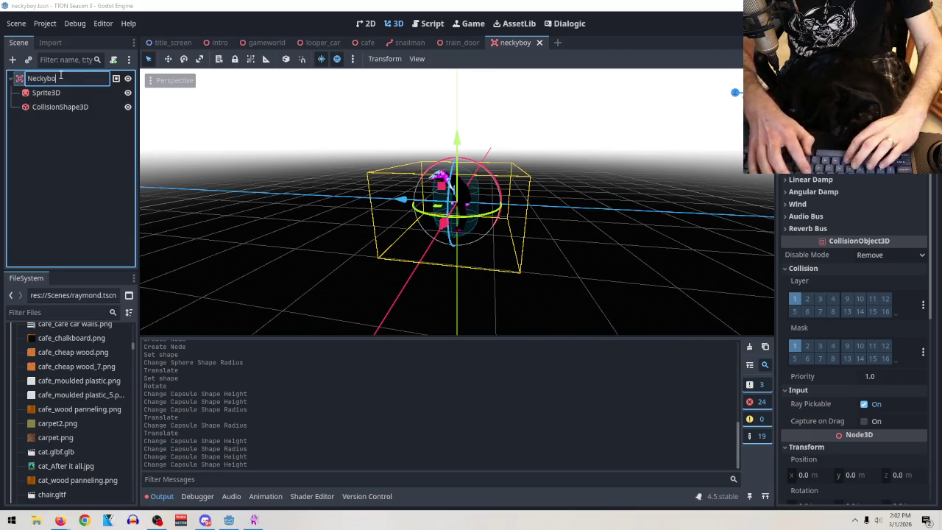
key("Return")
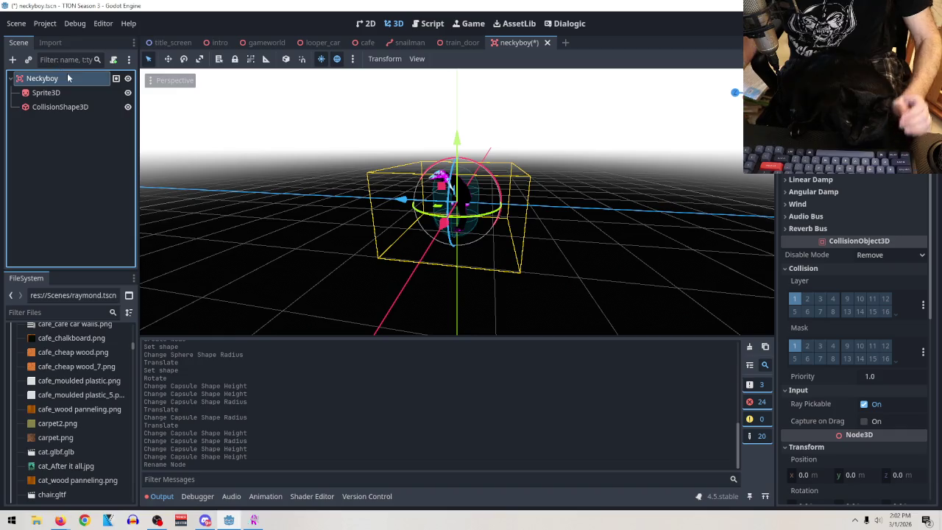
Clear the Sprite3D's old texture through its Texture dropdown, then open File Explorer
left_click(46, 92)
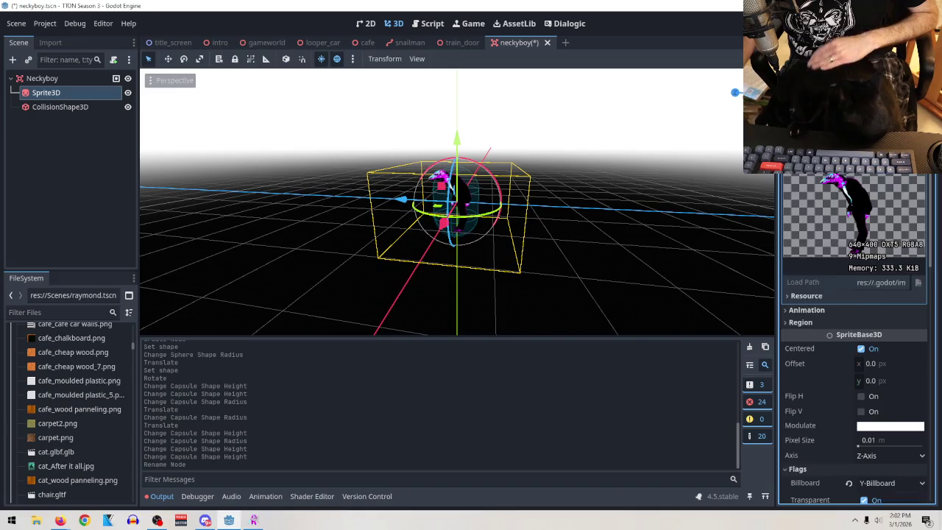
scroll(854, 338, "down", 5)
left_click(921, 166)
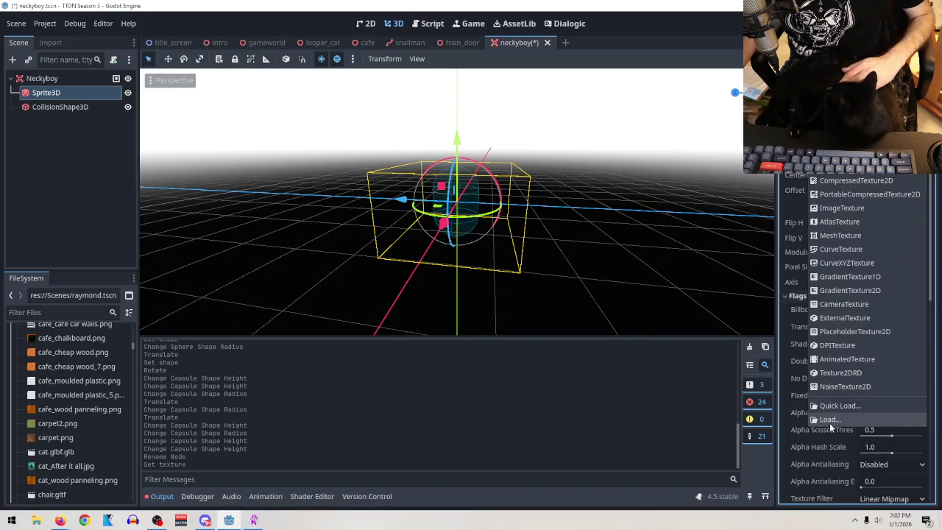
left_click(830, 422)
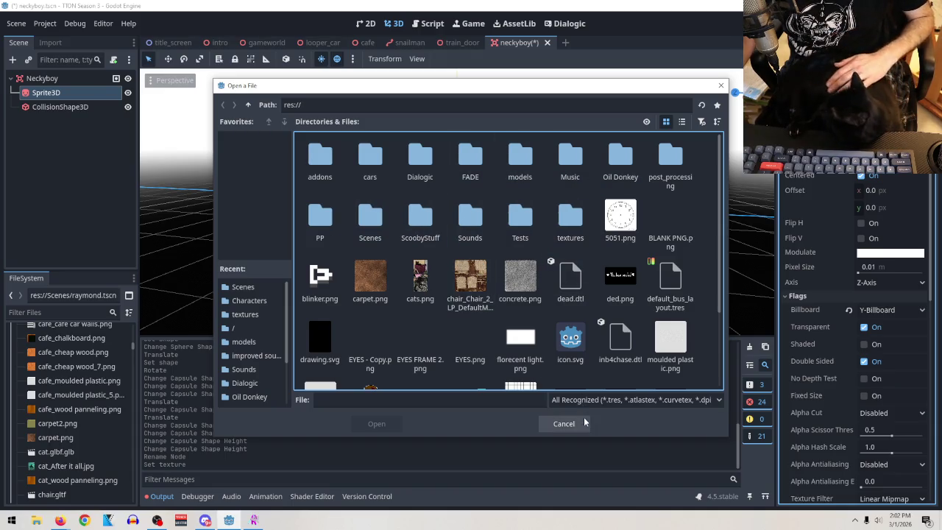
left_click(560, 423)
left_click(35, 520)
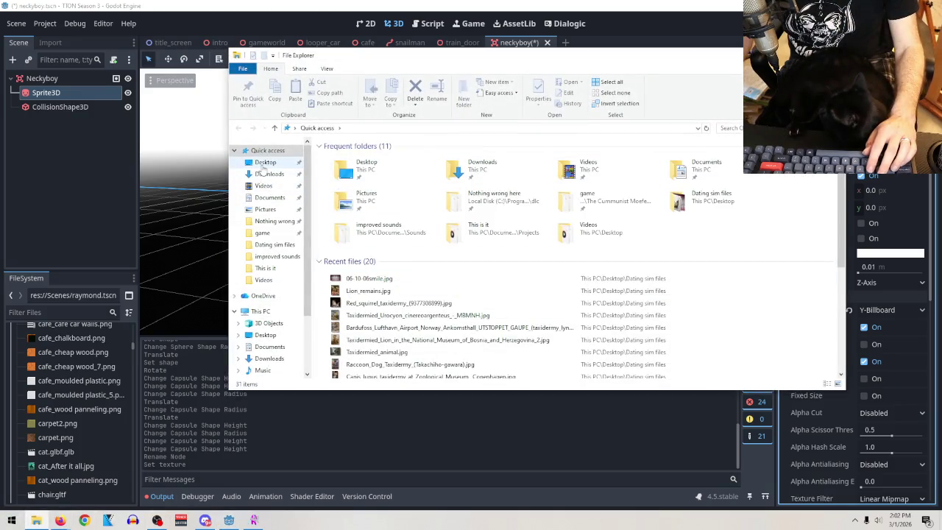
Select body.png, face.png and neck.png in Desktop > Dating sim files > elephant neck man
left_click(265, 162)
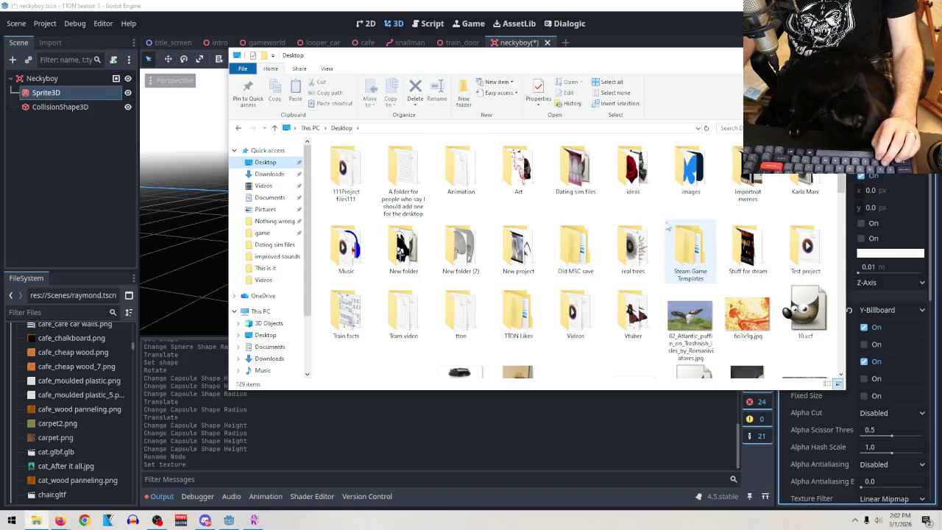
double_click(570, 186)
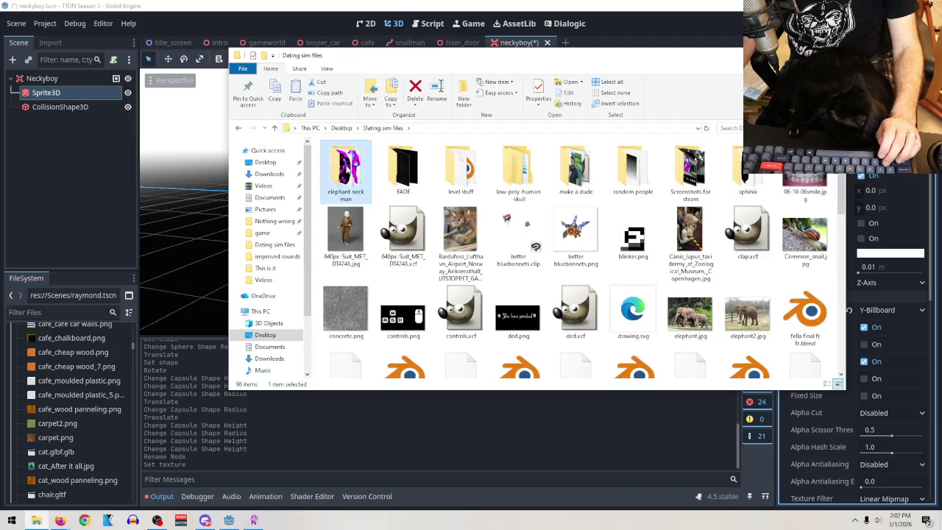
double_click(346, 171)
left_click_drag(534, 236, 327, 148)
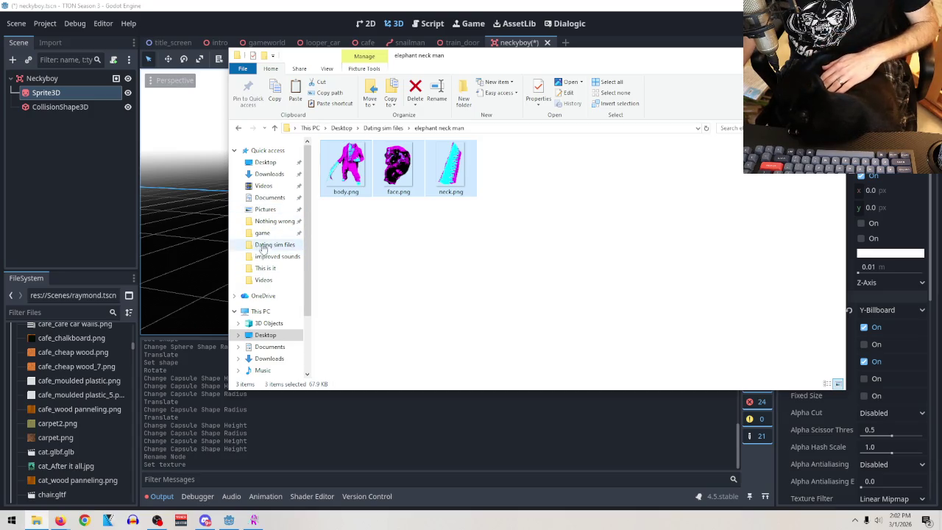
Paste the three images into Documents > tton > textures and return to Godot
left_click(270, 198)
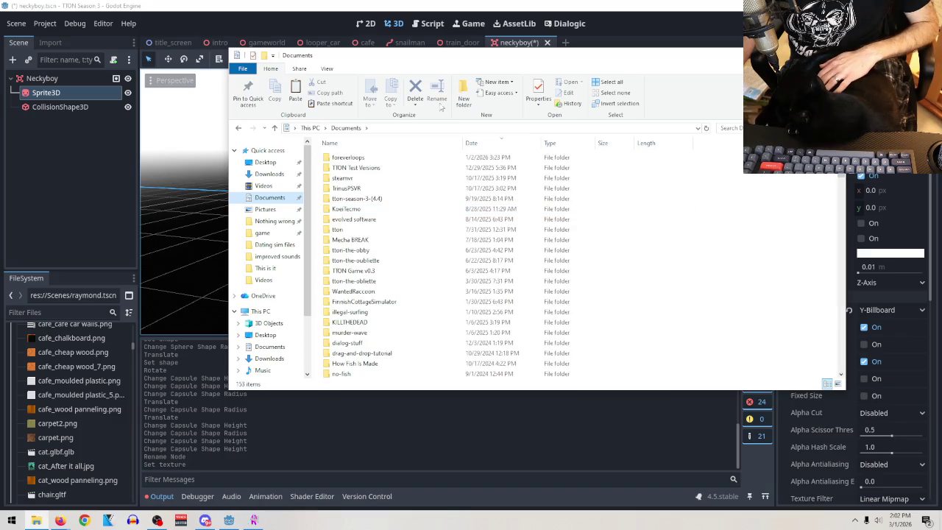
double_click(338, 229)
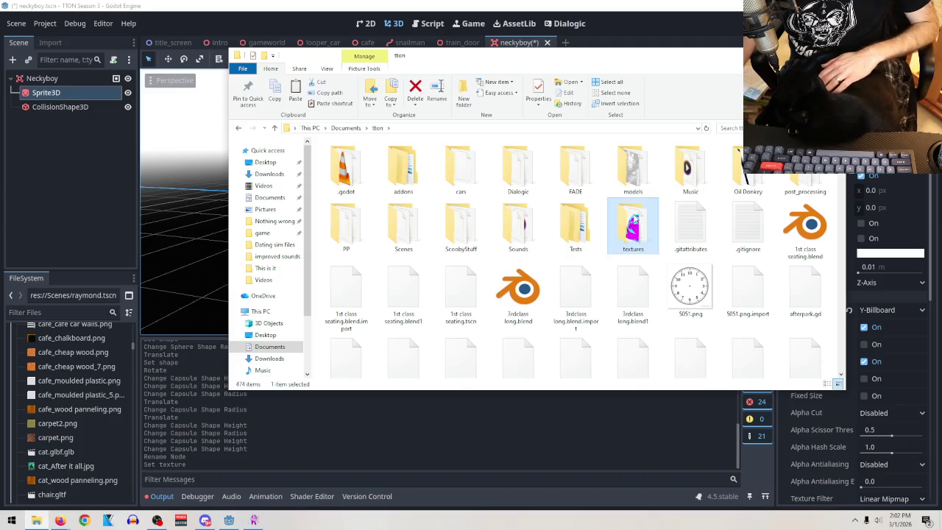
double_click(636, 221)
right_click(674, 210)
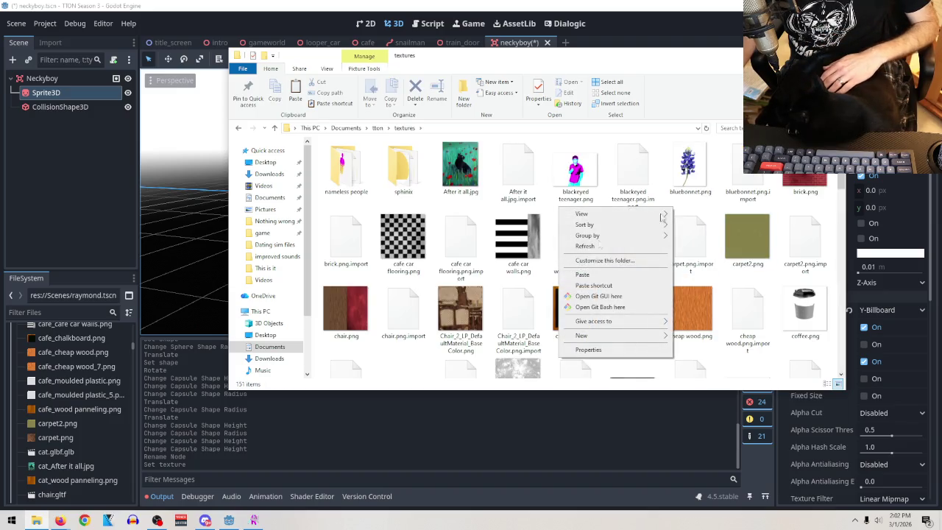
left_click(591, 278)
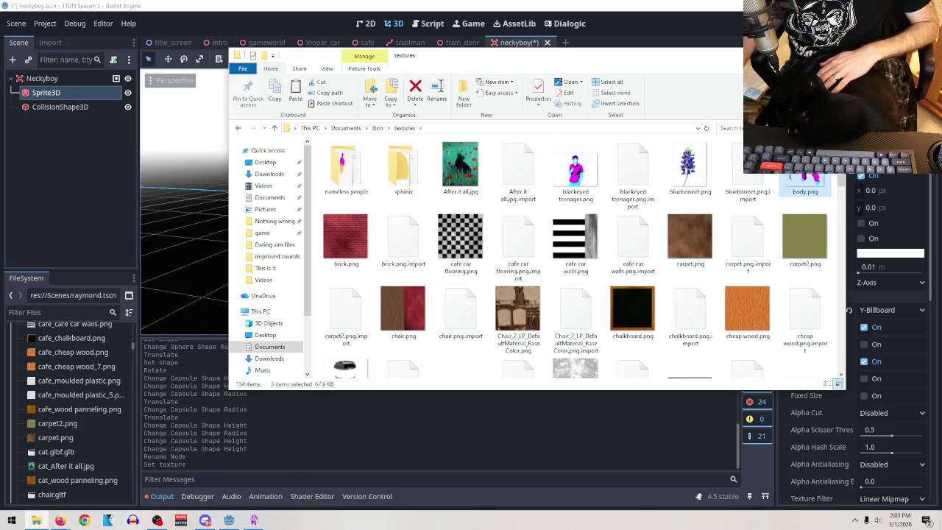
key("alt+Tab")
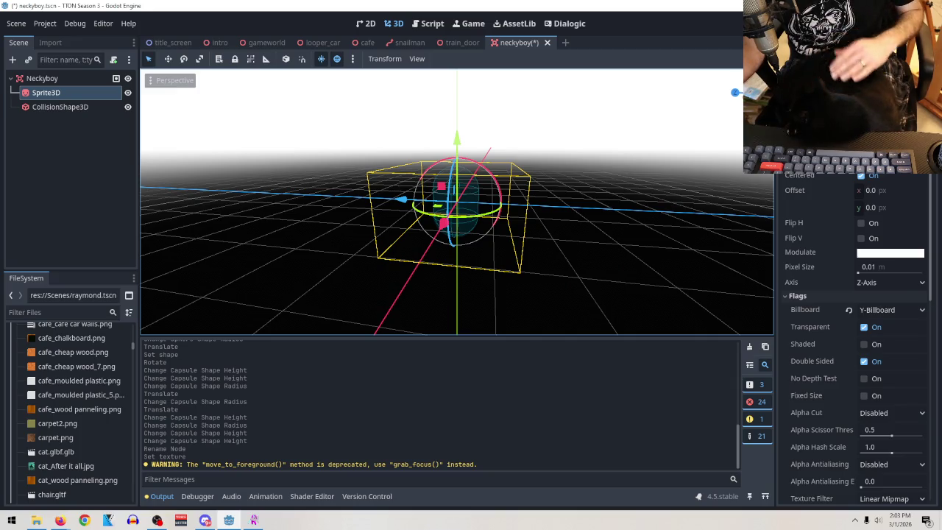
Load textures/body.png as the Sprite3D's texture
left_click(922, 160)
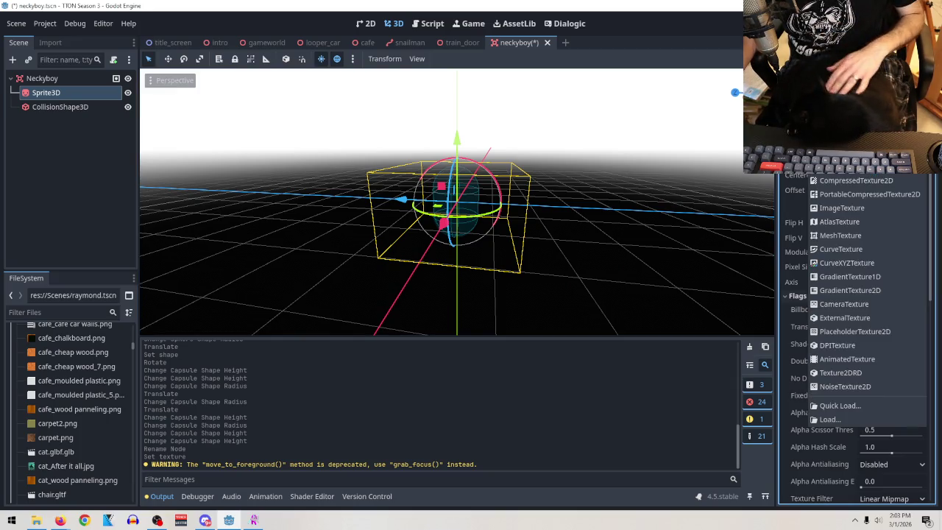
left_click(830, 419)
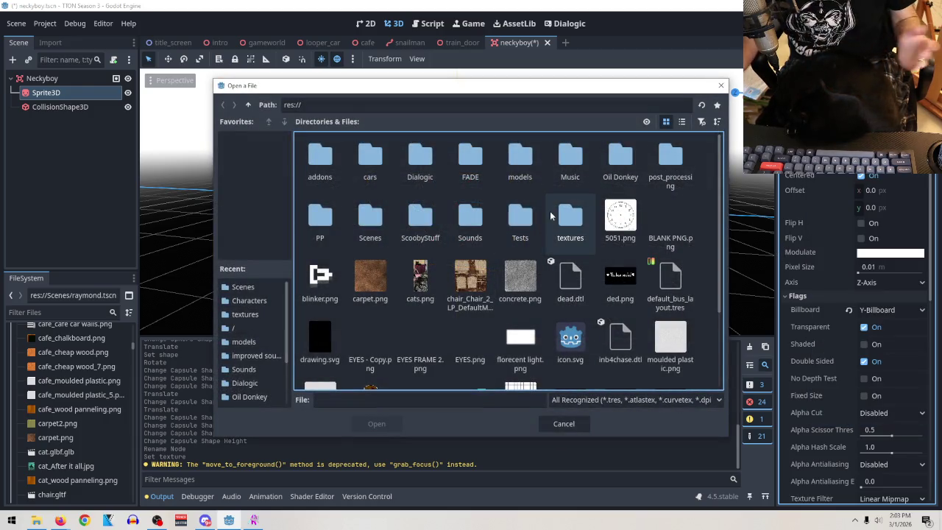
double_click(570, 220)
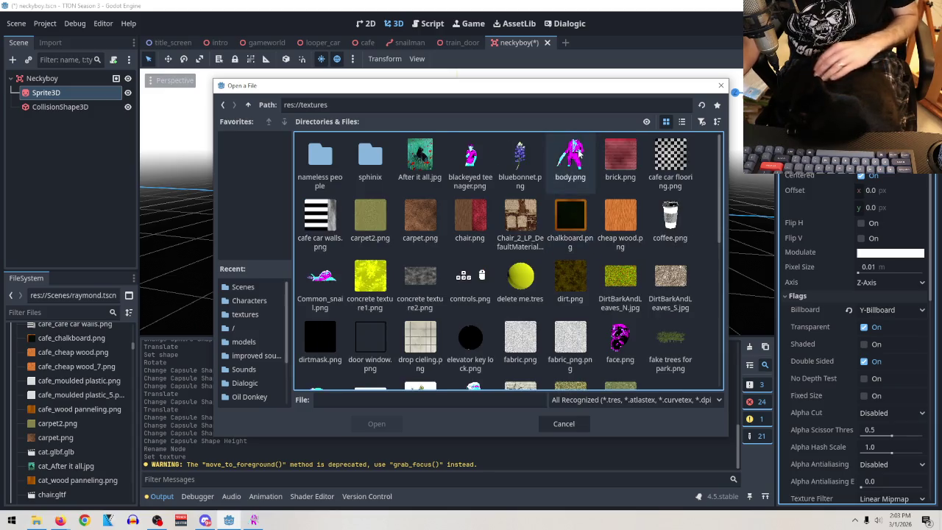
double_click(578, 154)
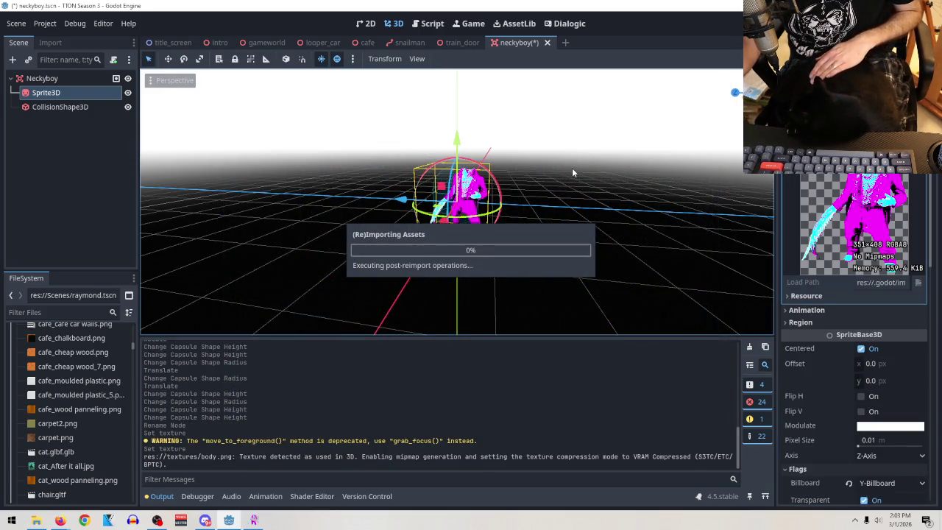
Scale the sprite to 0.64 and move it to y -0.724, z 0.347
scroll(572, 163, "up", 2)
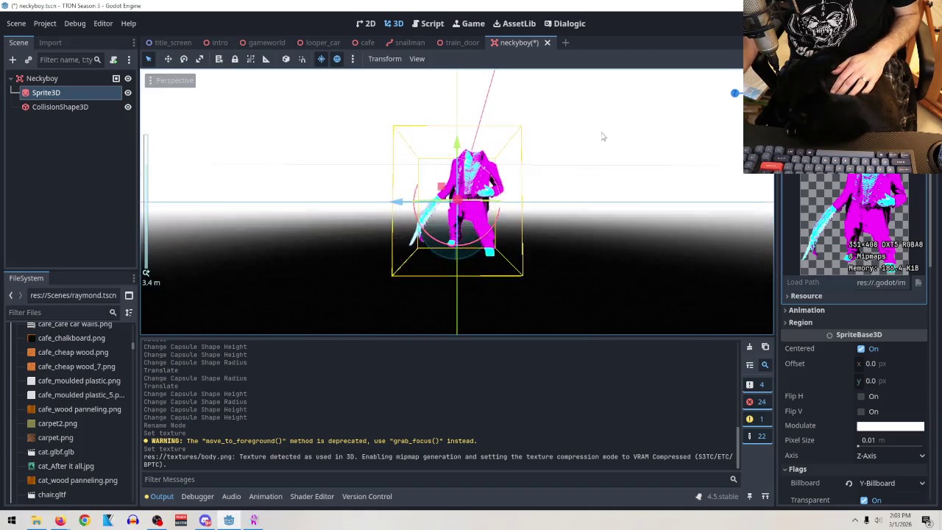
scroll(624, 164, "up", 2)
scroll(881, 368, "down", 10)
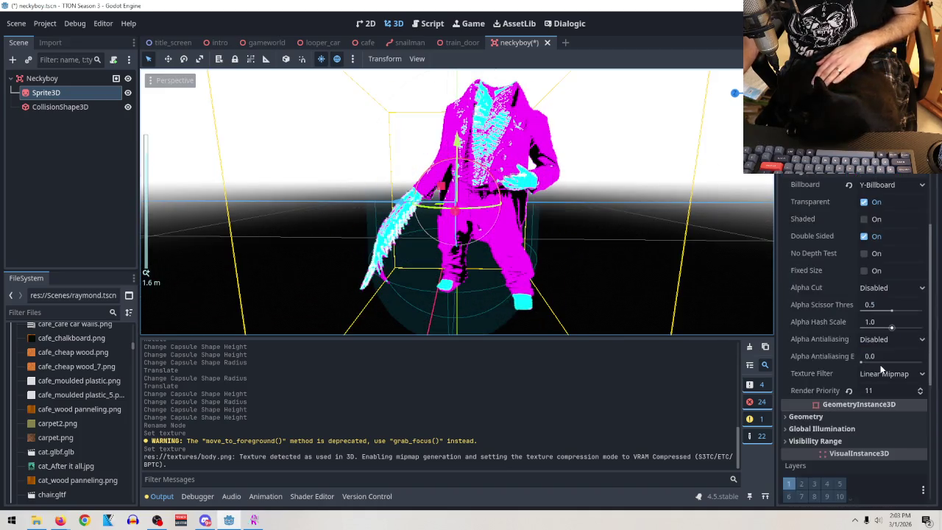
scroll(846, 379, "down", 2)
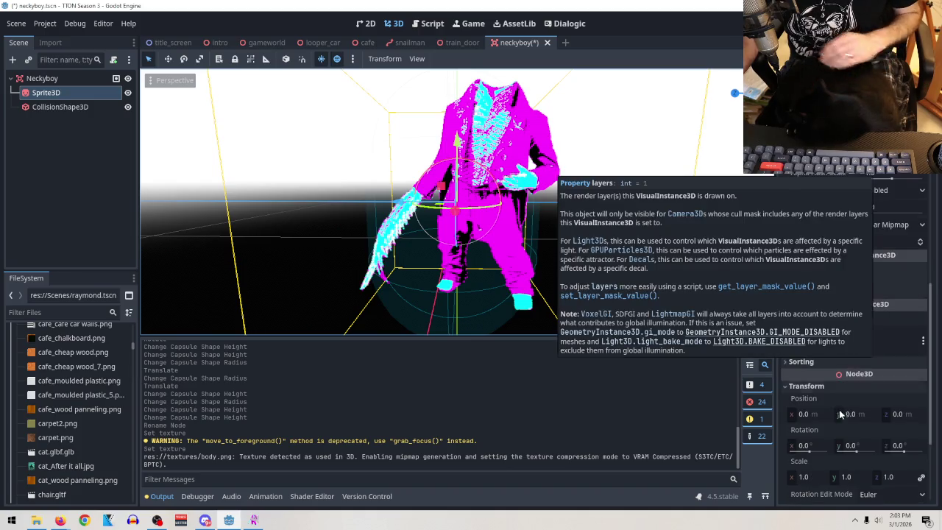
scroll(877, 416, "down", 3)
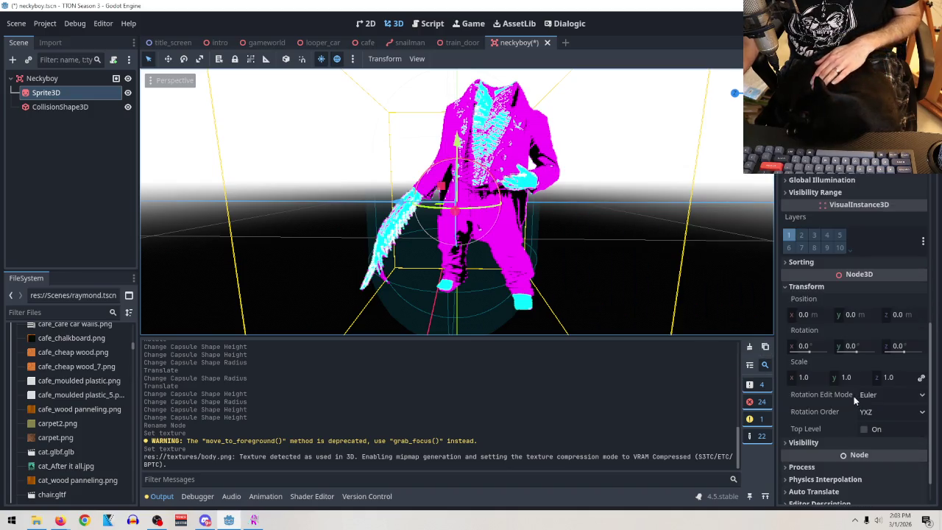
left_click_drag(819, 377, 745, 377)
left_click_drag(457, 140, 457, 181)
left_click_drag(398, 243, 368, 244)
scroll(657, 203, "down", 8)
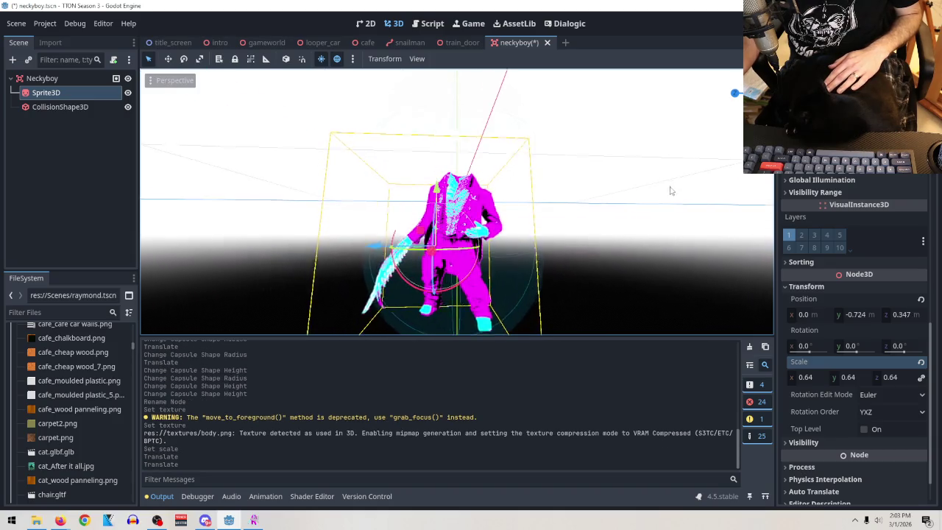
mouse_move(582, 231)
left_mouse_down()
mouse_move(601, 259)
mouse_move(591, 286)
mouse_move(575, 187)
left_mouse_up()
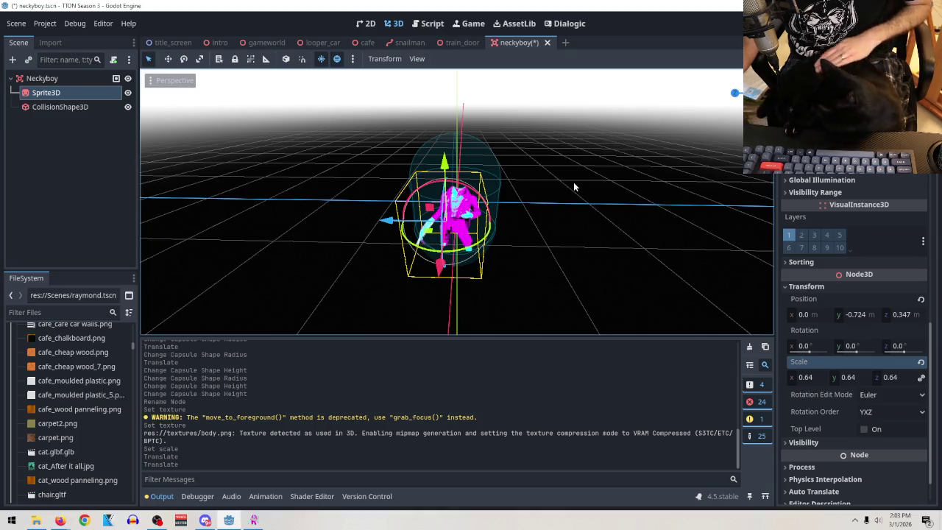
Start adding a child node to Neckyboy
left_click(74, 78)
right_click(75, 78)
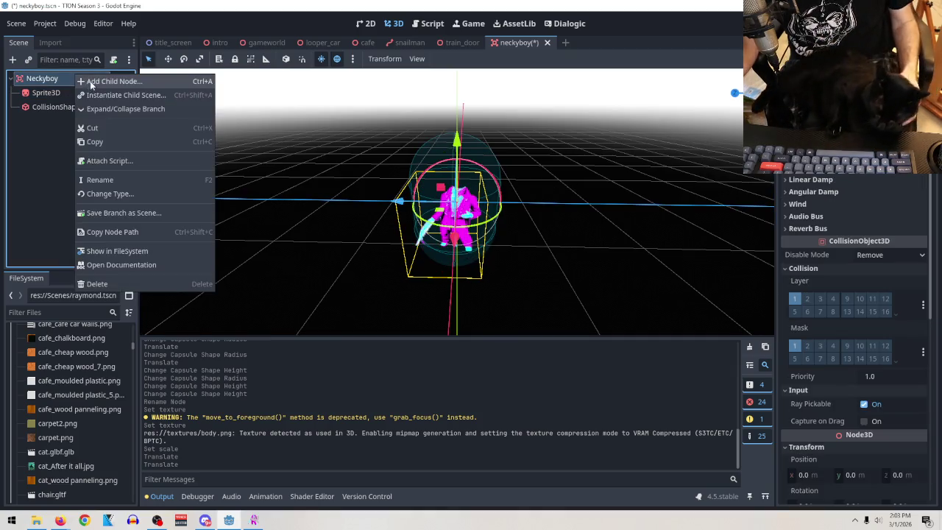
left_click(94, 81)
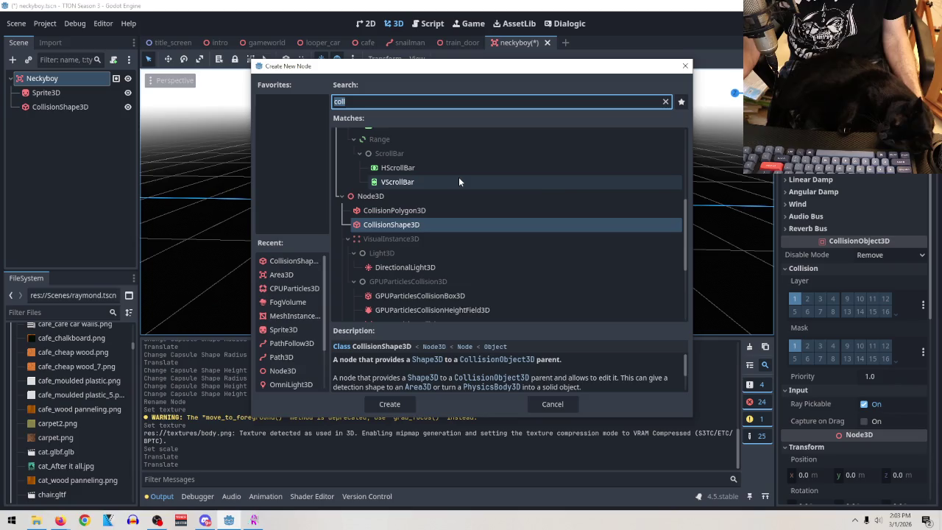
Search 'ske' and create a Skeleton3D node under Neckyboy
type("ske")
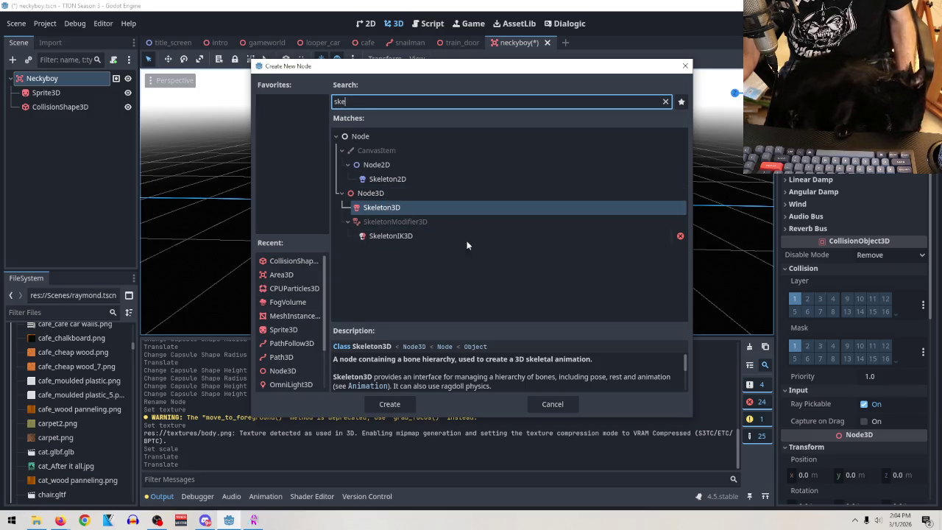
left_click(408, 182)
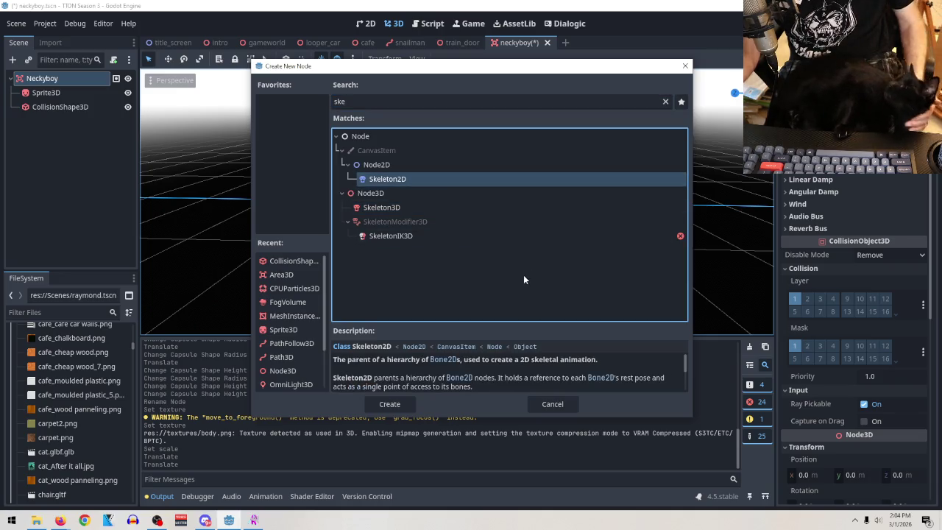
left_click(404, 237)
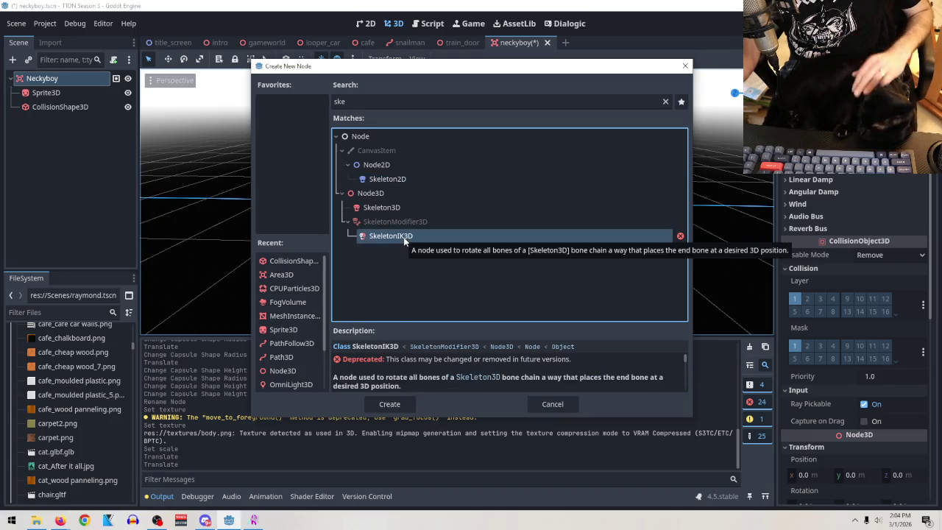
left_click(396, 209)
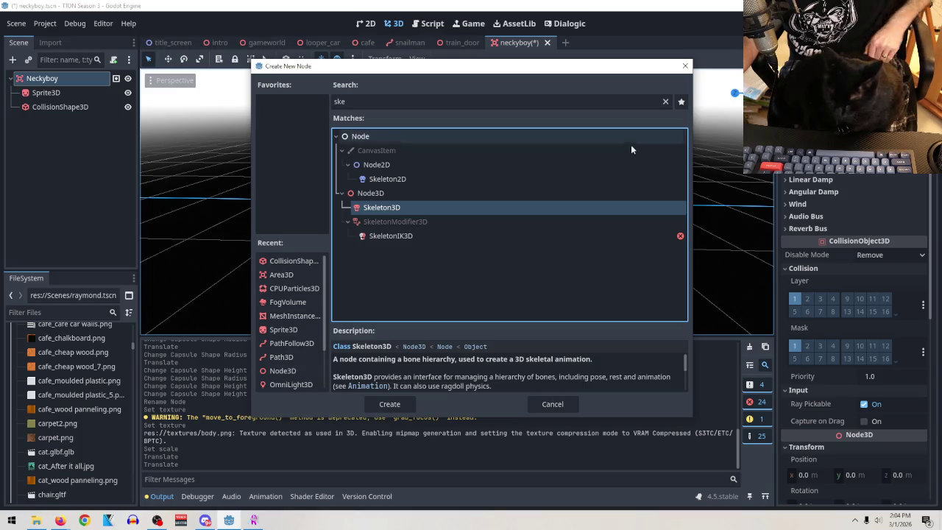
left_click(400, 403)
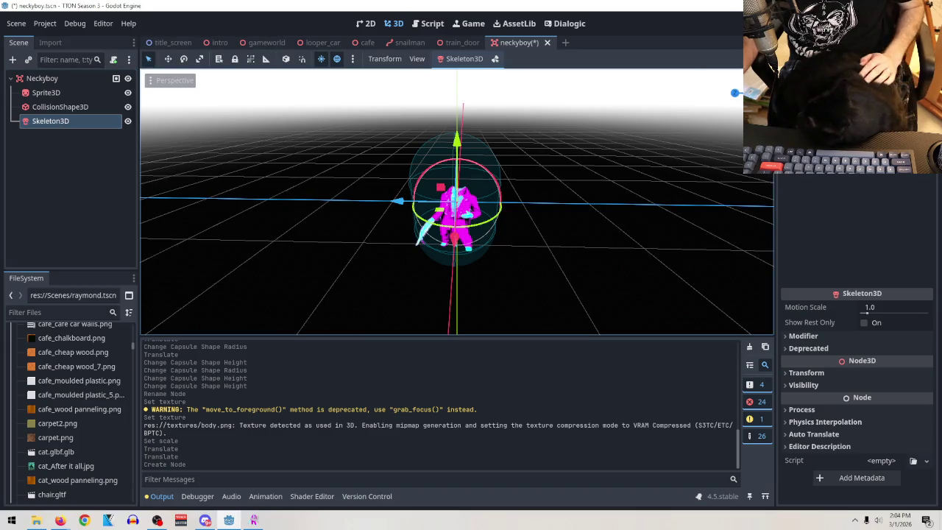
Add a BoneAttachment3D under Skeleton3D, then choose to delete Skeleton3D with its children
right_click(39, 123)
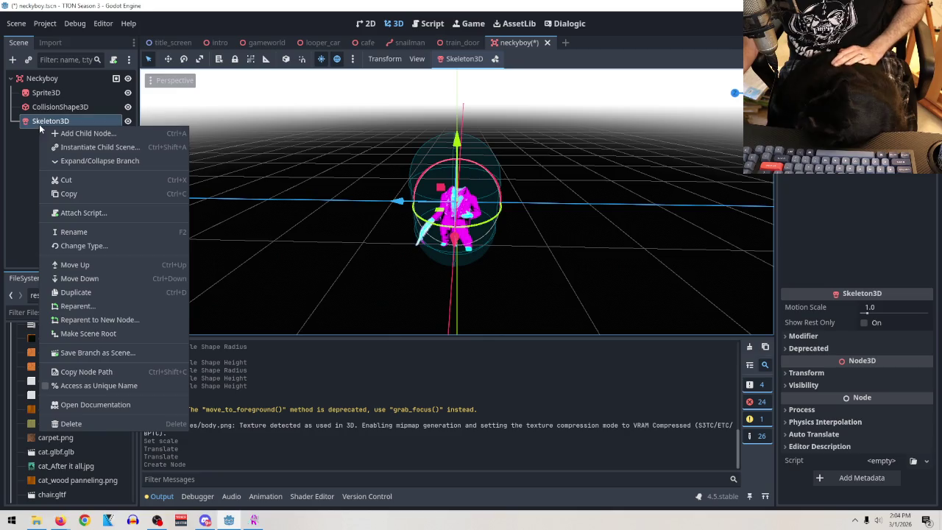
left_click(73, 136)
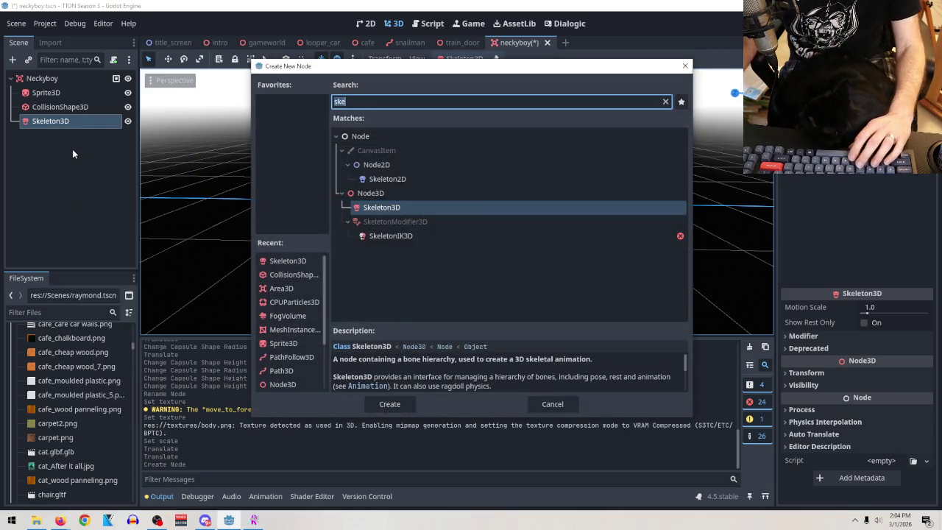
type("bone")
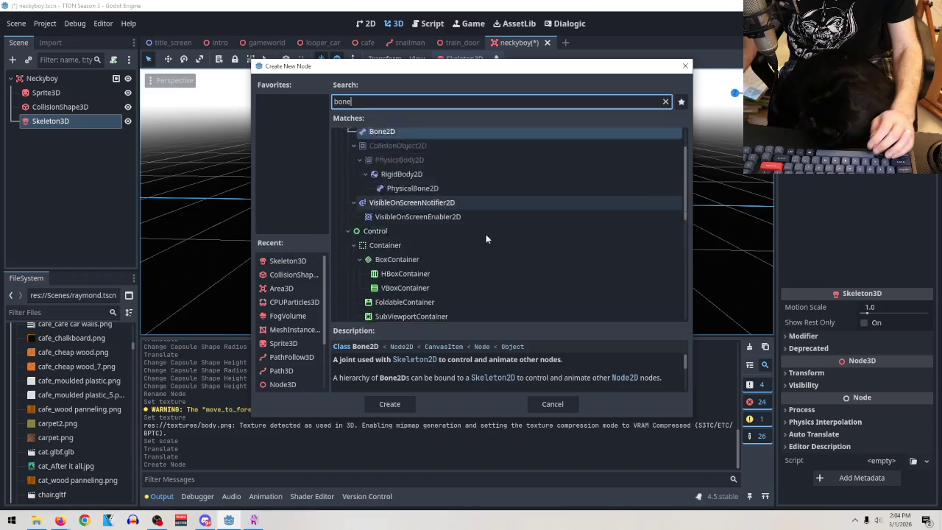
scroll(485, 236, "down", 5)
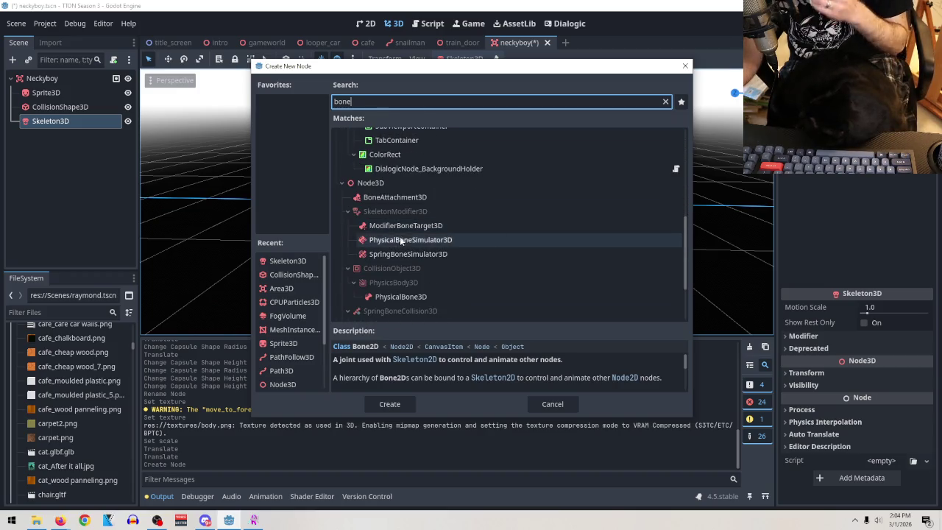
left_click(398, 195)
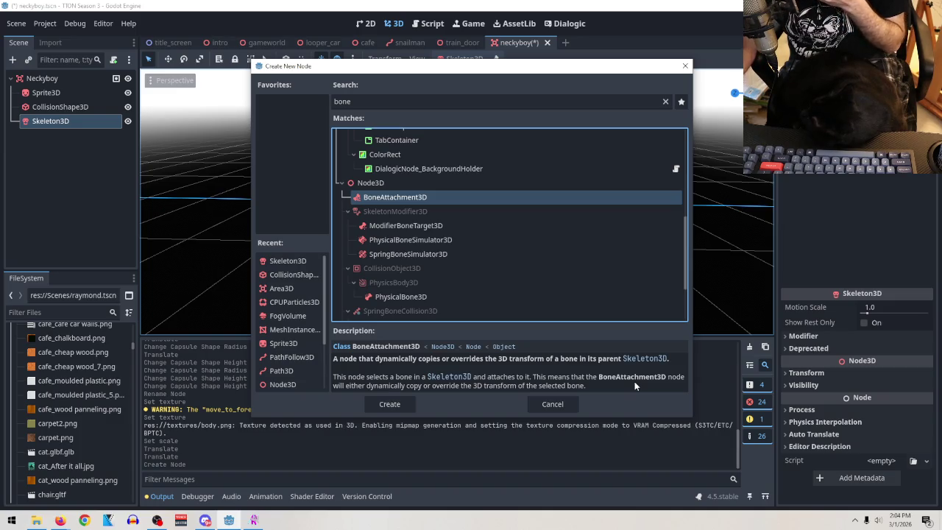
left_click(385, 406)
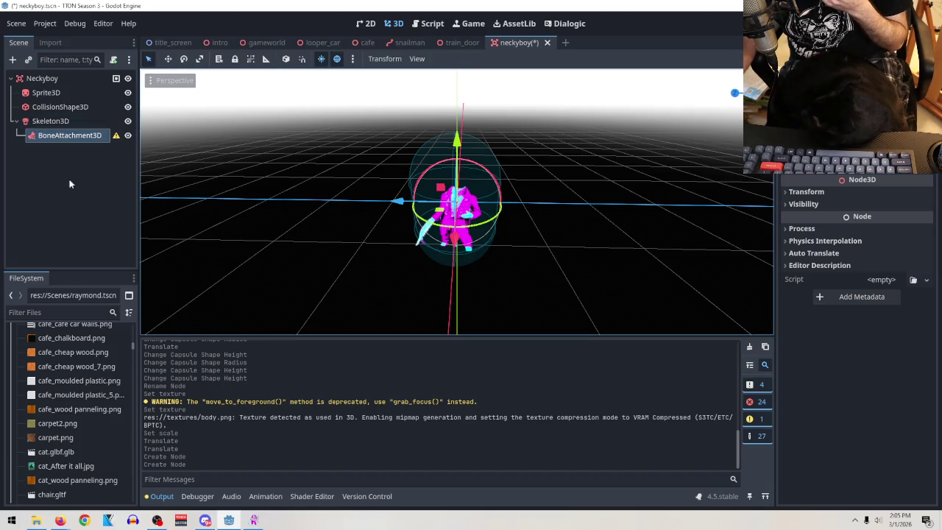
right_click(42, 122)
left_click(81, 421)
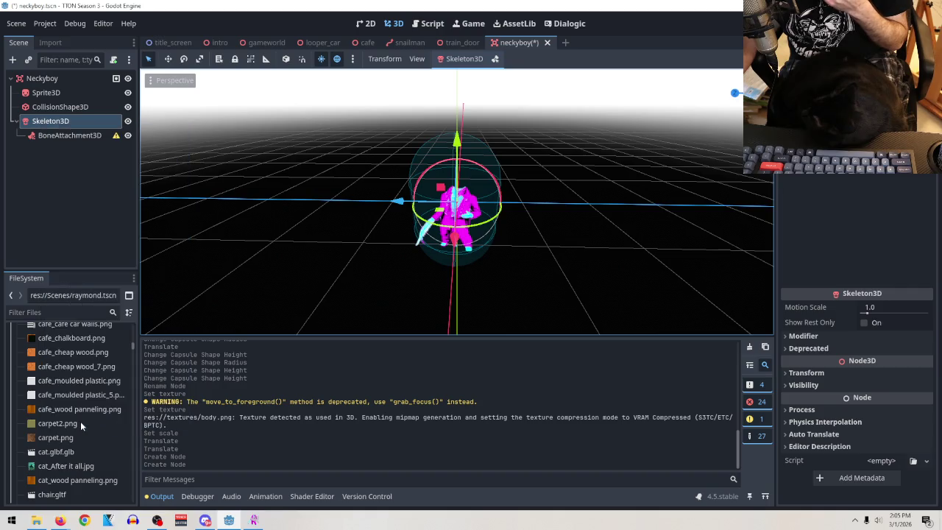
Confirm deleting Skeleton3D and BoneAttachment3D, leaving Sprite3D and CollisionShape3D under Neckyboy
left_click(438, 274)
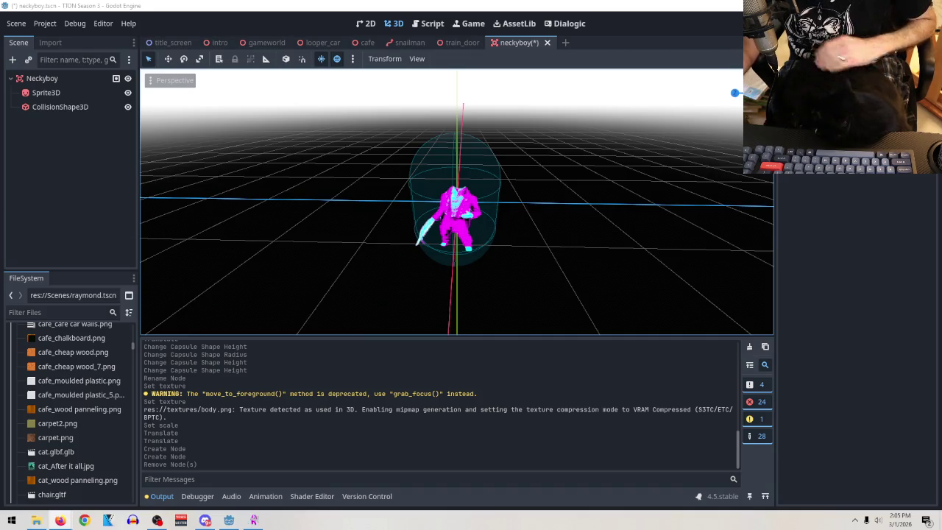
mouse_move(515, 231)
left_mouse_down()
mouse_move(542, 157)
mouse_move(537, 185)
mouse_move(485, 173)
left_mouse_up()
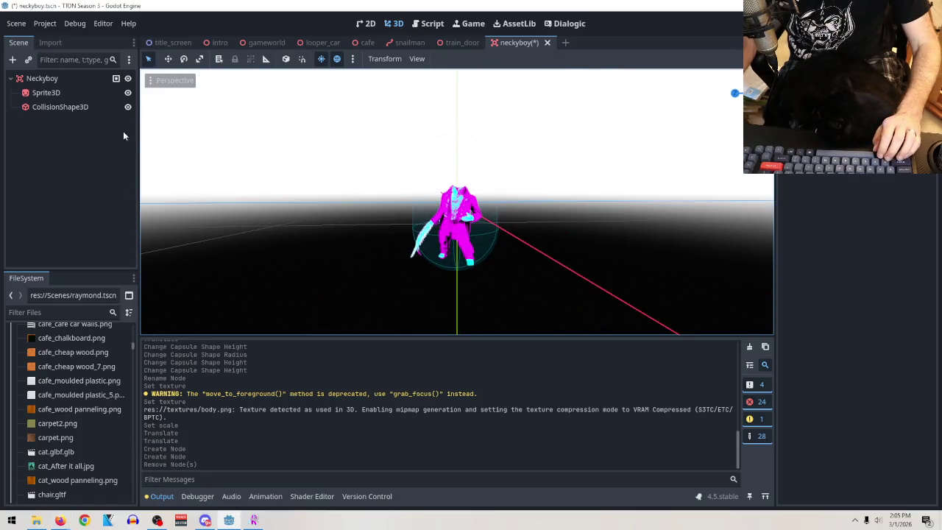
right_click(41, 75)
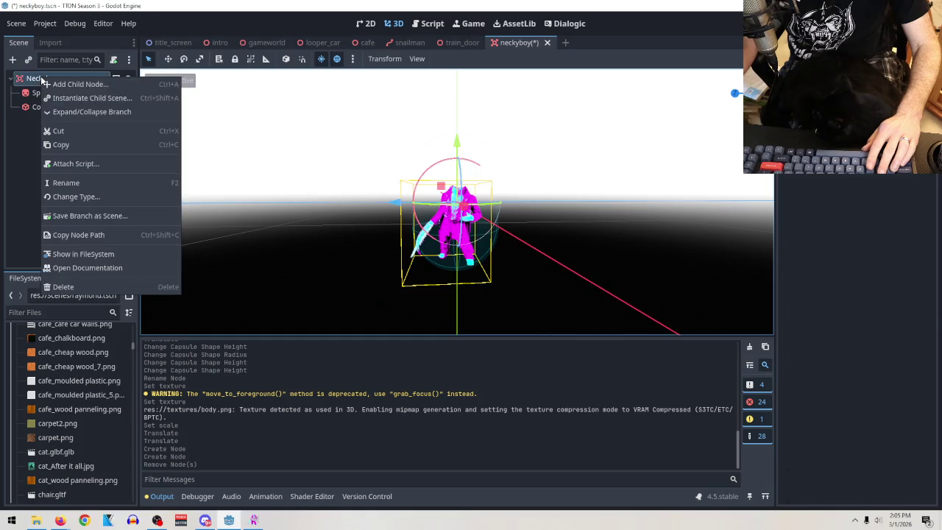
Add an AnimatedSprite3D child node to Neckyboy
left_click(86, 85)
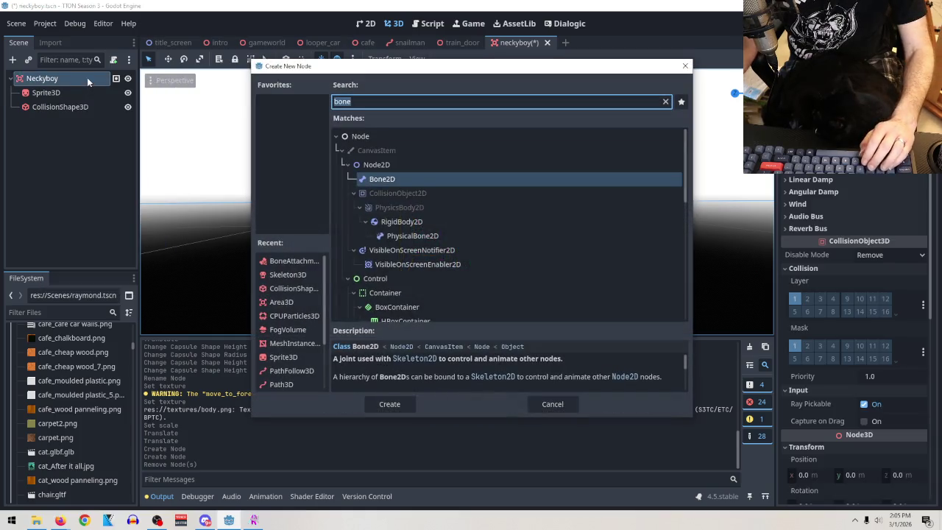
type("animatre")
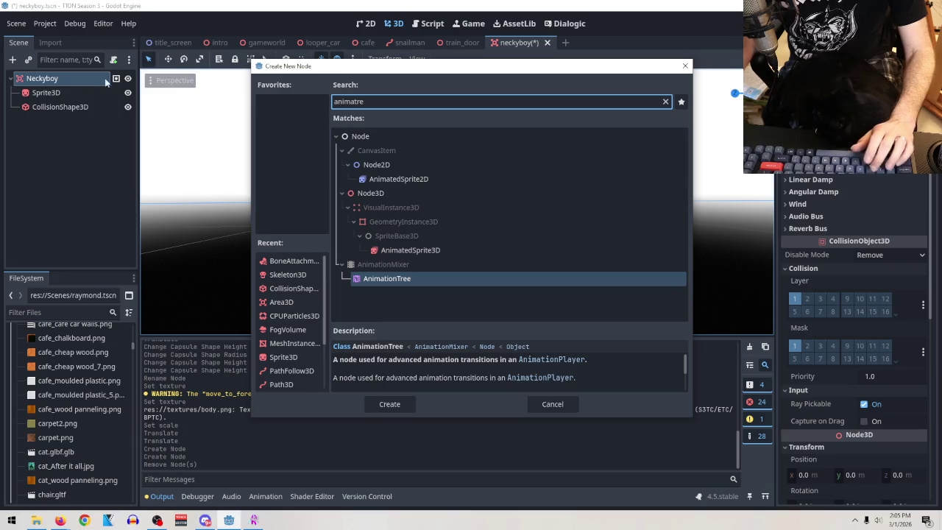
left_click(486, 249)
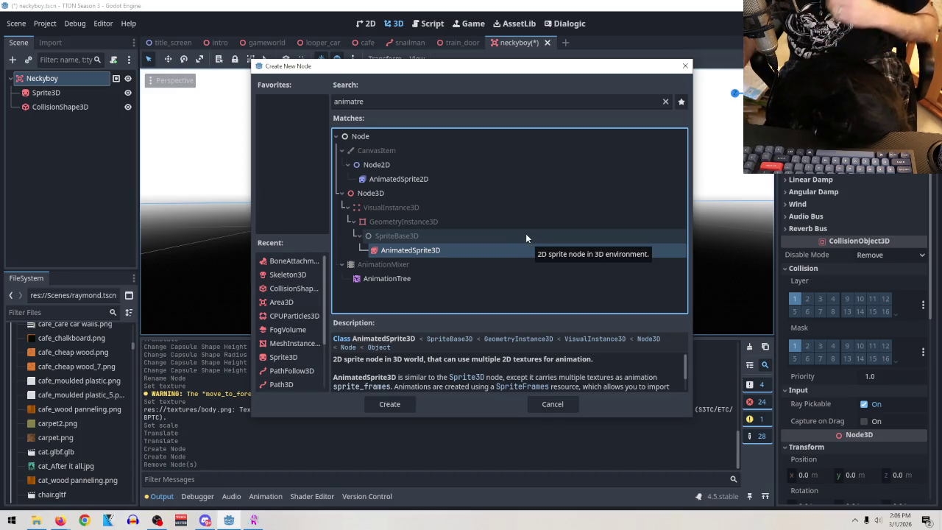
left_click(388, 403)
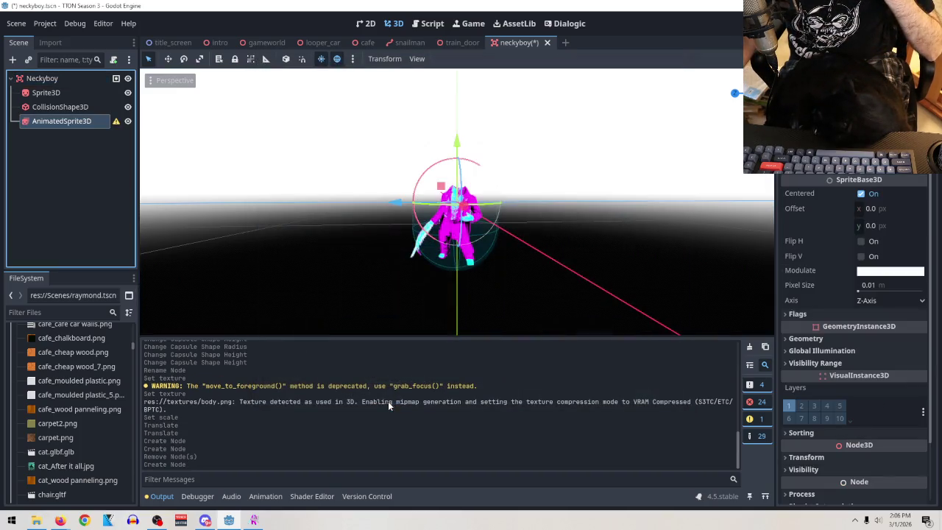
Give the AnimatedSprite3D a new SpriteFrames resource and open it for editing
left_click(890, 163)
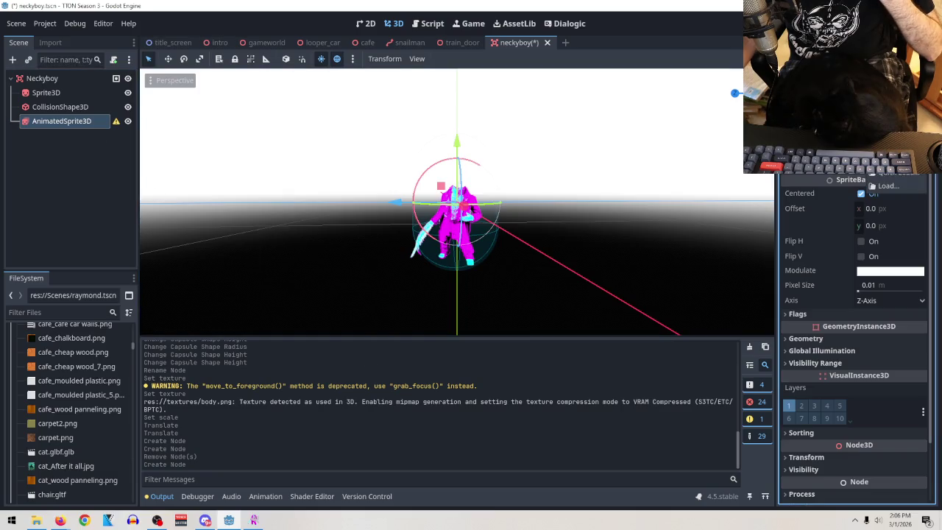
left_click(883, 173)
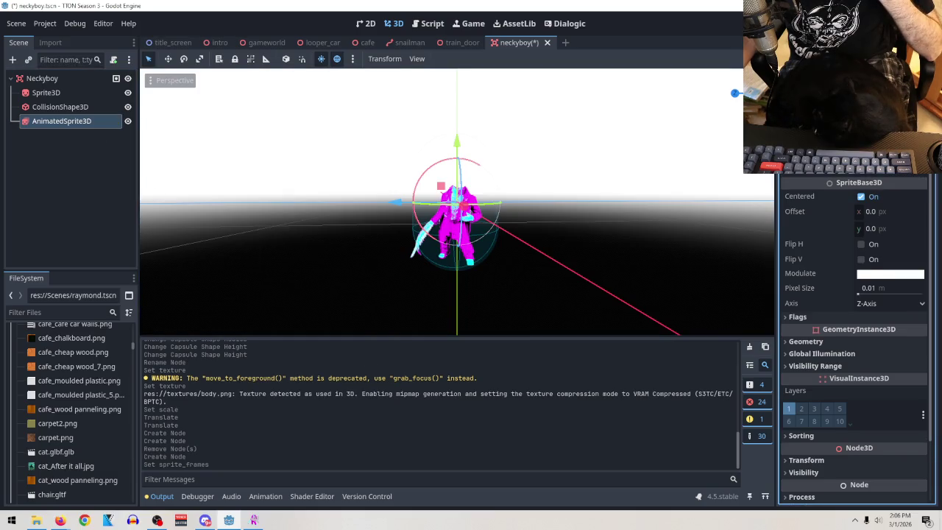
left_click(883, 164)
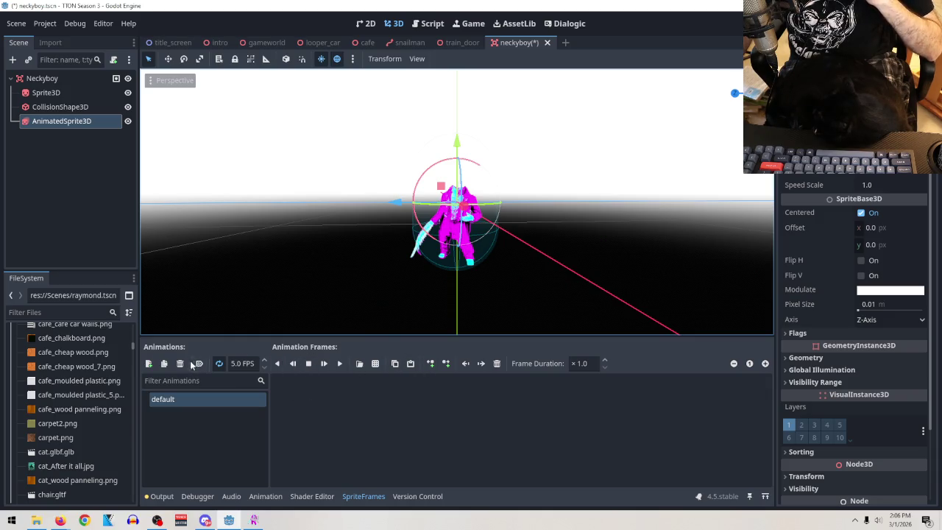
Add a new animation named new_animation to the sprite frames and select it
left_click(148, 363)
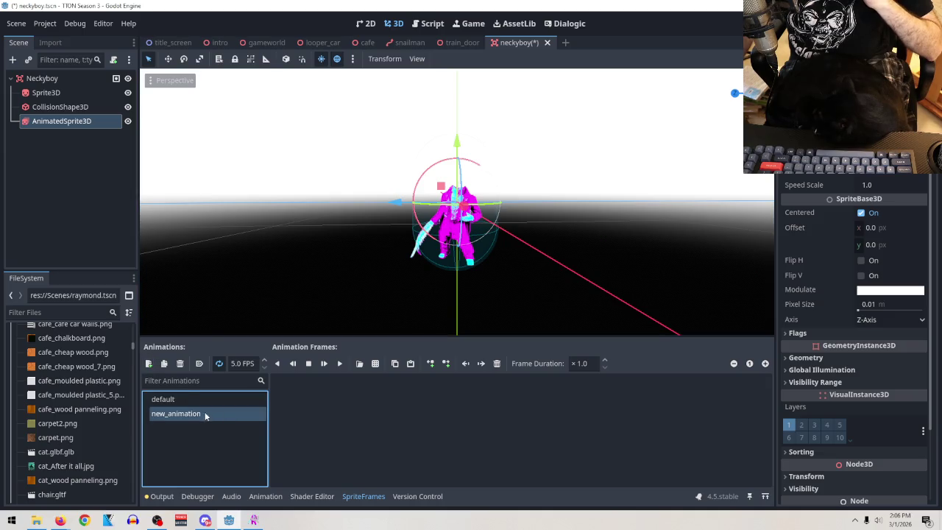
left_click(183, 399)
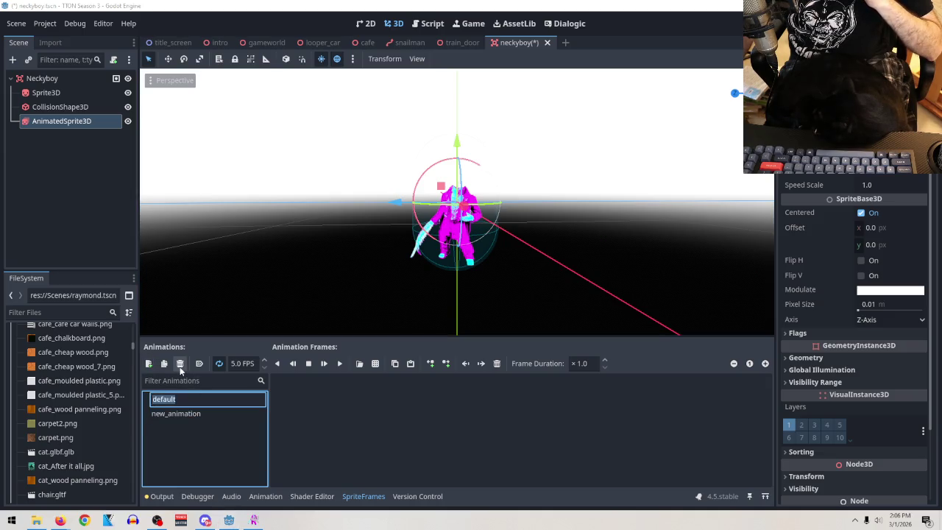
left_click(196, 412)
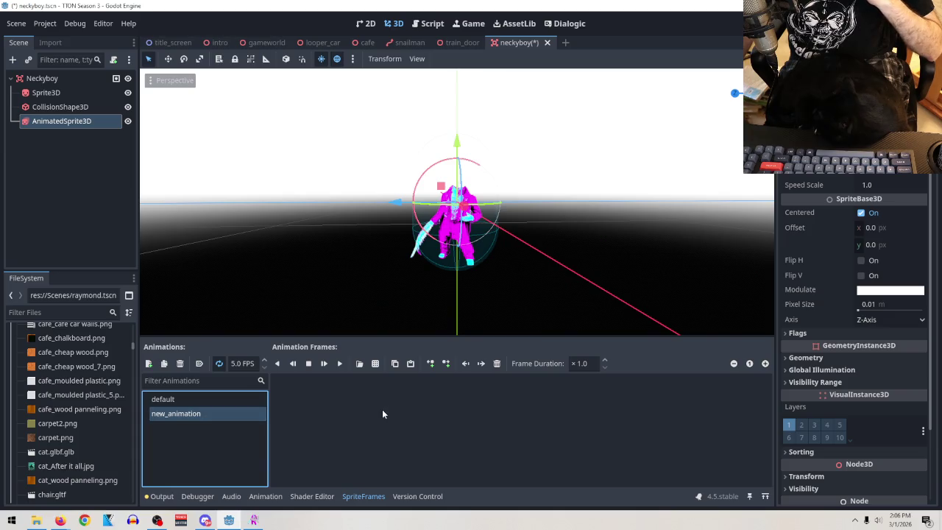
Add face.png and neck.png from res://textures as frames 0 and 1
left_click(359, 364)
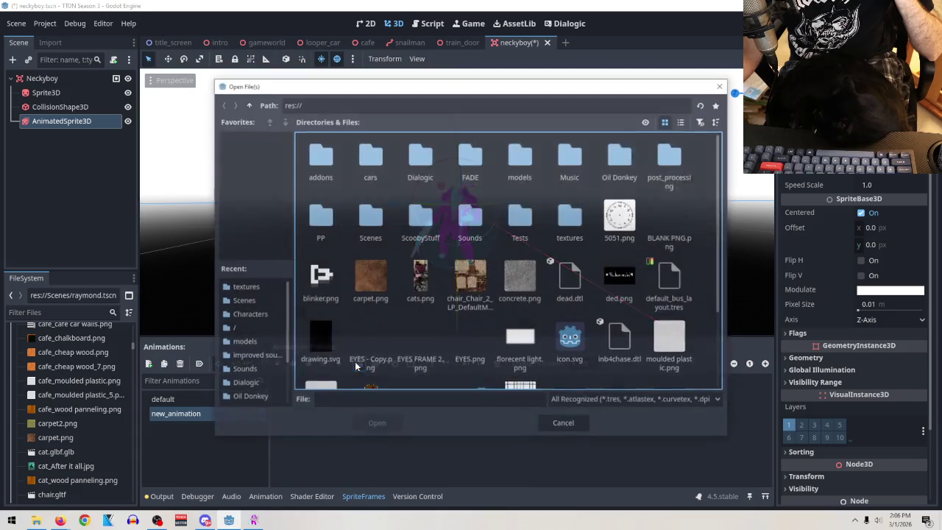
double_click(564, 220)
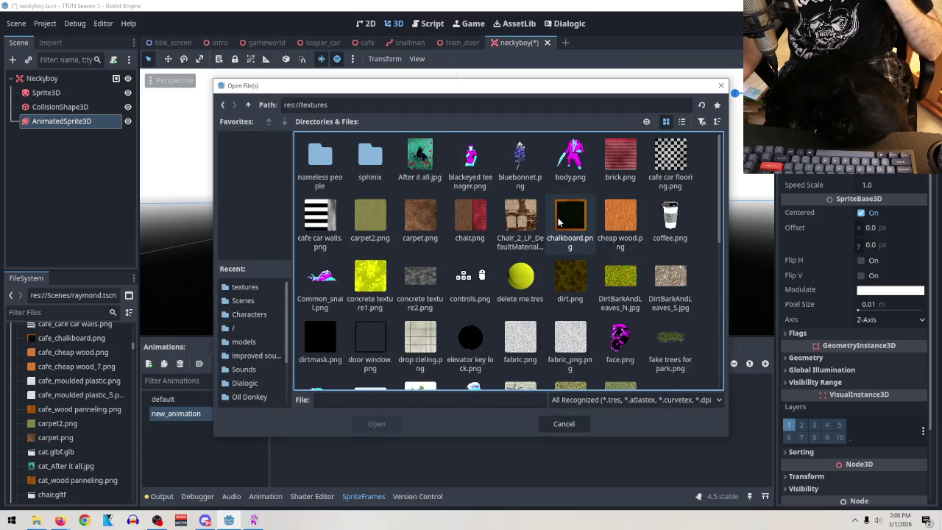
scroll(610, 189, "down", 1)
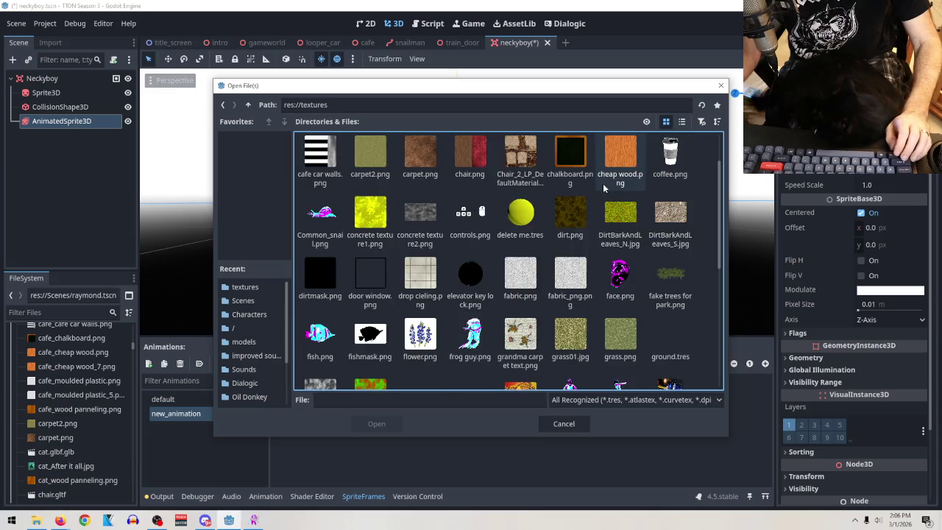
left_click(620, 272)
scroll(589, 269, "down", 5)
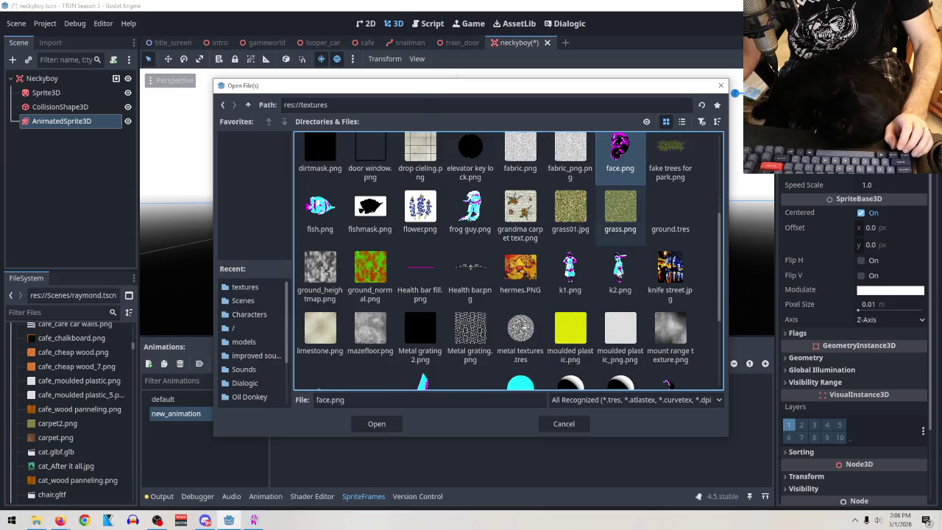
left_click(419, 296)
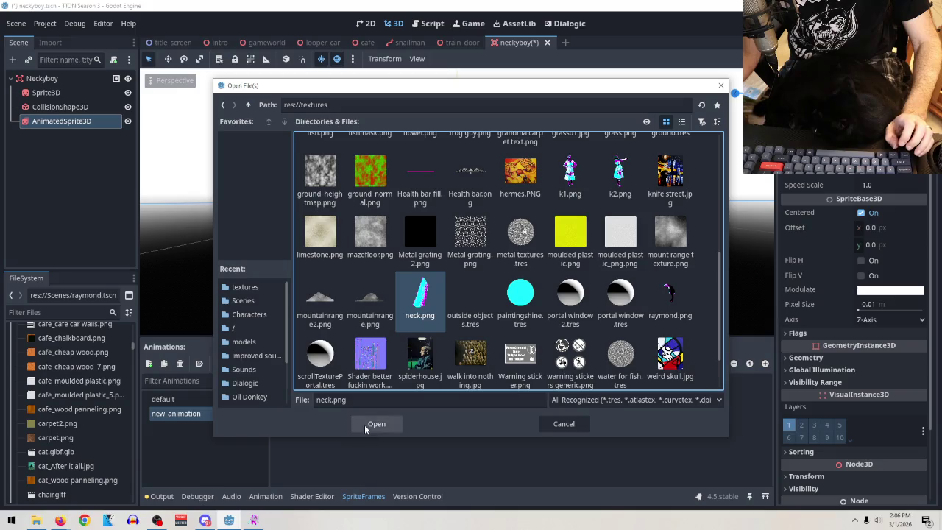
left_click(373, 423)
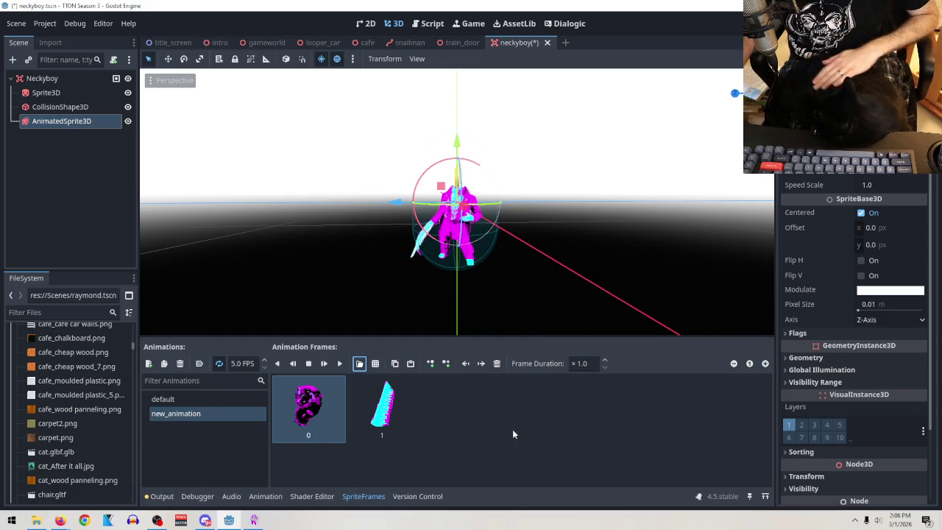
left_click(400, 404)
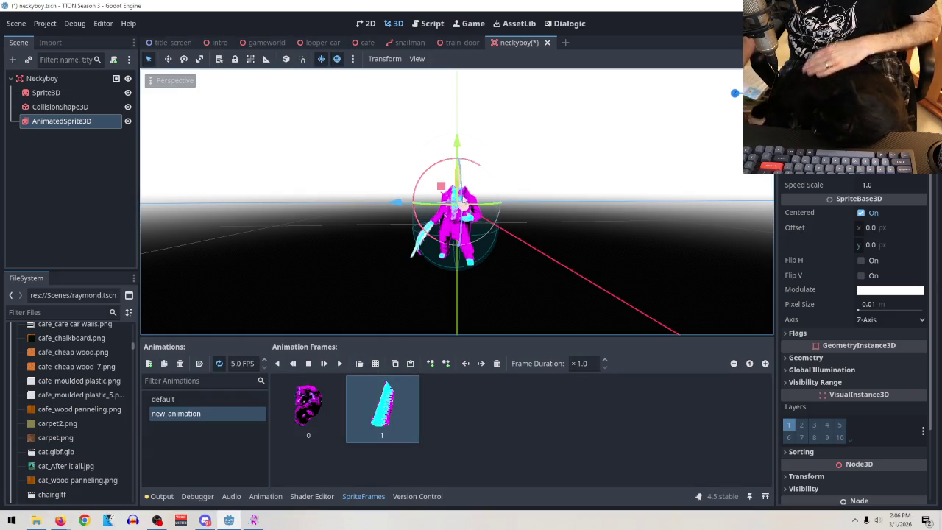
Raise the AnimatedSprite3D above the body and set its billboard mode to Y-Billboard
left_click_drag(458, 147, 461, 114)
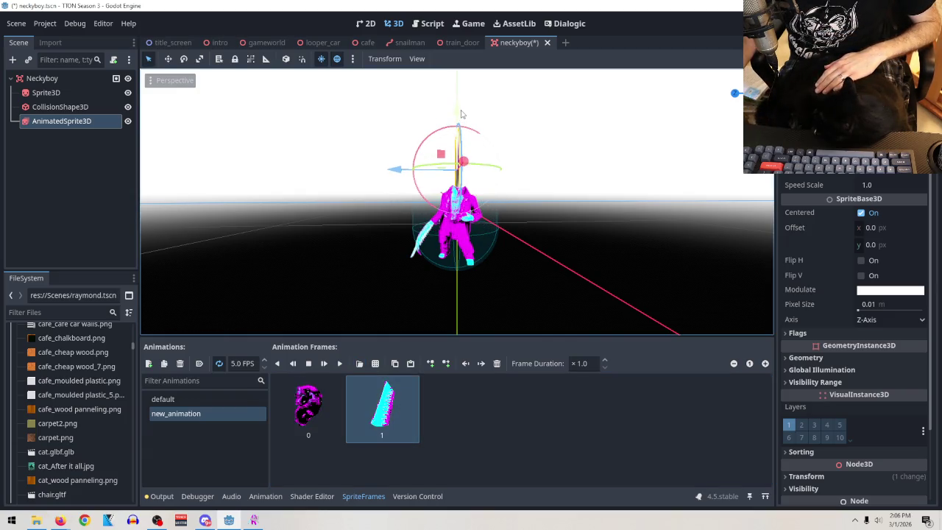
left_click(872, 333)
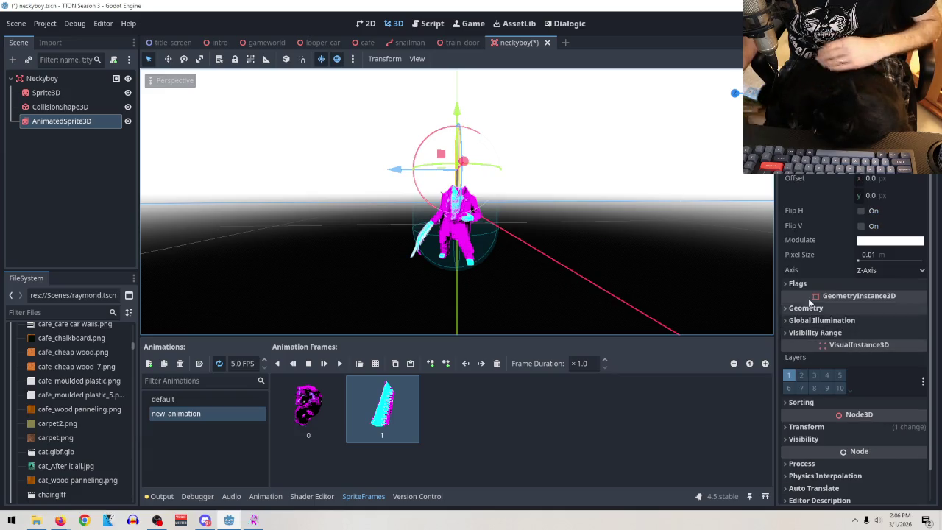
scroll(805, 294, "down", 1)
left_click(874, 298)
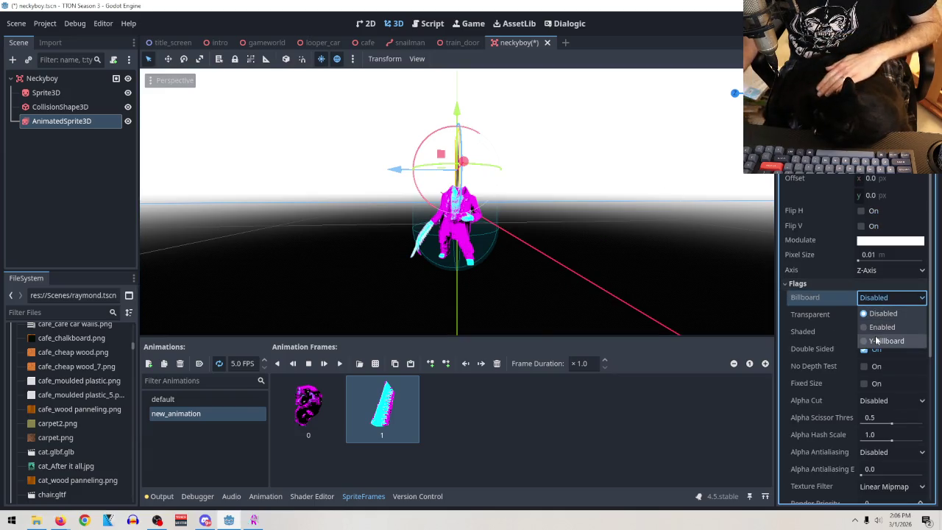
left_click(883, 341)
Set the AnimatedSprite3D's render priority to 11
scroll(871, 354, "down", 3)
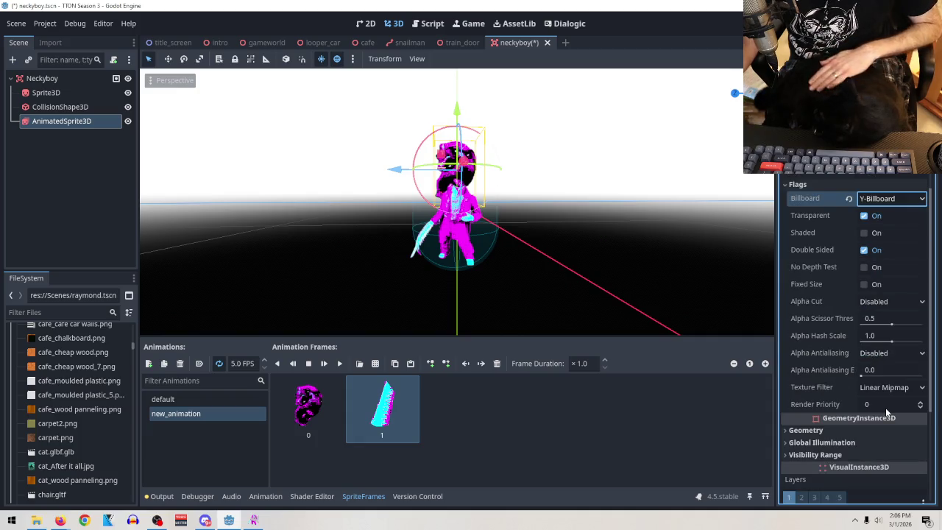
left_click(920, 401)
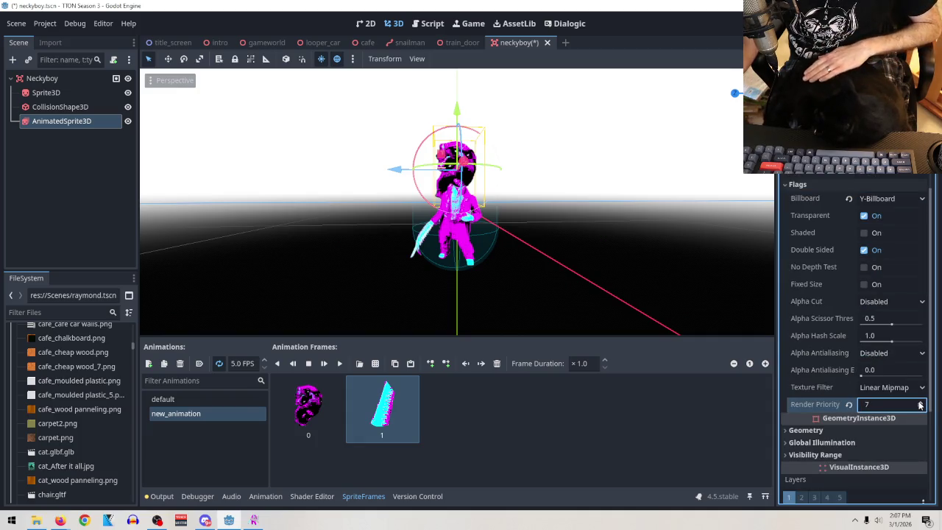
left_click(919, 401)
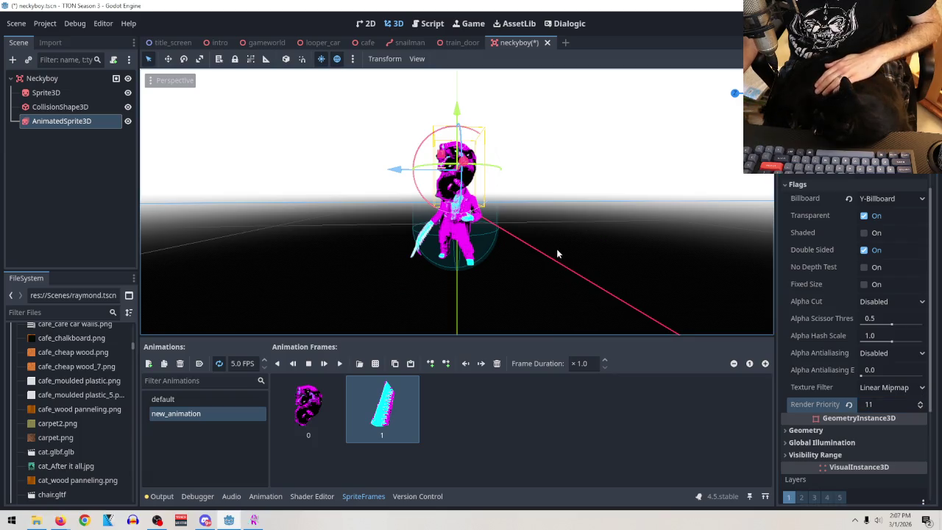
scroll(554, 247, "up", 5)
scroll(551, 248, "down", 3)
Move the AnimatedSprite3D to the right, off the character's head
mouse_move(550, 248)
left_mouse_down()
mouse_move(520, 285)
mouse_move(603, 283)
mouse_move(155, 256)
mouse_move(574, 246)
mouse_move(232, 246)
mouse_move(557, 238)
mouse_move(419, 240)
mouse_move(611, 263)
mouse_move(482, 260)
left_mouse_up()
scroll(558, 238, "up", 2)
scroll(482, 260, "down", 3)
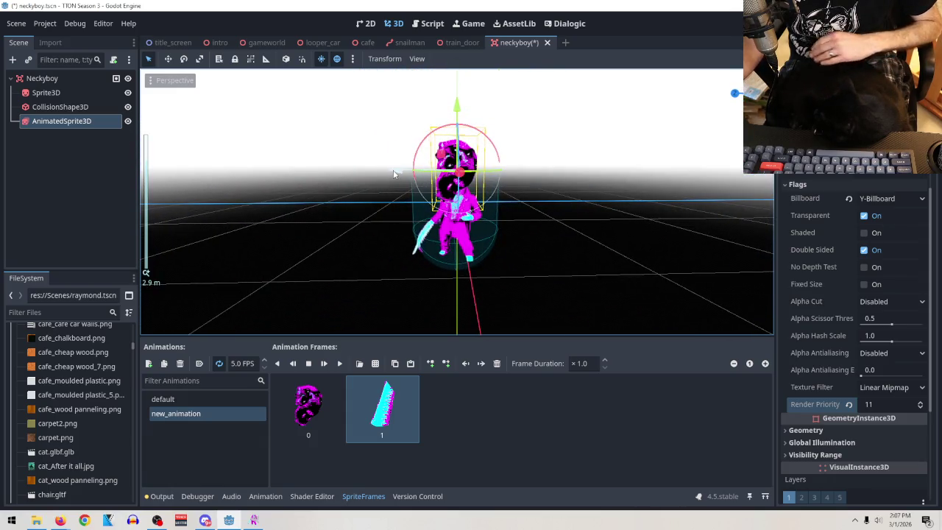
key("g")
left_click(474, 161)
mouse_move(475, 161)
left_mouse_down()
mouse_move(500, 250)
mouse_move(510, 246)
mouse_move(503, 252)
left_mouse_up()
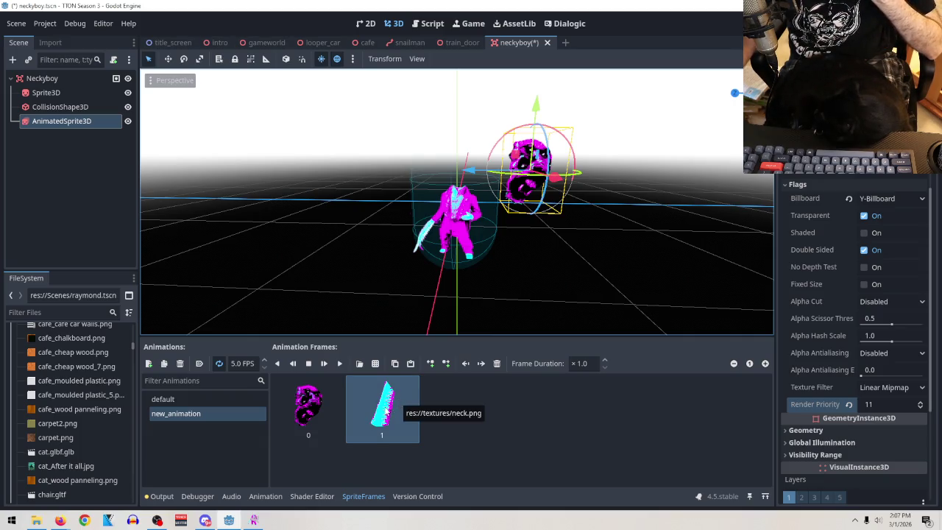
right_click(56, 122)
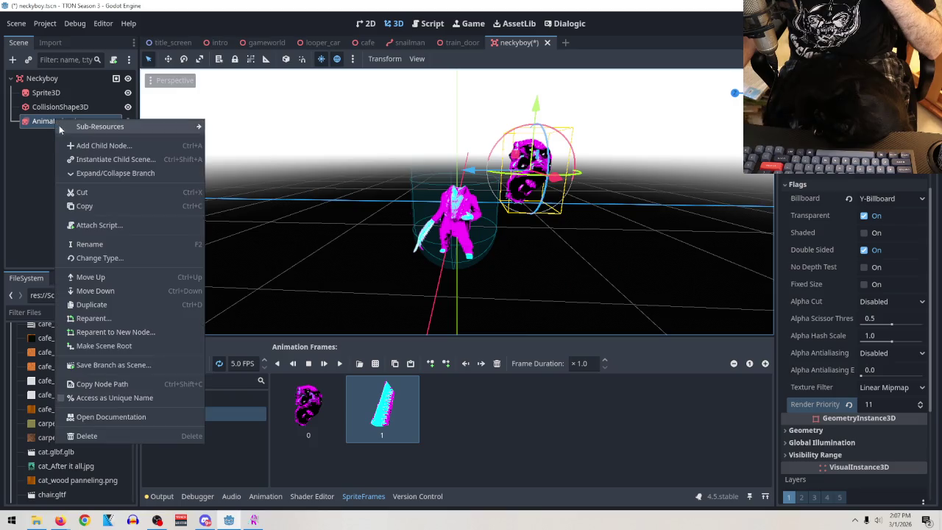
Delete the AnimatedSprite3D and copy-paste Sprite3D as Sprite3D2 under the Neckyboy root
left_click(85, 437)
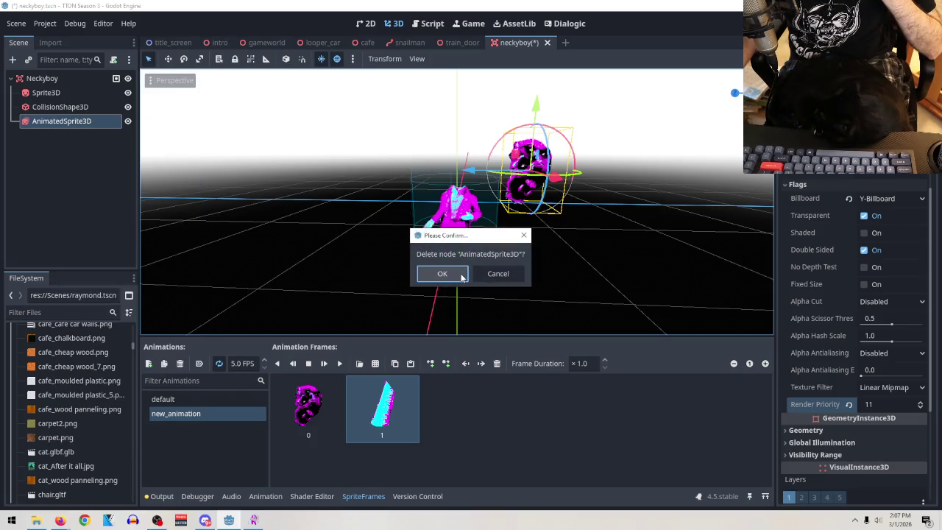
left_click(439, 274)
left_click(45, 92)
right_click(50, 93)
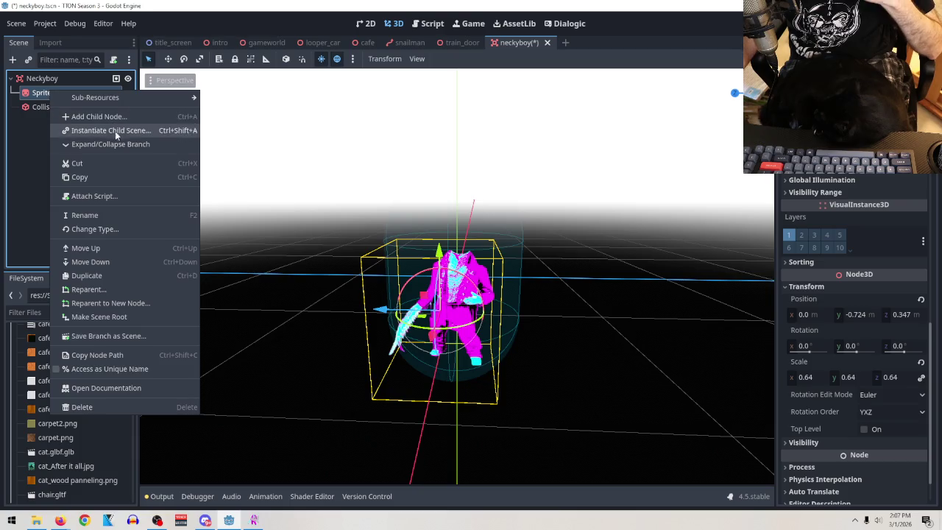
left_click(98, 179)
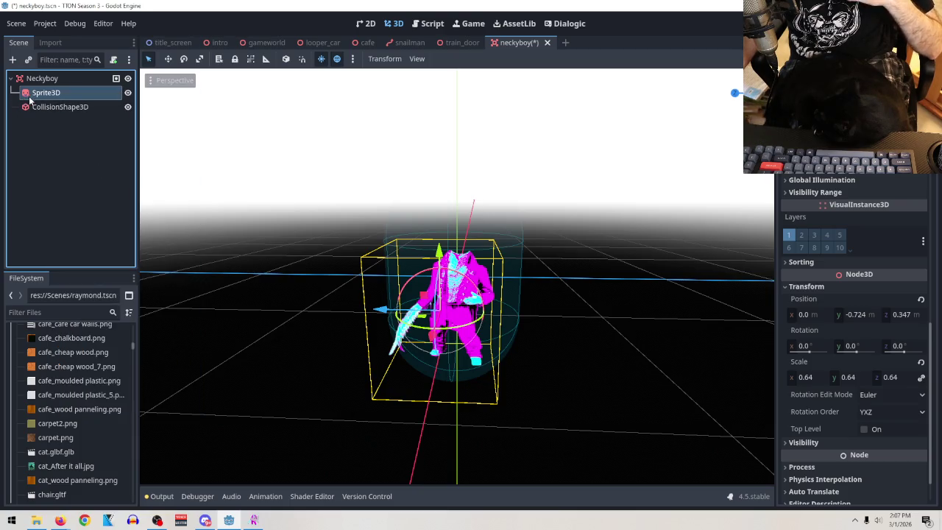
right_click(38, 94)
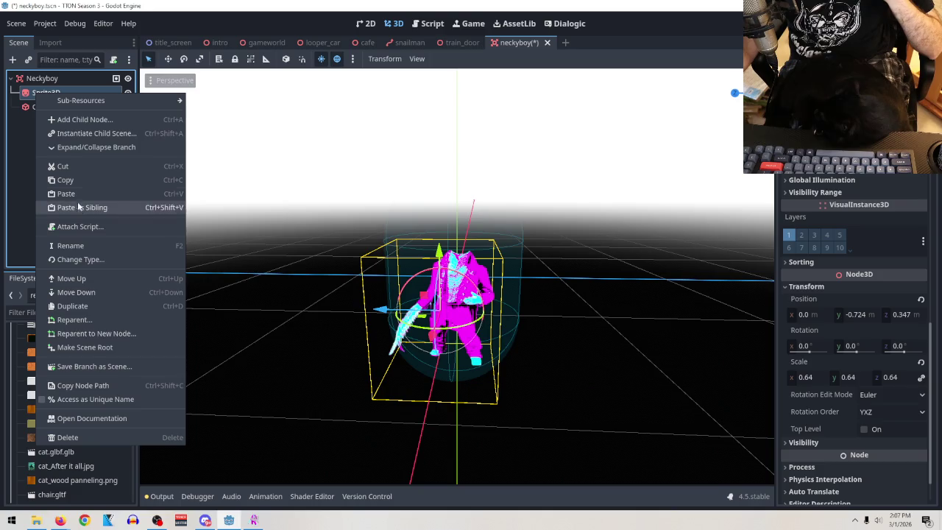
left_click(75, 193)
left_click_drag(51, 109, 47, 128)
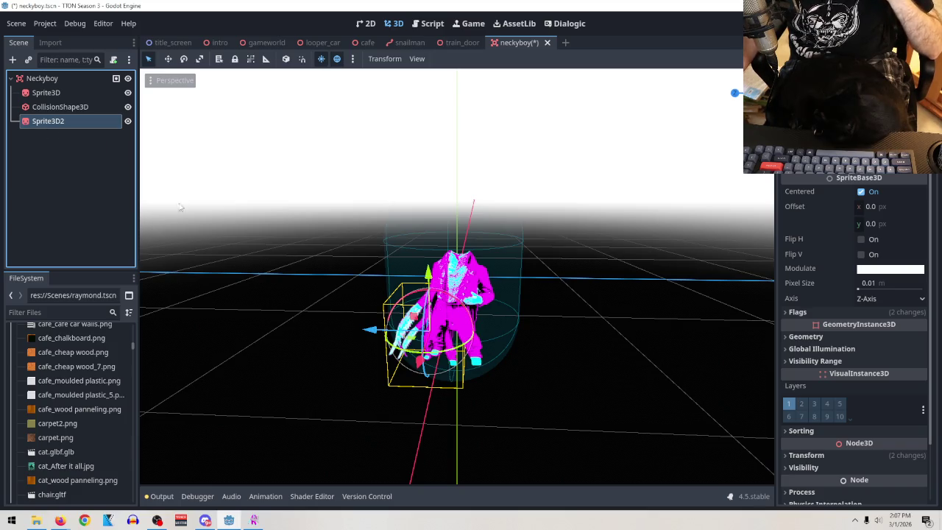
Raise Sprite3D2 above the body and give it the purple face texture
mouse_move(427, 272)
left_mouse_down()
mouse_move(441, 195)
mouse_move(437, 164)
mouse_move(429, 169)
left_mouse_up()
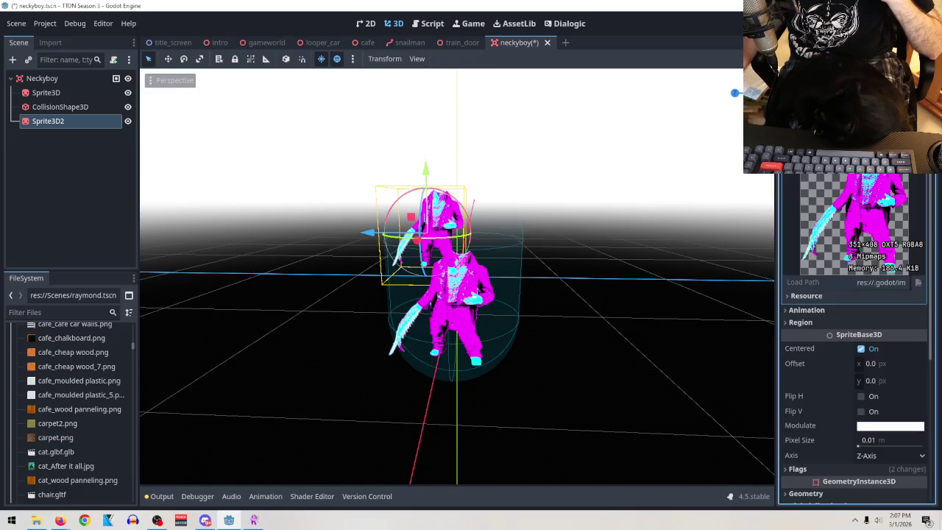
left_click(916, 165)
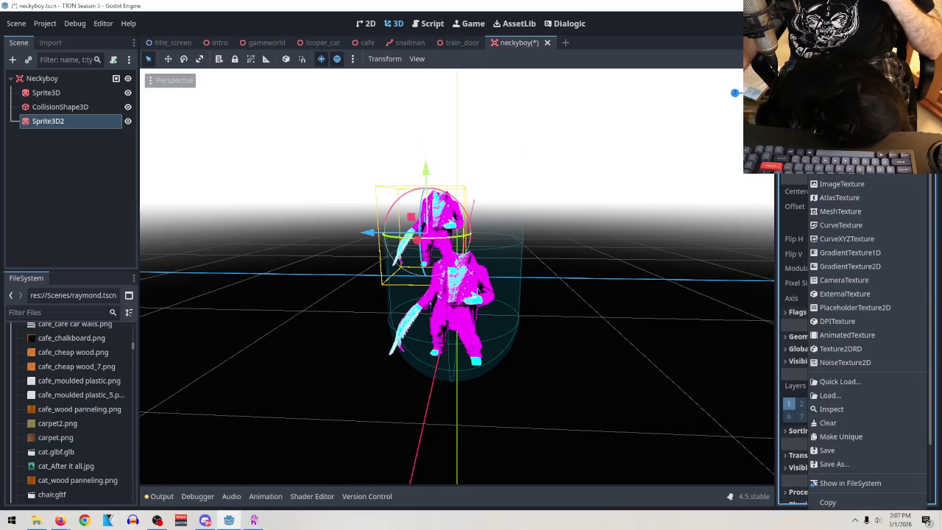
left_click(828, 422)
left_click(916, 165)
left_click(828, 191)
scroll(570, 184, "down", 1)
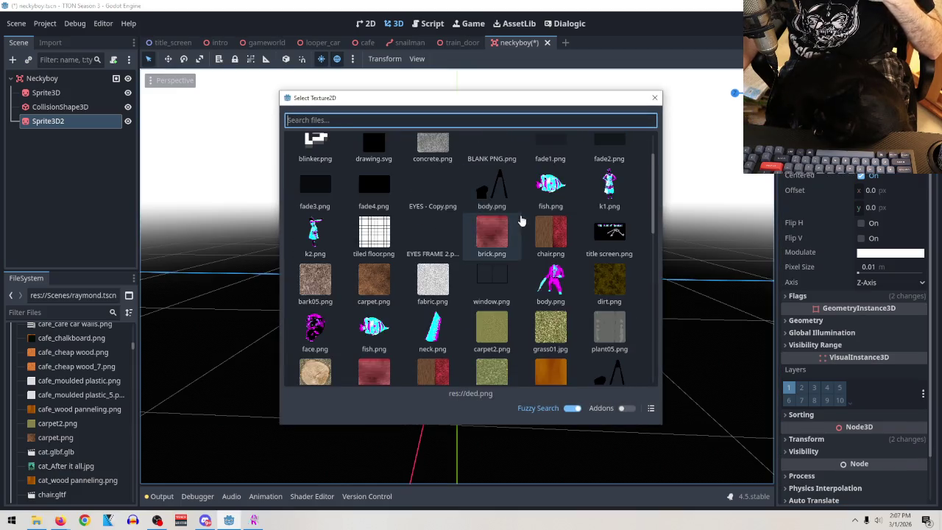
double_click(322, 336)
left_click(323, 336)
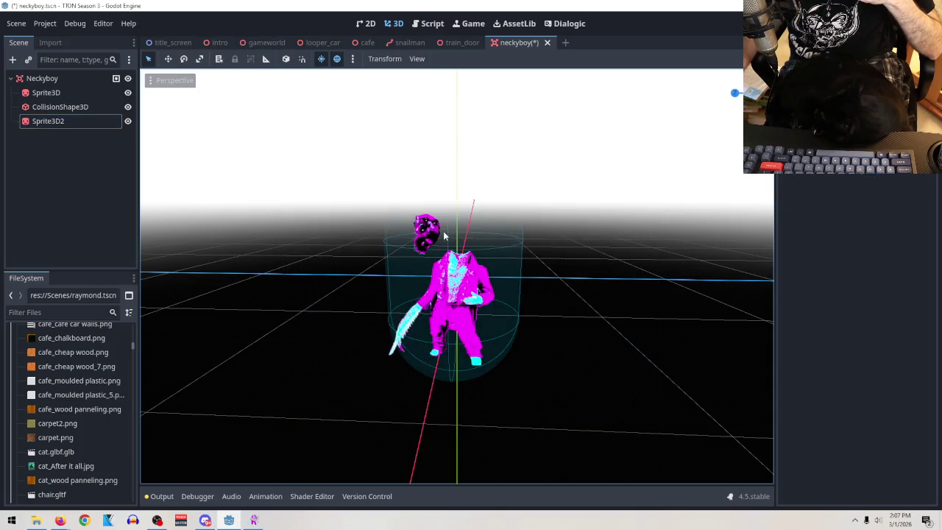
left_click(426, 227)
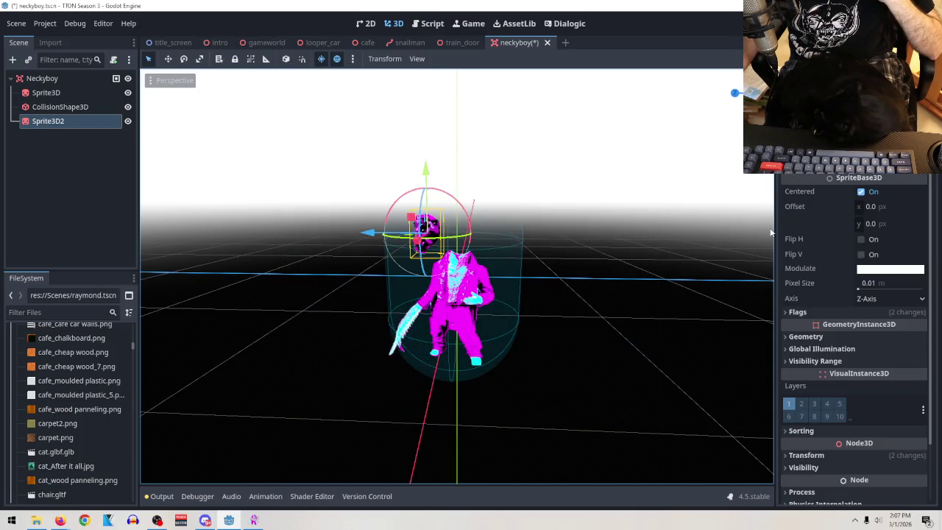
Move the face sprite sideways to Z -2.075 and scale it to 0.725
scroll(824, 331, "down", 3)
left_click(815, 393)
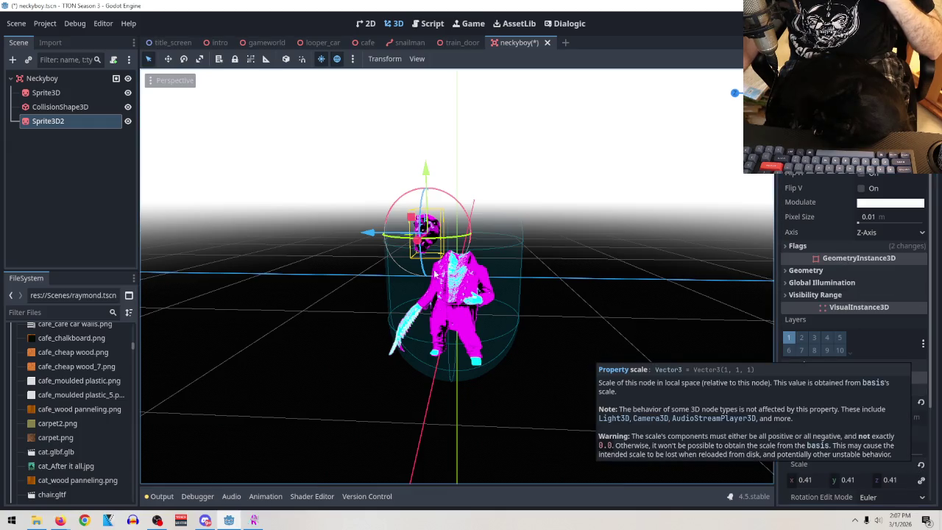
mouse_move(368, 234)
left_mouse_down()
mouse_move(565, 251)
mouse_move(508, 251)
left_mouse_up()
left_click_drag(823, 482, 860, 483)
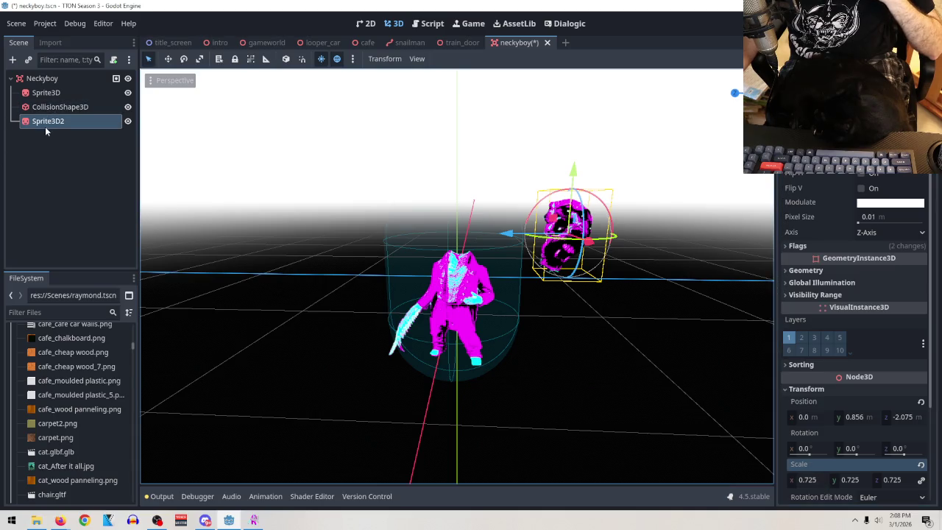
left_click(12, 60)
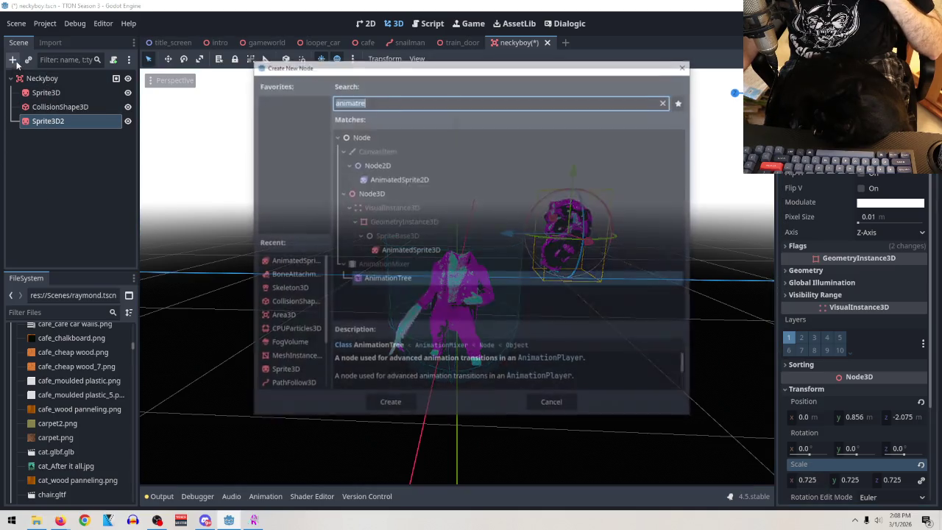
Create a new Sprite3D3 directly under Neckyboy, removing the misplaced one under Sprite3D2
type("sprite")
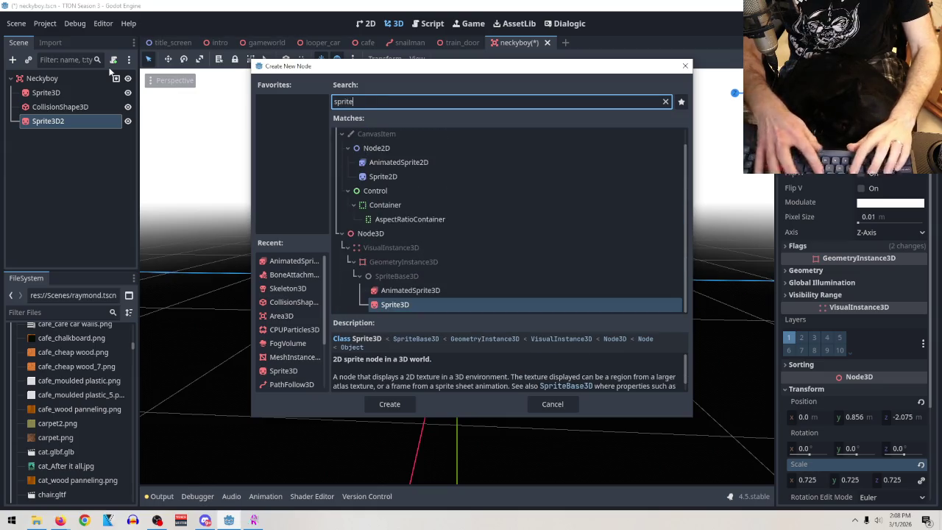
left_click(390, 404)
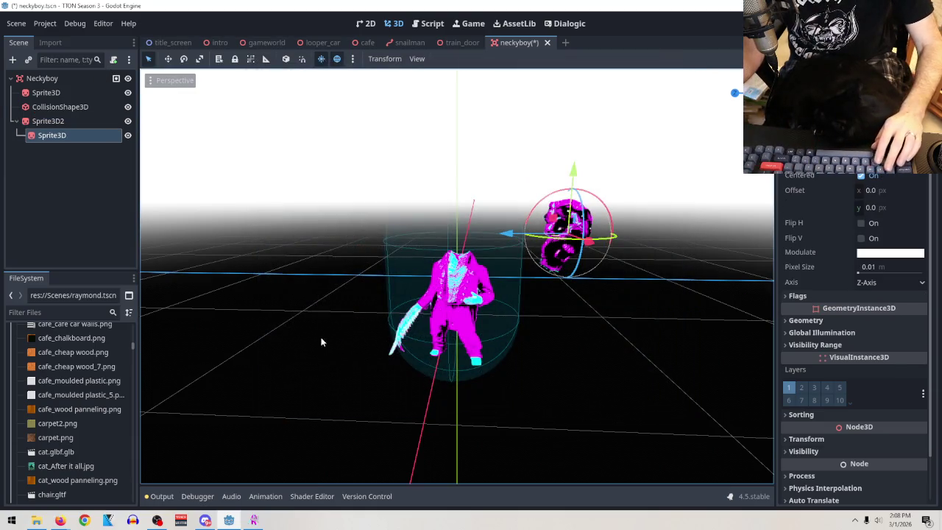
key("Delete")
left_click(44, 78)
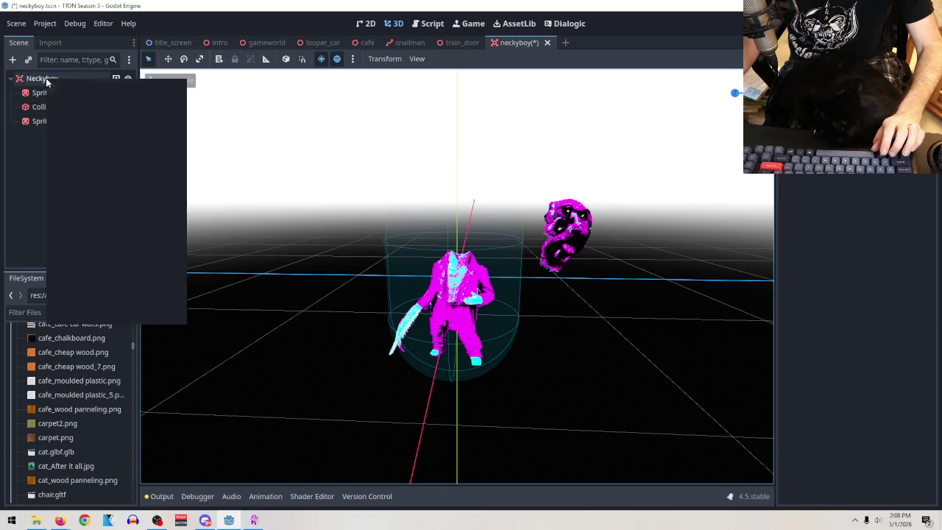
right_click(46, 77)
left_click(80, 86)
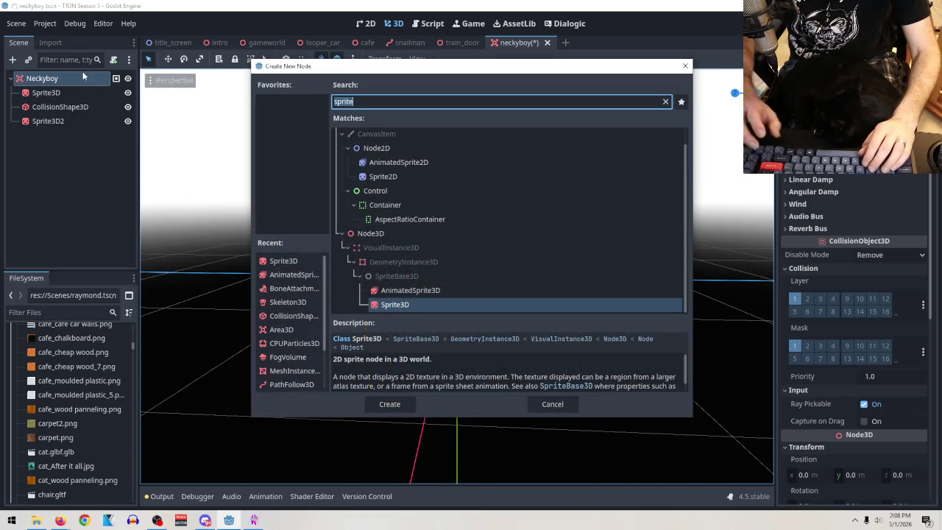
key("Return")
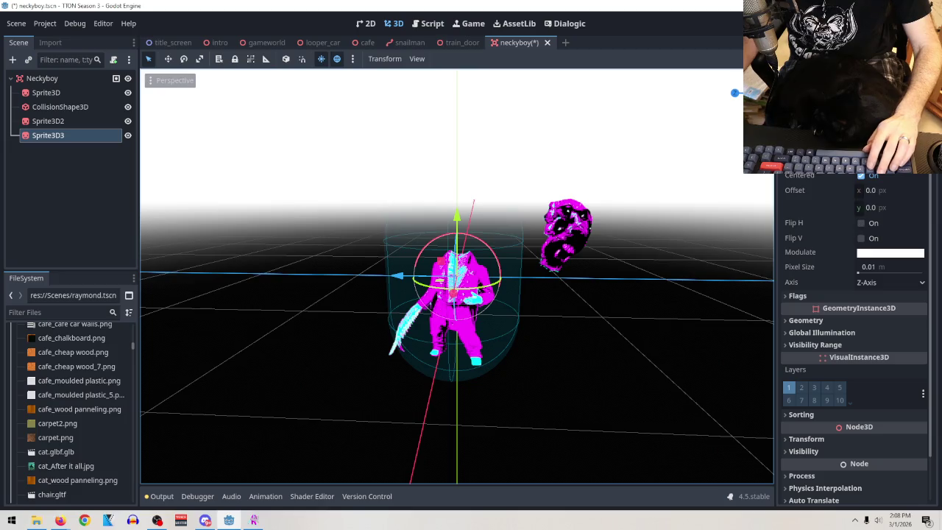
Assign neck.png as the new sprite's texture
left_click(890, 158)
key("Escape")
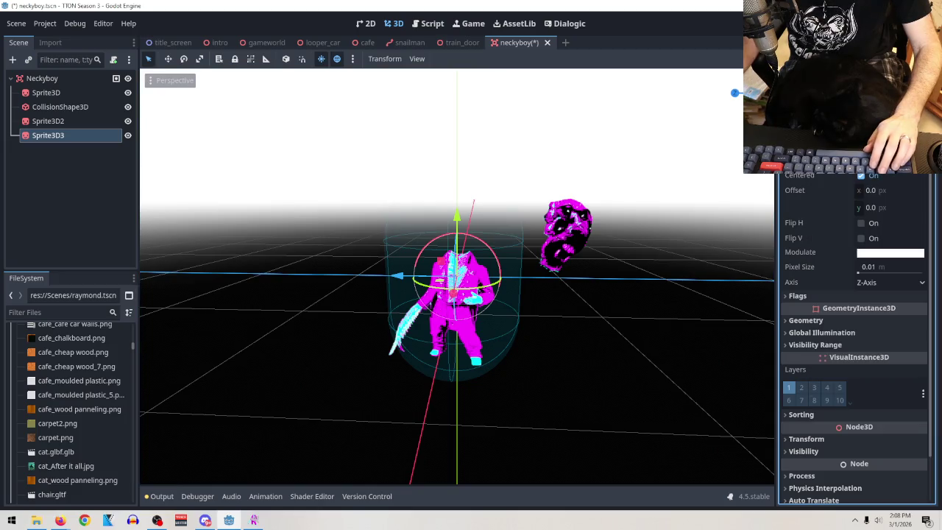
scroll(420, 268, "down", 5)
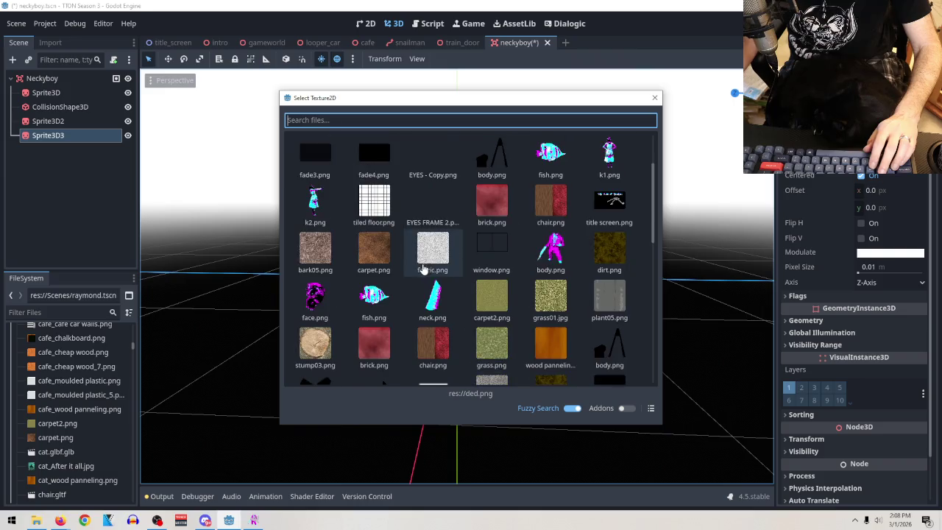
left_click(421, 268)
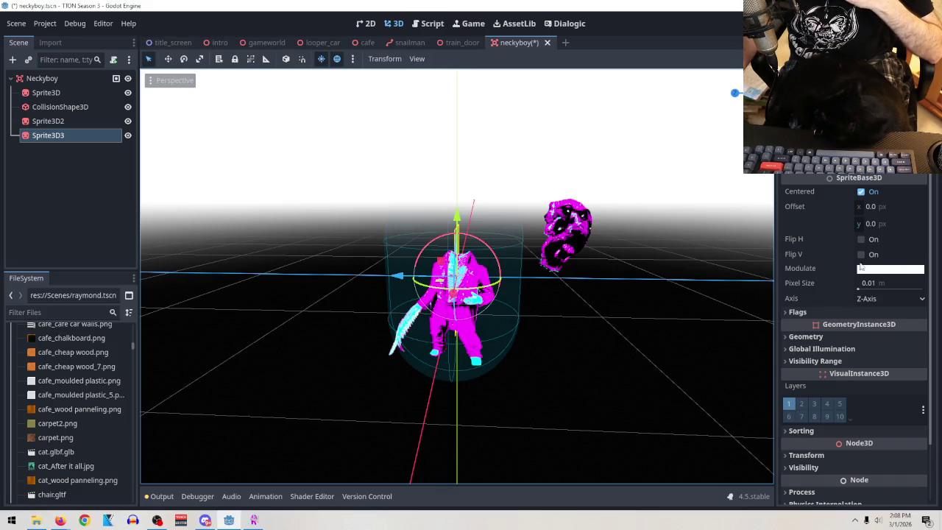
Make the neck sprite Y-Billboard with render priority 10 and raise it above the body
scroll(846, 235, "down", 3)
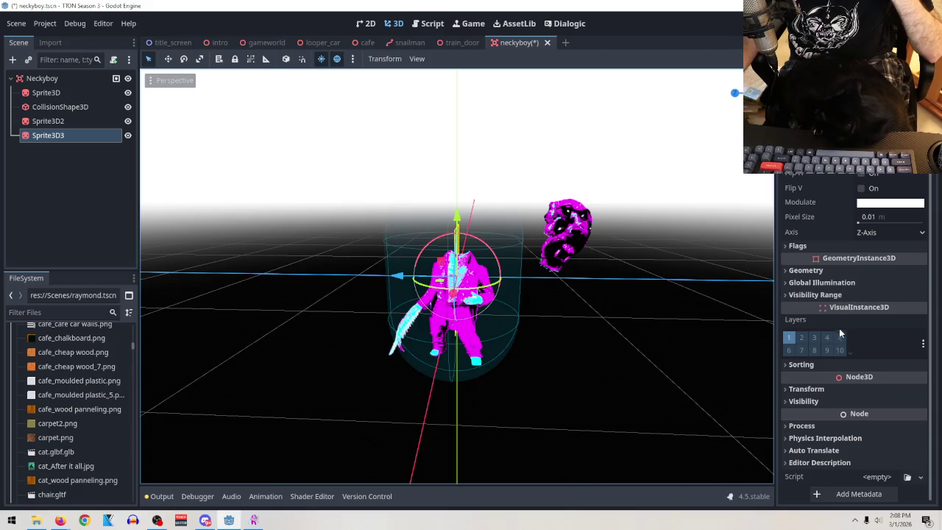
left_click(806, 245)
left_click(883, 260)
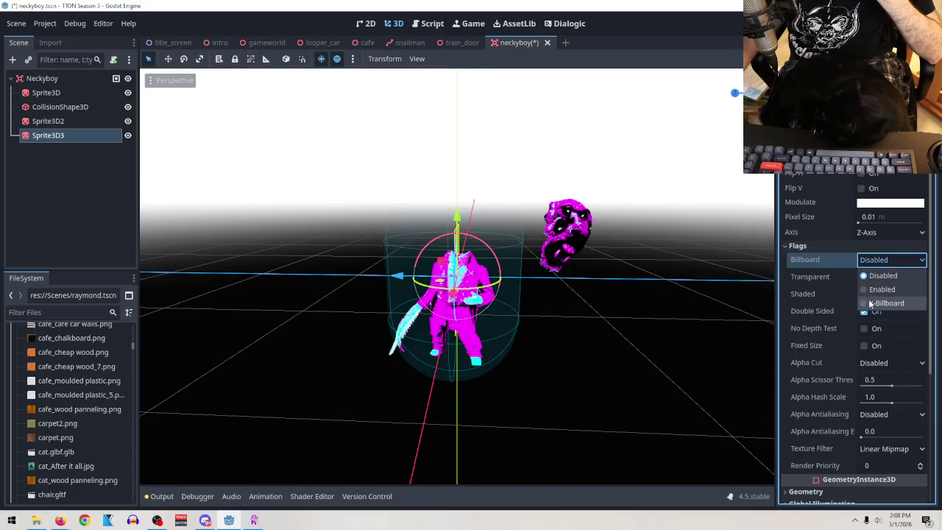
left_click(870, 302)
left_click_drag(471, 220, 471, 144)
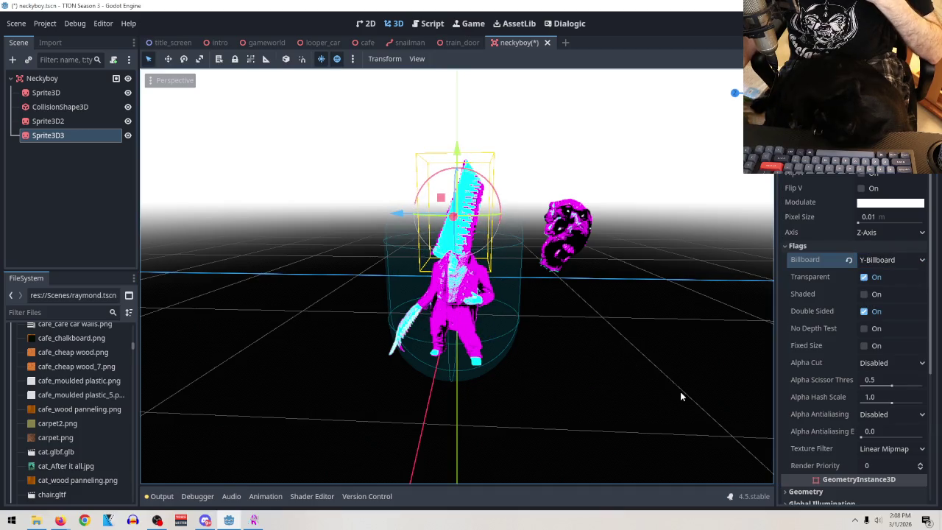
left_click_drag(882, 468, 905, 467)
left_click(881, 467)
type("10")
key("Return")
left_click_drag(400, 214, 403, 214)
Scale the neck sprite to 0.7 and lower it onto the shoulders at Y 0.808
scroll(898, 349, "down", 5)
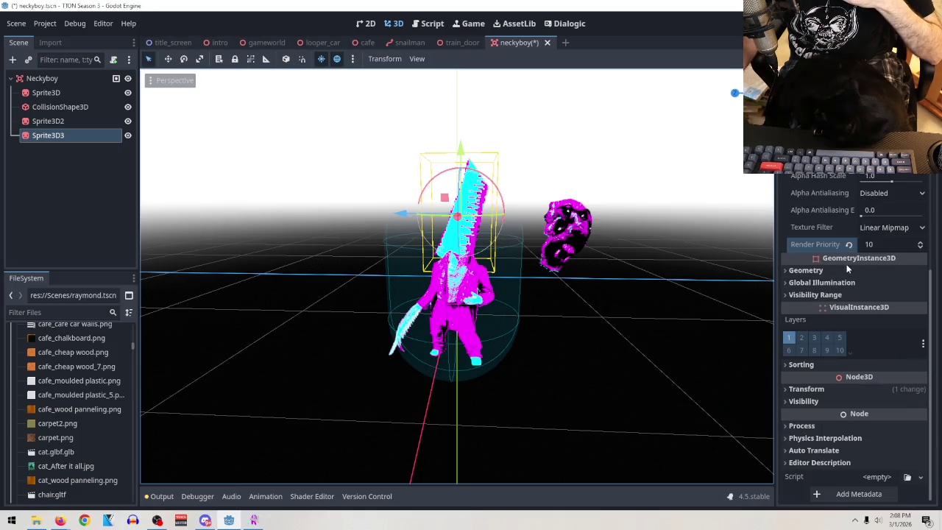
left_click(848, 390)
left_click_drag(803, 480, 745, 459)
left_click_drag(462, 166, 472, 176)
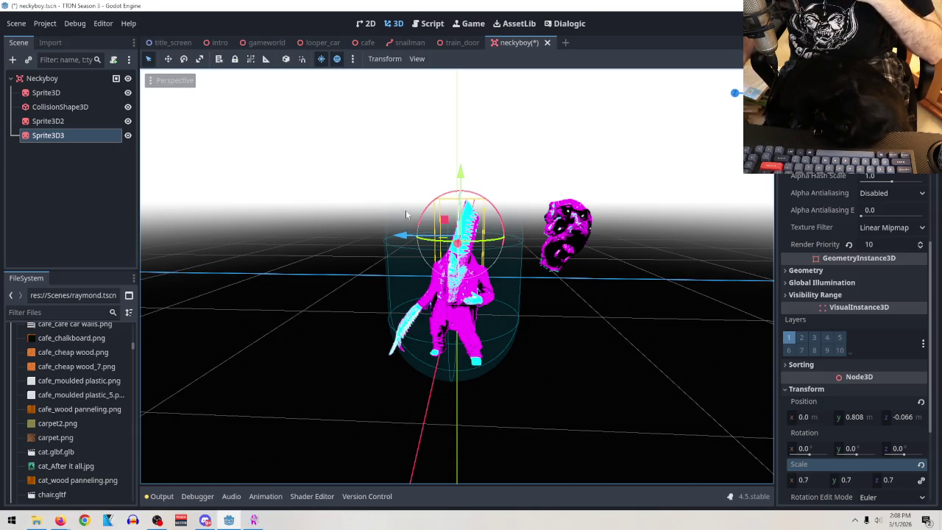
Rename Sprite3D3 to Neck
double_click(50, 138)
type("Neck")
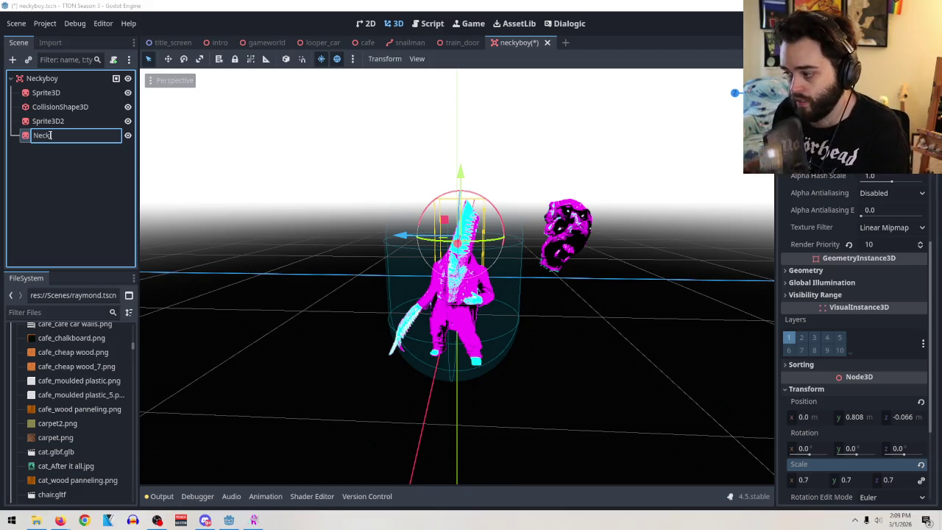
key("Return")
mouse_move(662, 226)
left_mouse_down()
mouse_move(767, 251)
mouse_move(670, 264)
mouse_move(640, 234)
left_mouse_up()
Copy Neck, paste it as sibling Neck2, and shift Neck2 down and sideways
right_click(47, 136)
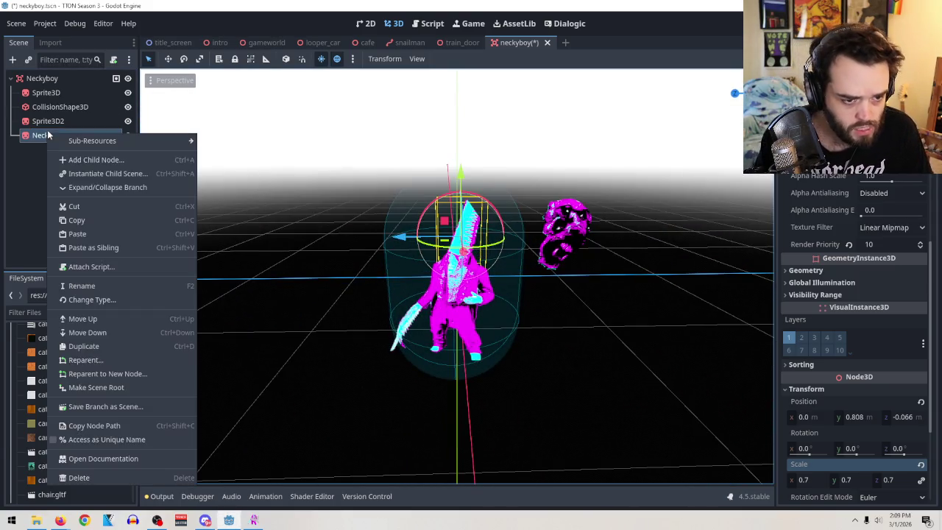
left_click(88, 220)
right_click(49, 136)
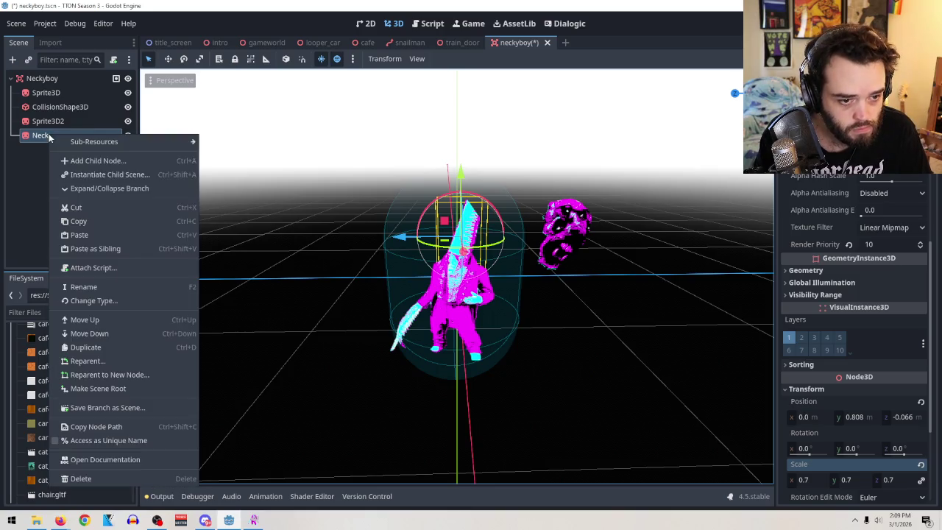
left_click(110, 248)
left_click_drag(460, 173, 459, 209)
left_click_drag(400, 203, 413, 203)
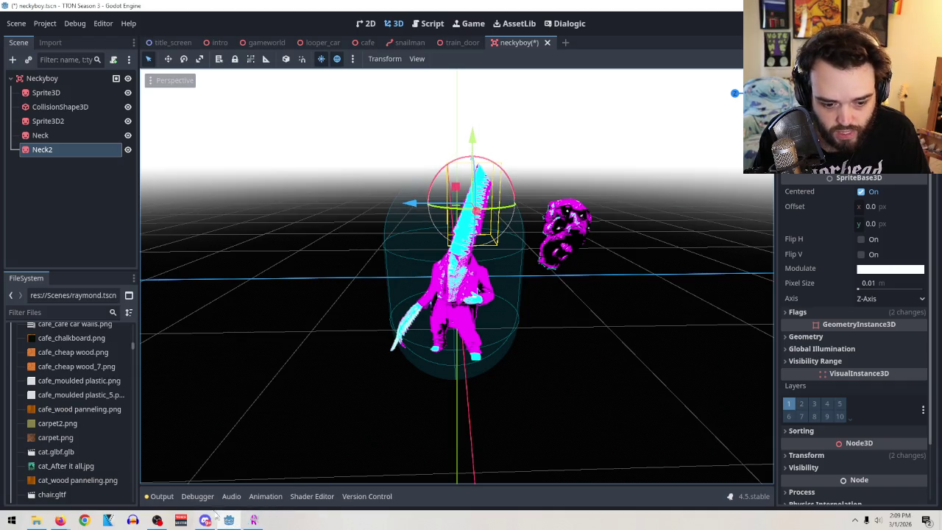
left_click(254, 520)
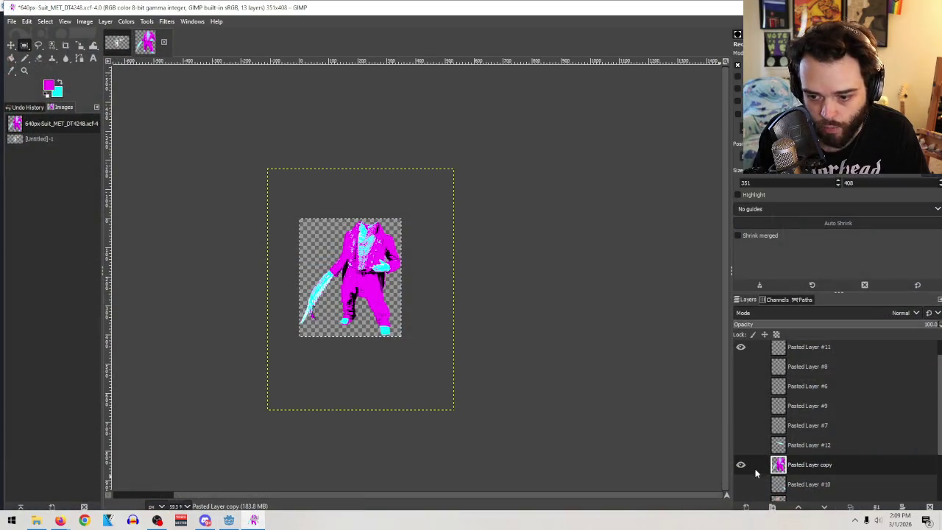
Hide the pasted layers and open neck.png from the recent files
left_click(741, 464)
left_click(740, 346)
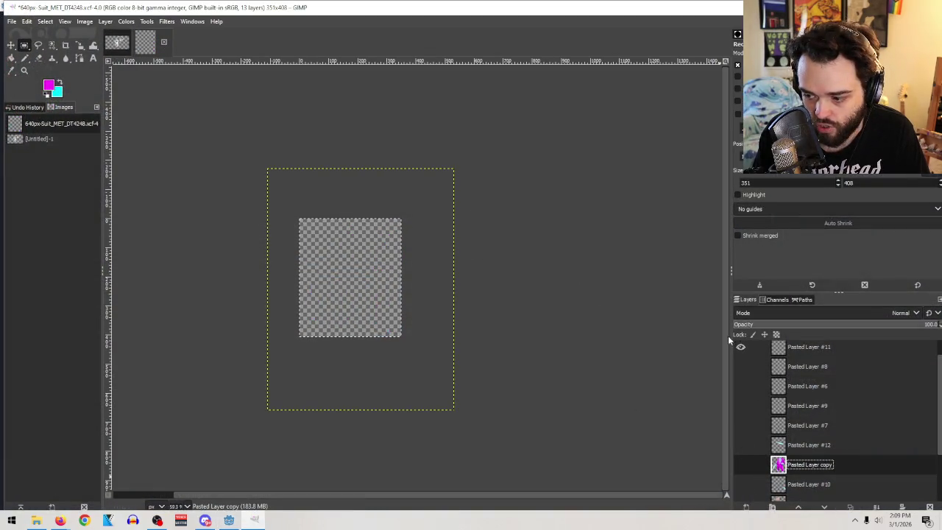
left_click(18, 22)
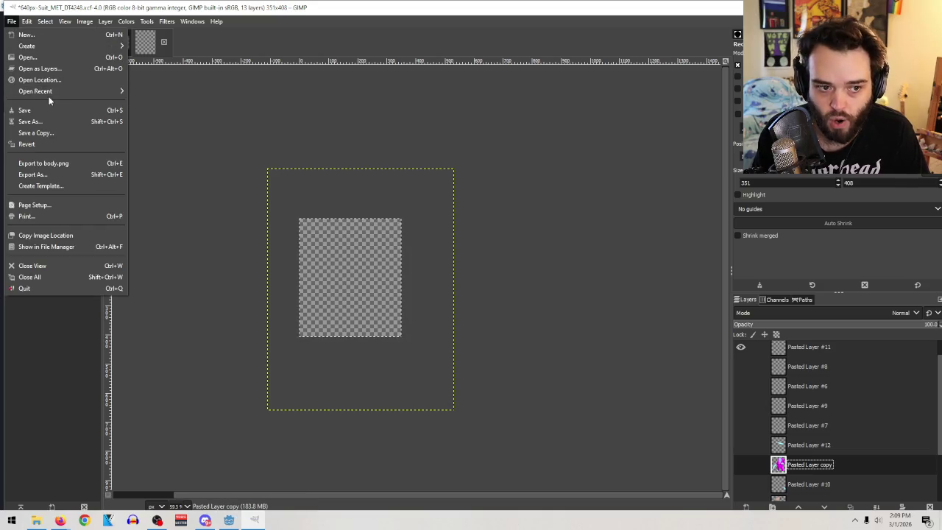
mouse_move(51, 90)
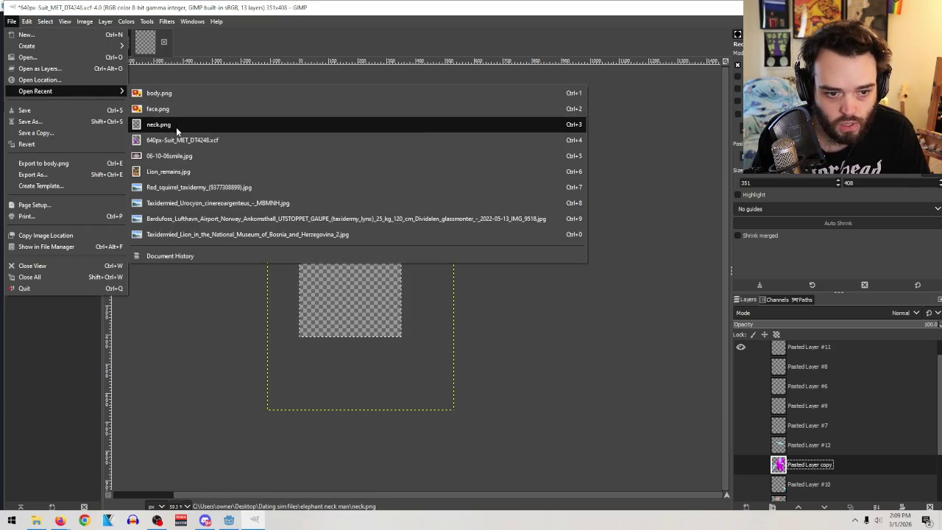
left_click(176, 125)
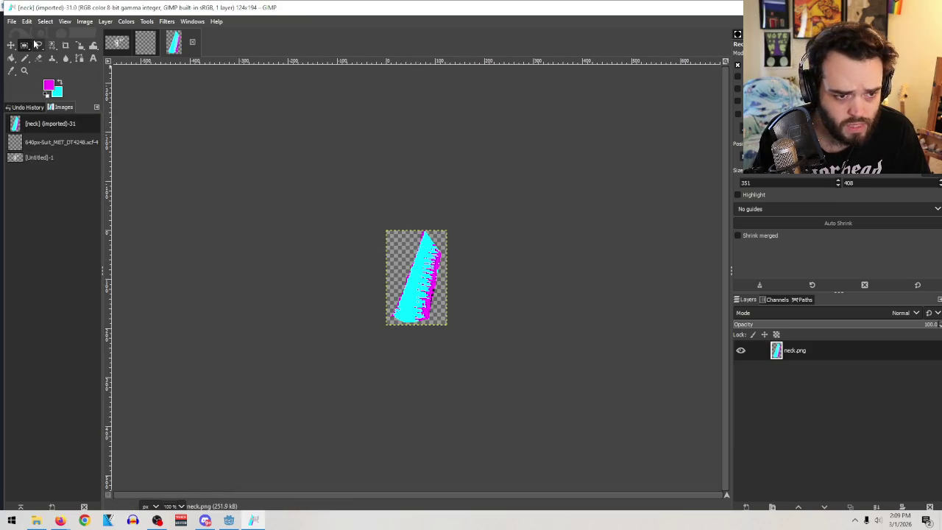
Free-select the pointed tip at the top of the neck and delete it
left_click(39, 58)
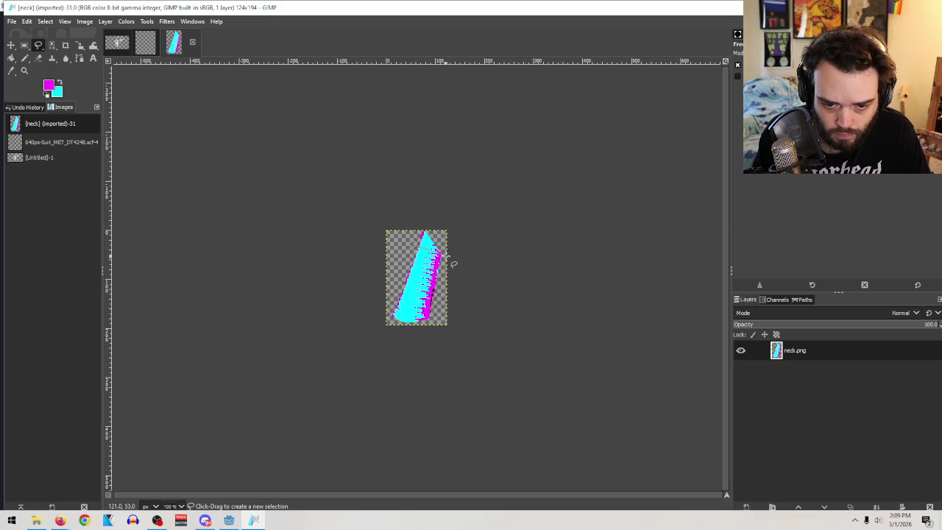
left_click(445, 256)
left_click(479, 196)
left_click(347, 150)
left_click(353, 198)
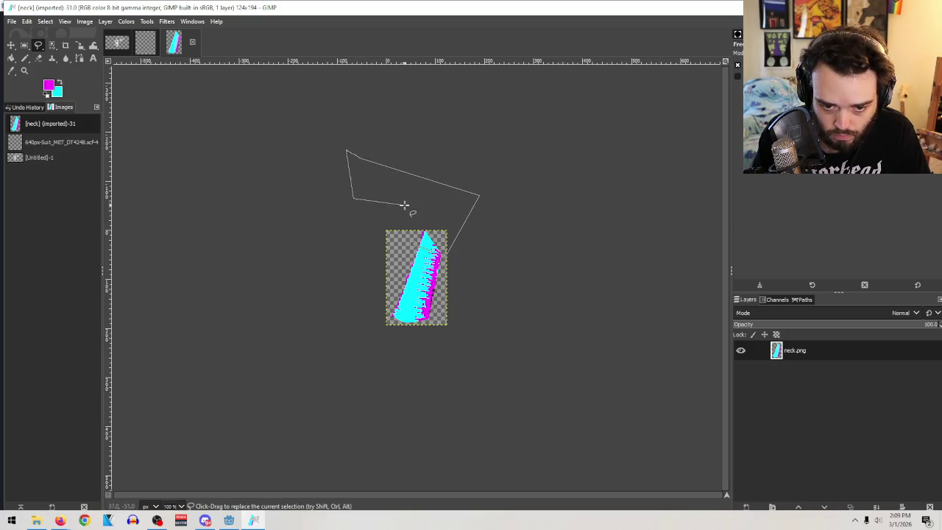
double_click(412, 242)
key("Delete")
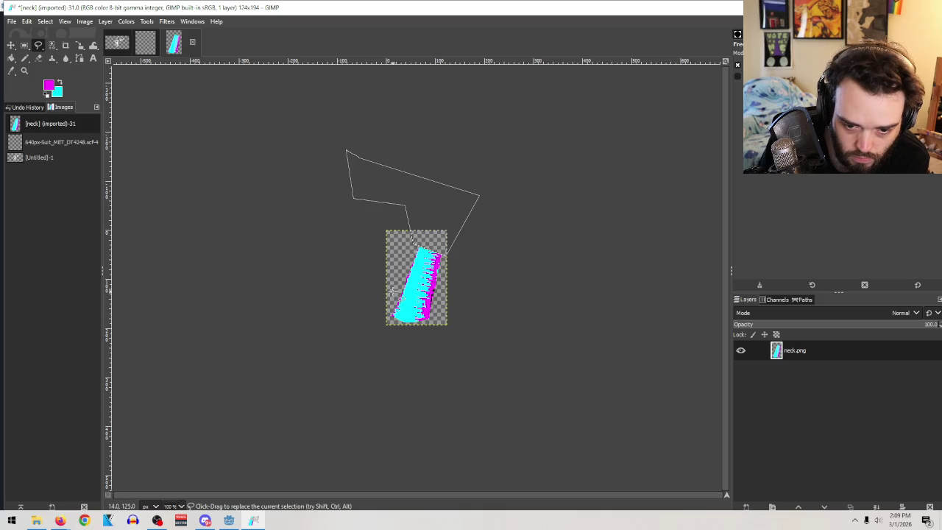
Switch between selection and erase tools, then choose a transform tool
left_click(25, 46)
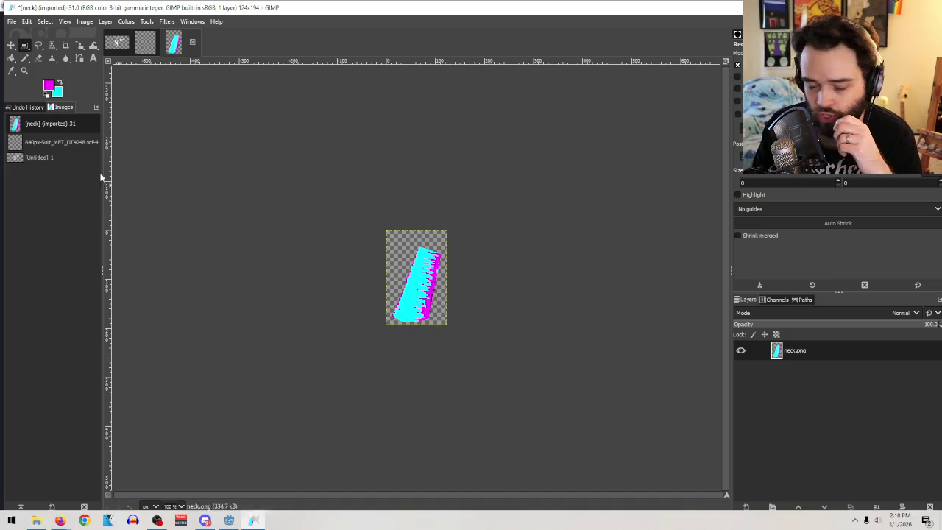
left_click(39, 58)
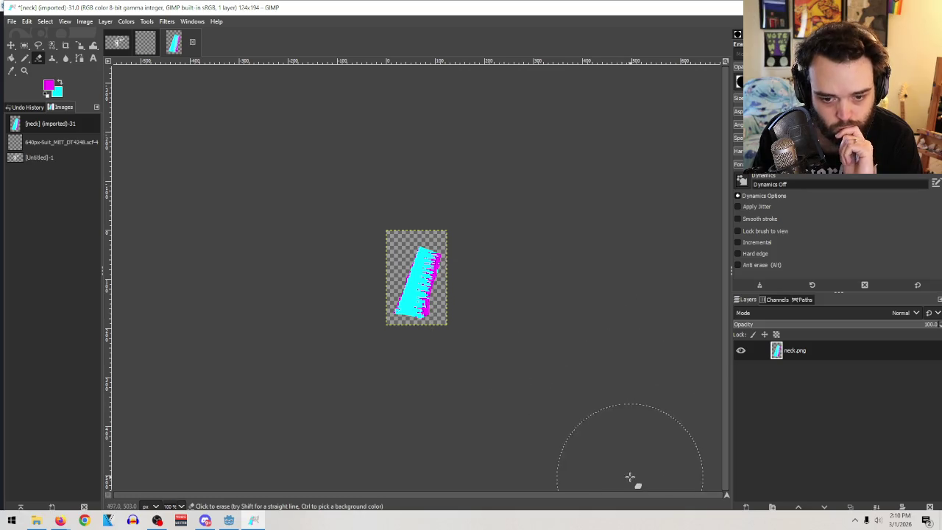
key("ctrl")
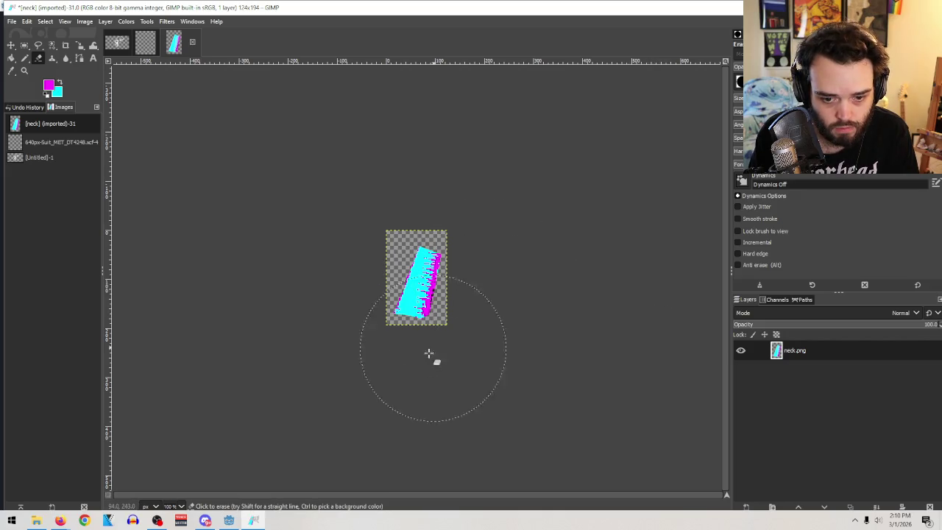
left_click(24, 44)
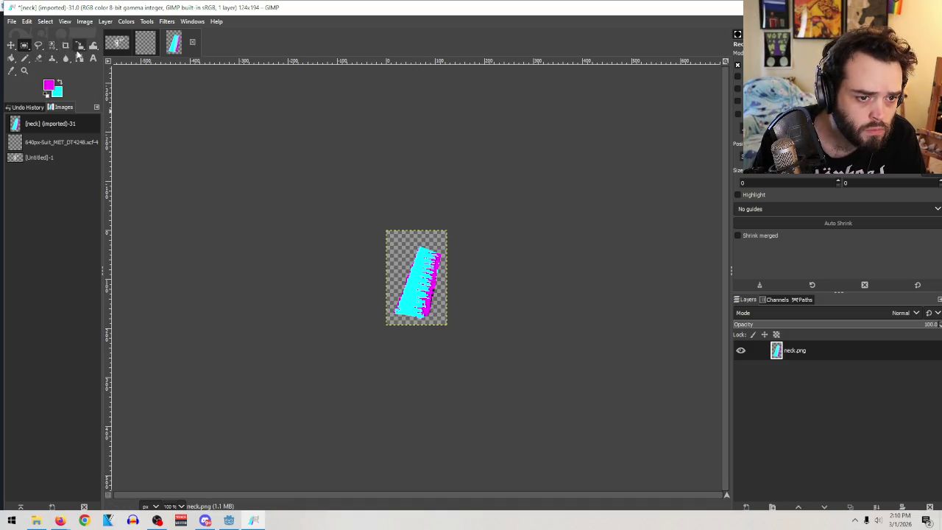
mouse_move(80, 49)
left_mouse_down()
mouse_move(111, 67)
mouse_move(103, 59)
left_mouse_up()
Rotate the neck shape upright by -13.70° and select it
left_click_drag(442, 264, 431, 259)
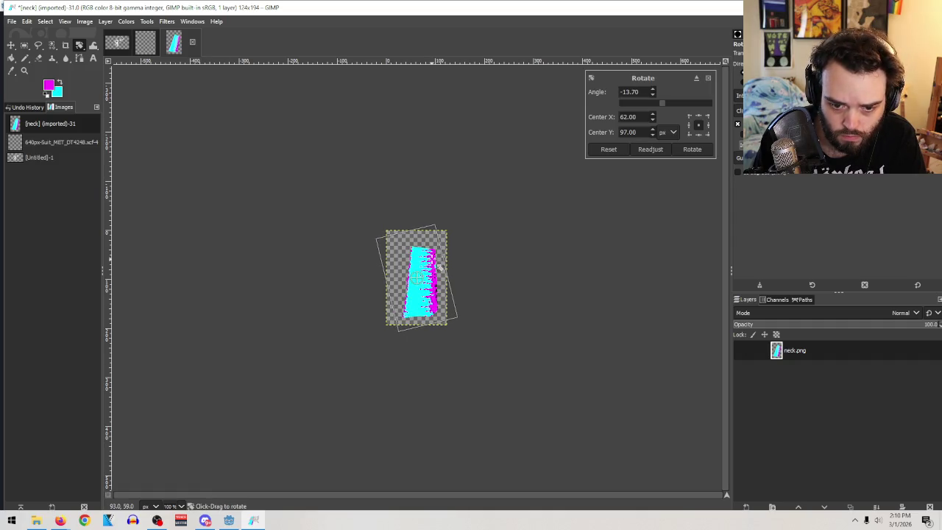
left_click(688, 153)
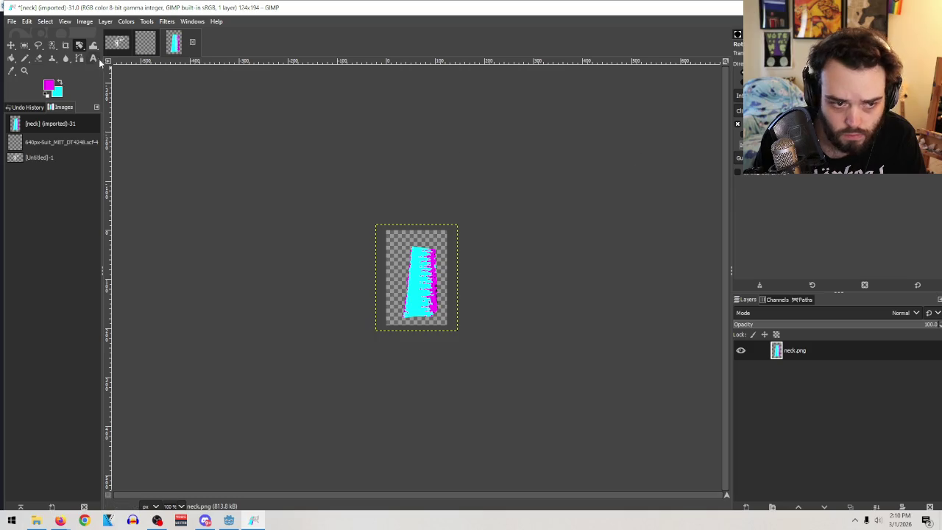
left_click(25, 46)
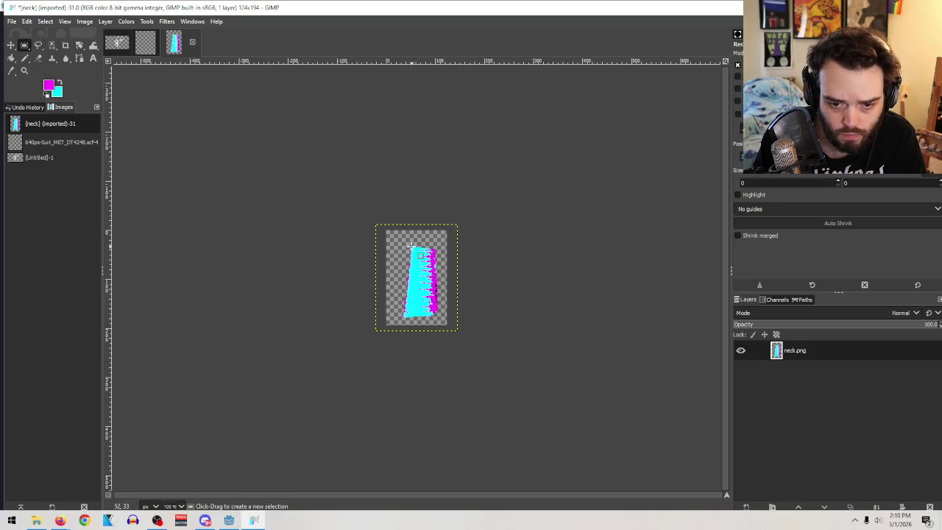
left_click_drag(411, 245, 435, 324)
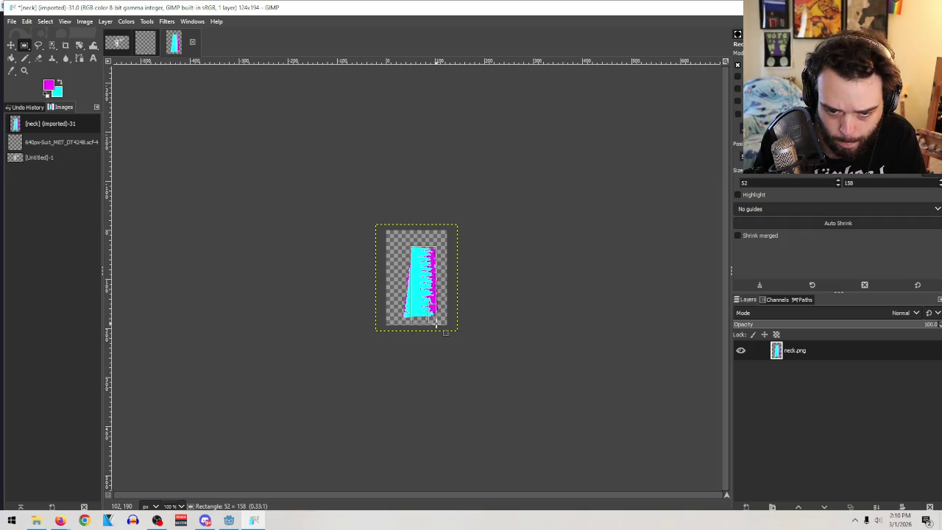
left_click_drag(436, 323, 433, 320)
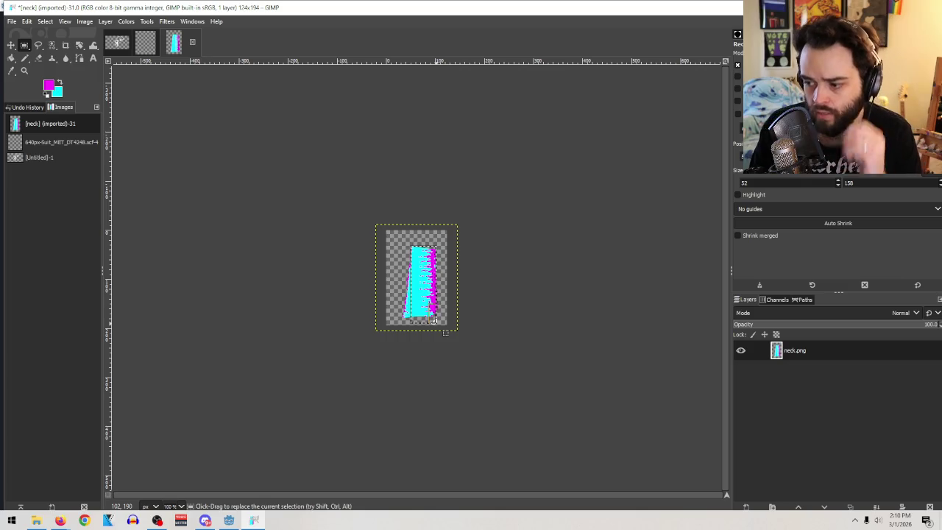
Zoom in on the neck, select its lower half and delete it
left_click(25, 71)
left_click(359, 221)
left_click_drag(551, 441, 316, 143)
left_click(24, 44)
mouse_move(337, 92)
left_mouse_down()
mouse_move(513, 210)
mouse_move(505, 181)
left_mouse_up()
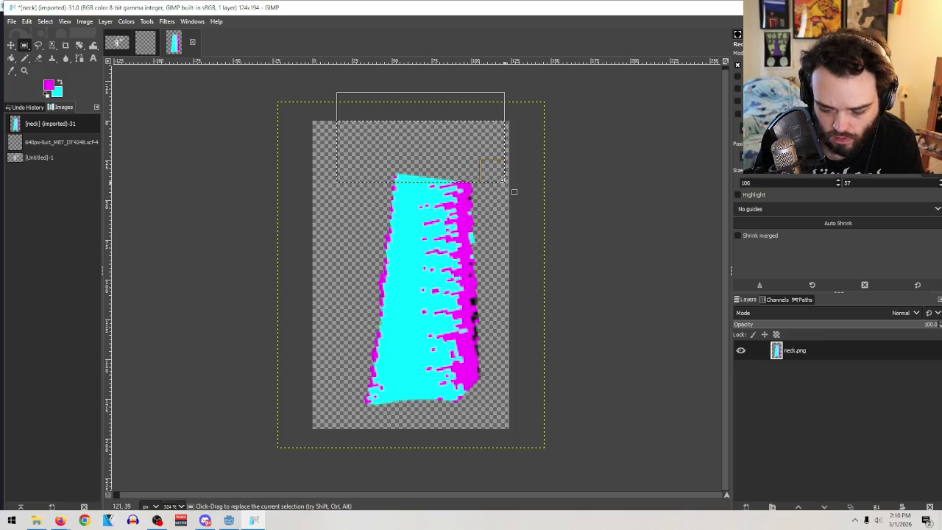
mouse_move(554, 457)
left_mouse_down()
mouse_move(358, 310)
mouse_move(356, 296)
left_mouse_up()
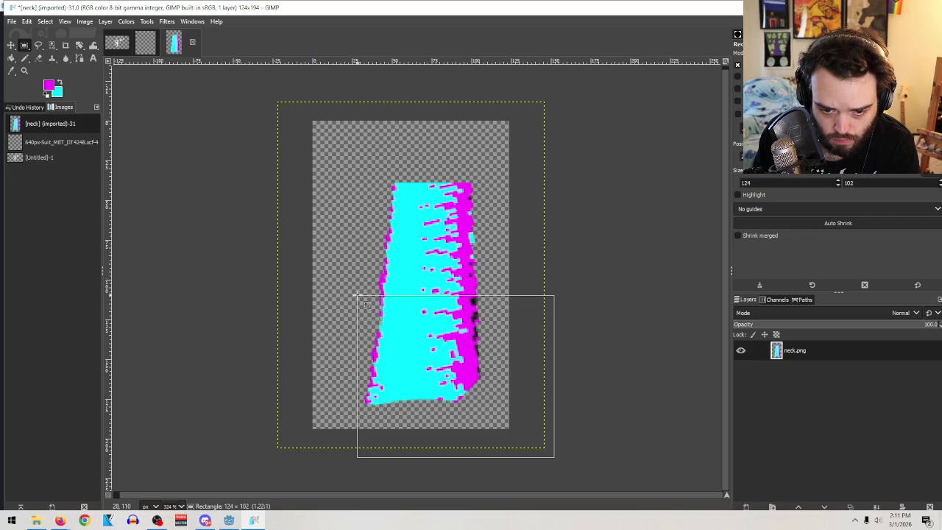
key("Delete")
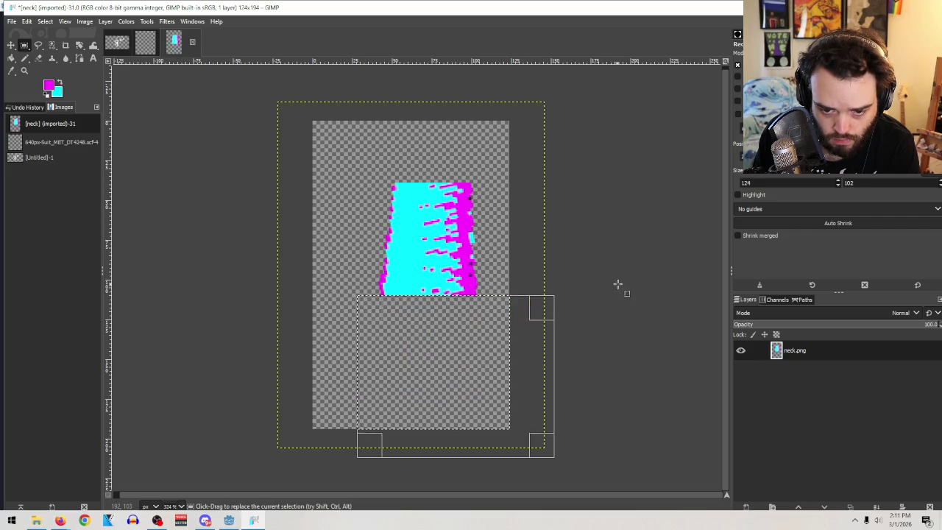
Reselect the remaining neck segment, adjusting the selection's top and bottom edges to fit
left_click_drag(549, 320, 472, 175)
left_click(635, 260)
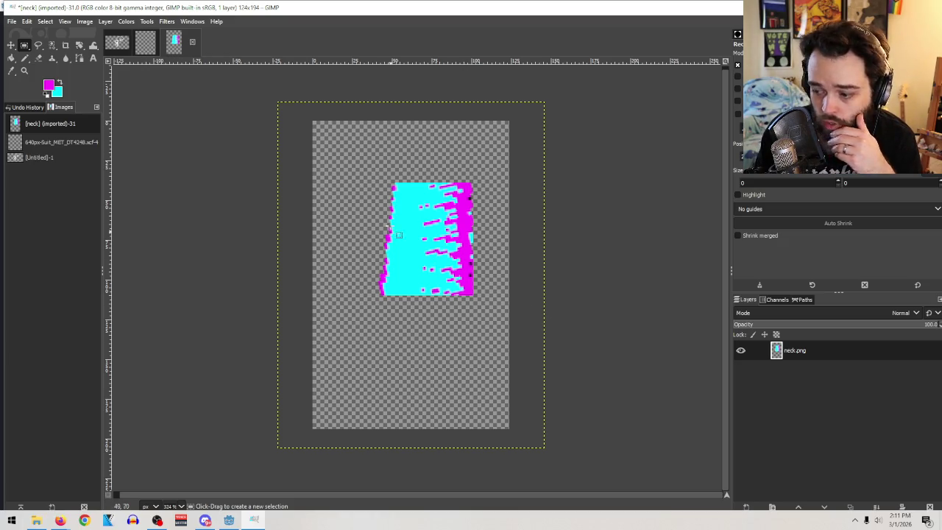
left_click(373, 172)
mouse_move(373, 173)
left_mouse_down()
mouse_move(488, 294)
mouse_move(483, 306)
left_mouse_up()
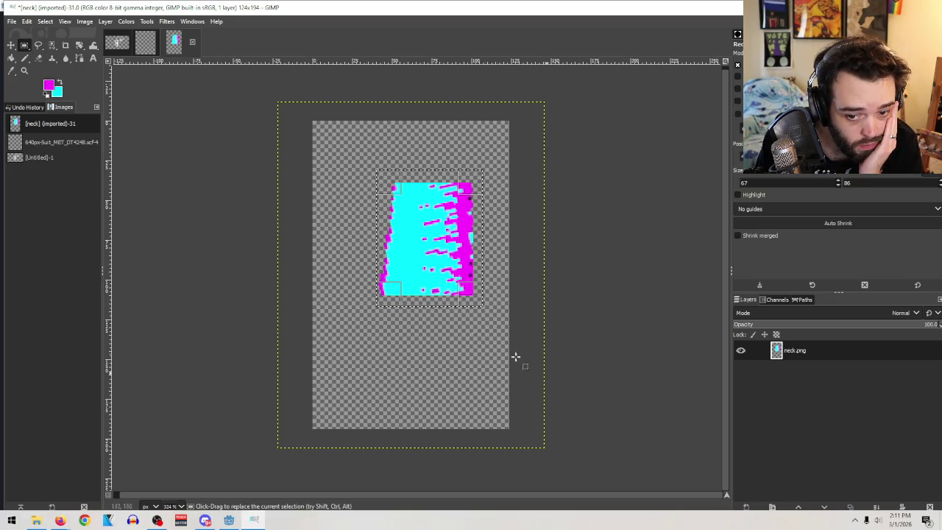
left_click(11, 21)
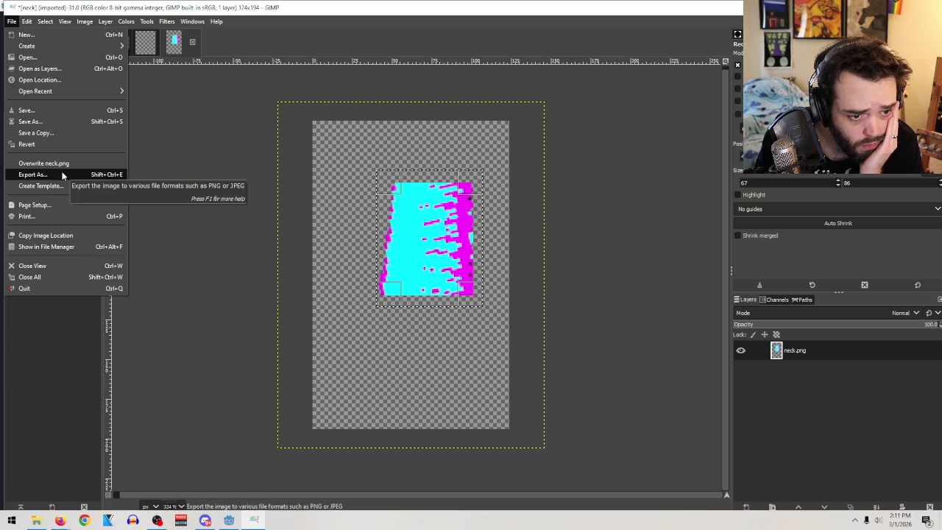
mouse_move(78, 17)
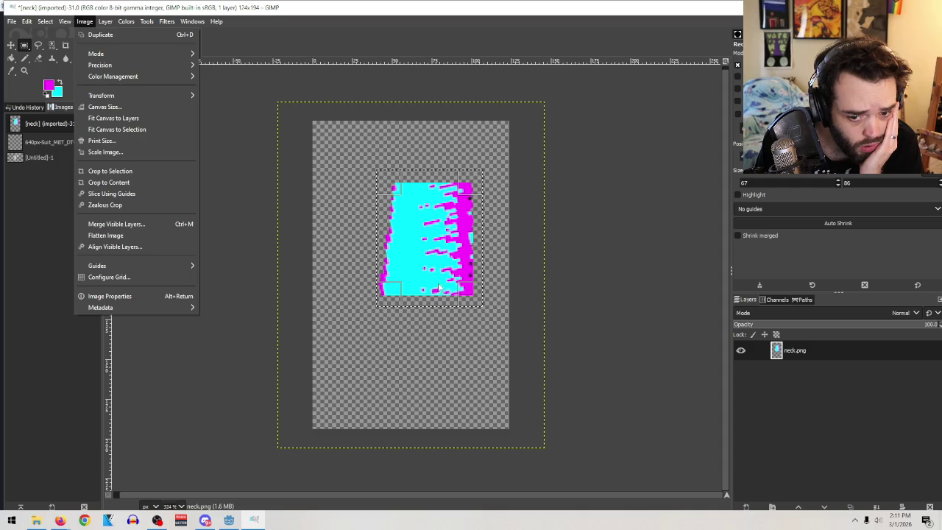
left_click(440, 289)
mouse_move(441, 302)
left_mouse_down()
mouse_move(431, 284)
mouse_move(437, 273)
mouse_move(478, 248)
left_mouse_up()
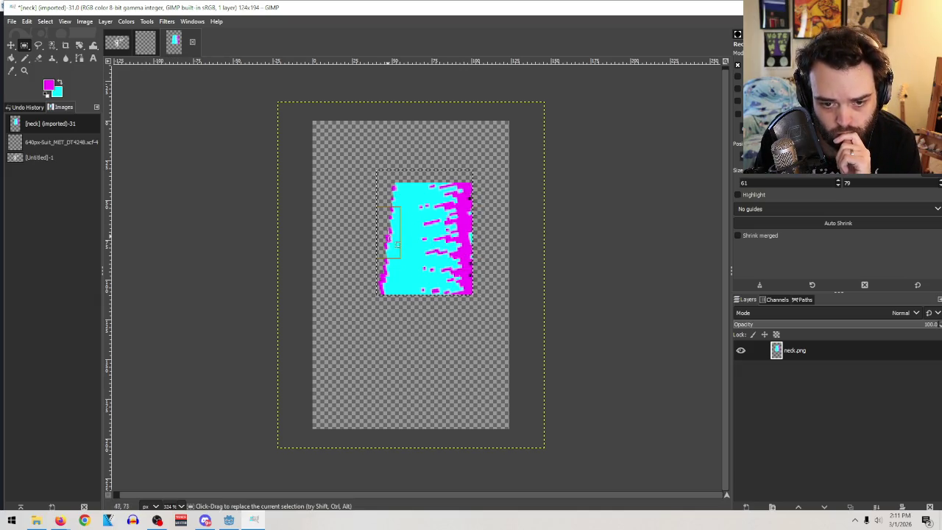
left_click_drag(430, 177, 429, 197)
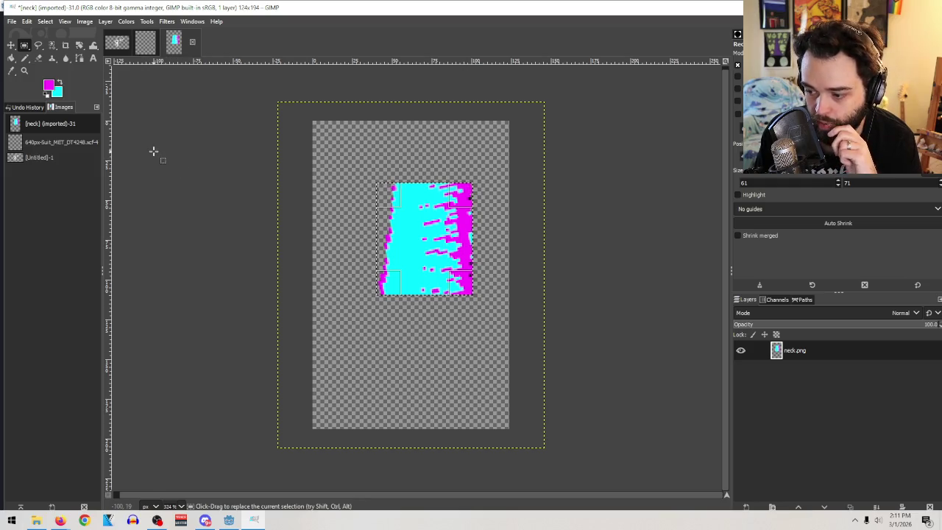
left_click(11, 23)
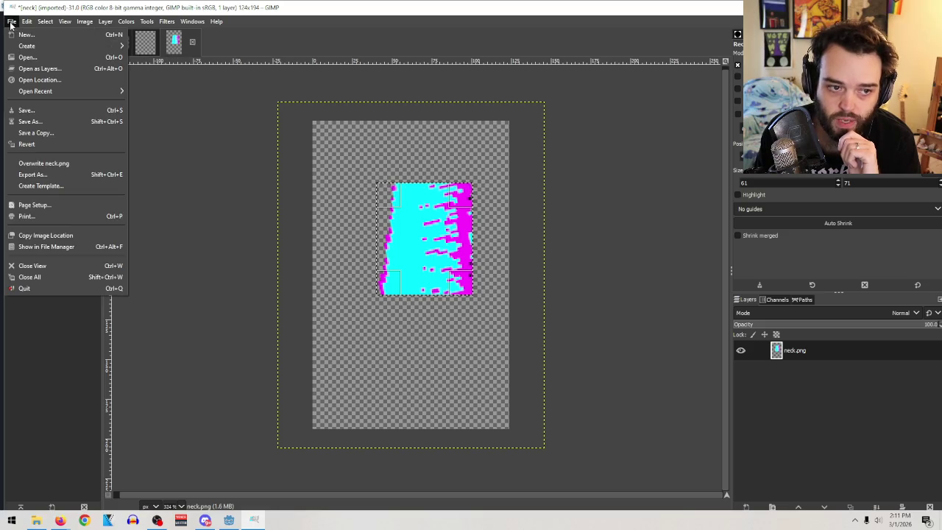
Export the image as necksegment.png, accepting the PNG export options
left_click(94, 177)
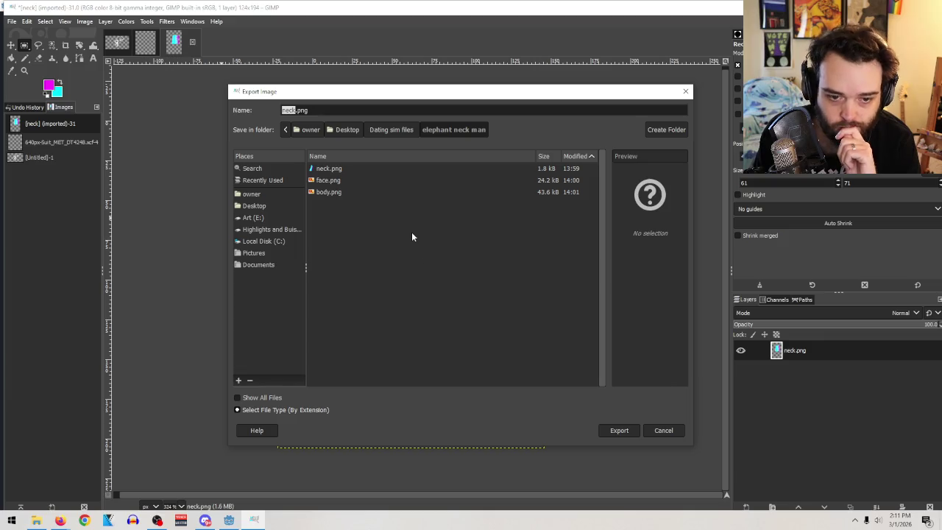
type("gment")
key("Return")
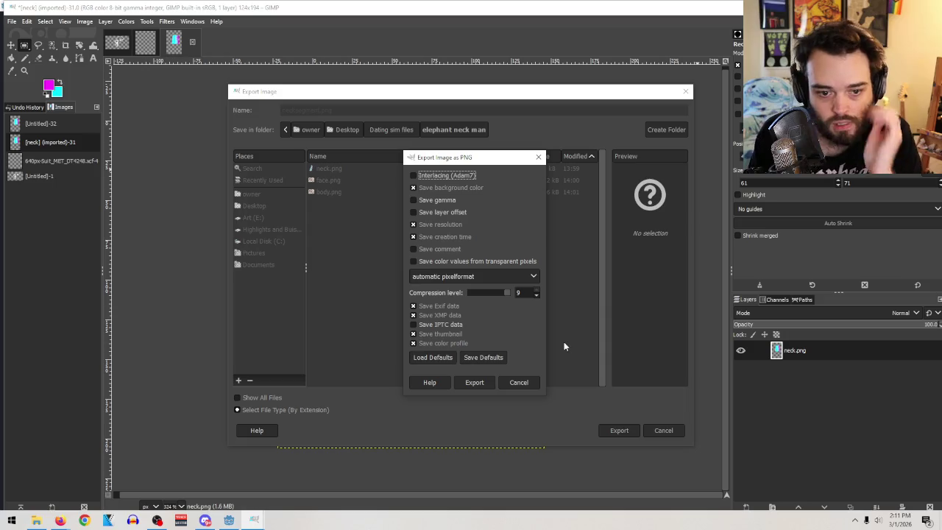
left_click(475, 383)
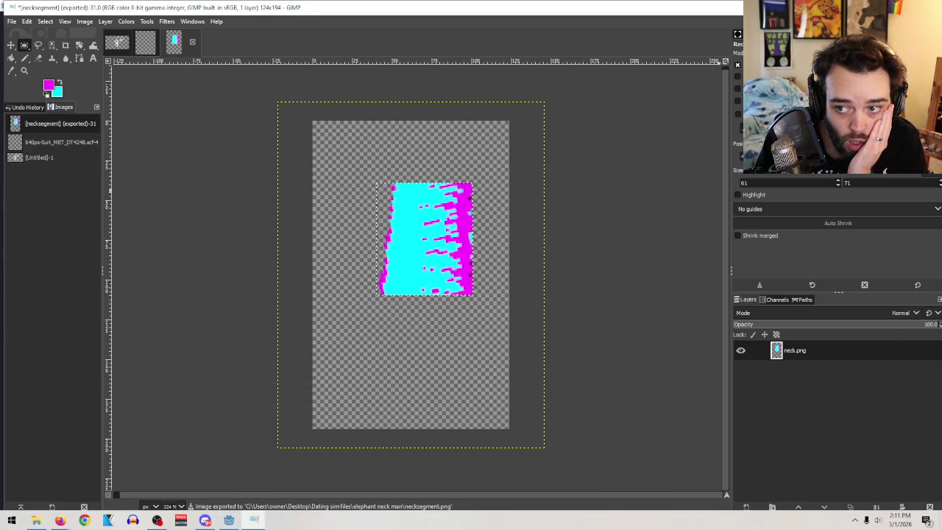
key("alt+Tab")
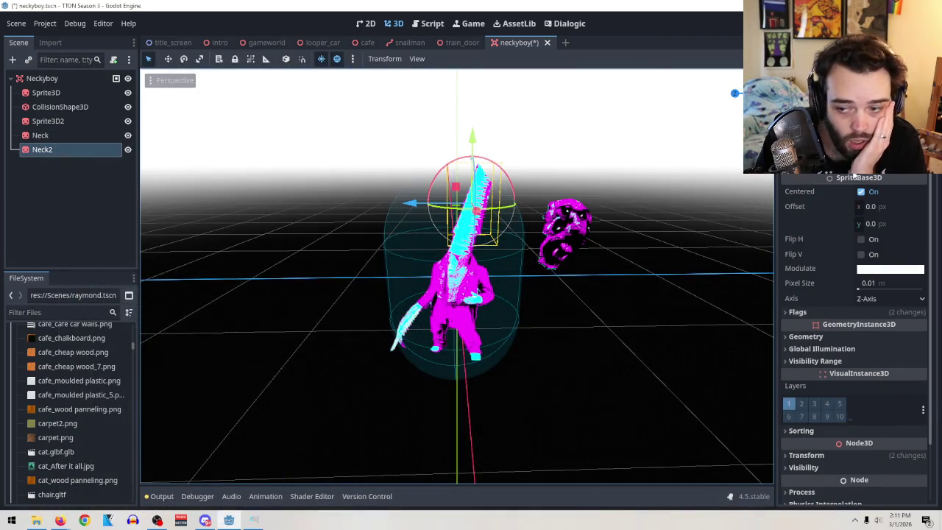
Browse the Quick Load texture list for the neck image and close it without choosing one
scroll(854, 331, "down", 1)
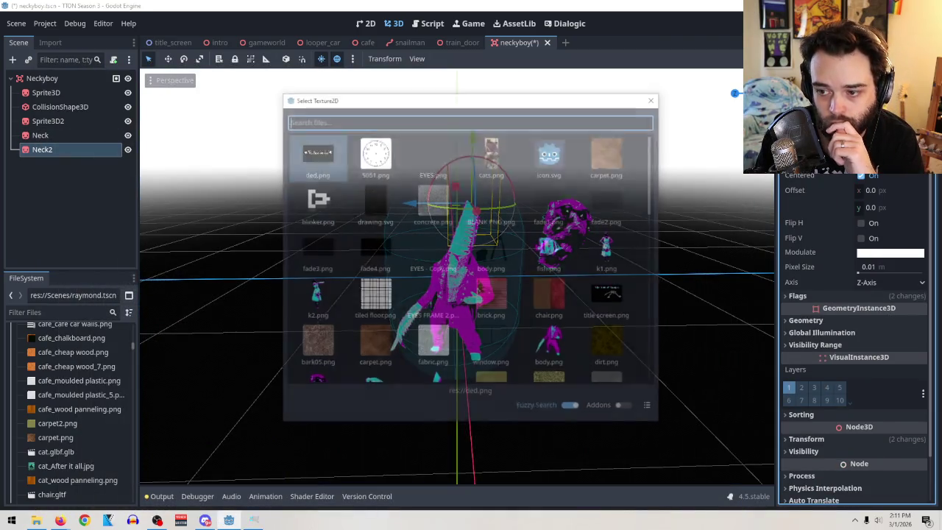
scroll(449, 214, "down", 5)
scroll(456, 220, "down", 1)
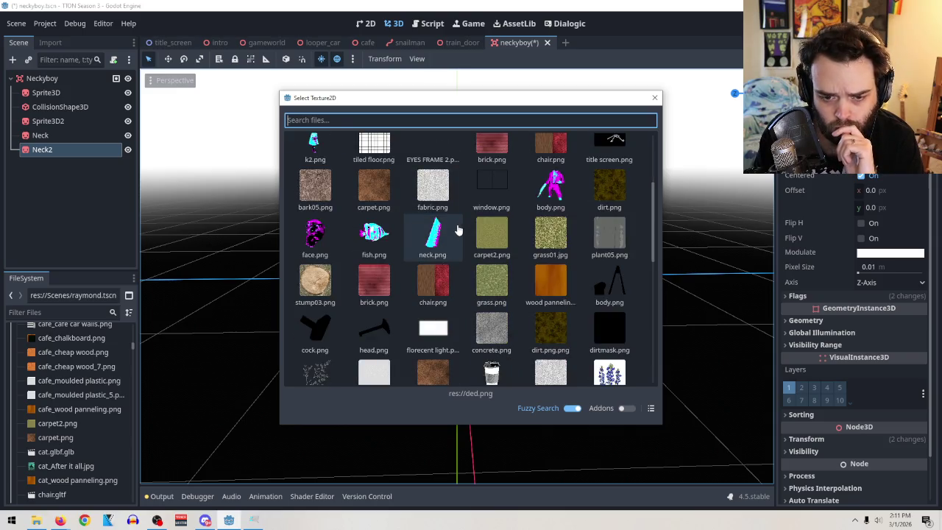
scroll(449, 243, "down", 7)
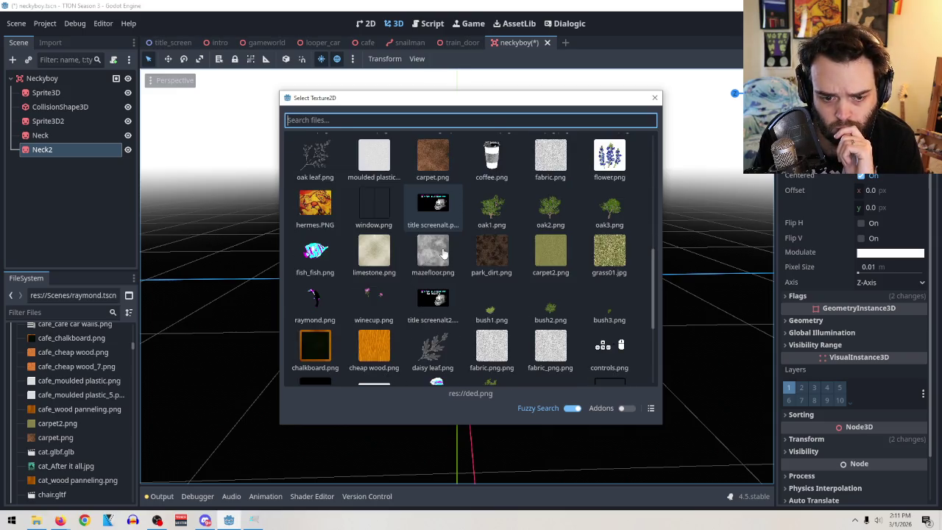
scroll(444, 254, "down", 6)
scroll(508, 311, "up", 10)
scroll(507, 312, "up", 5)
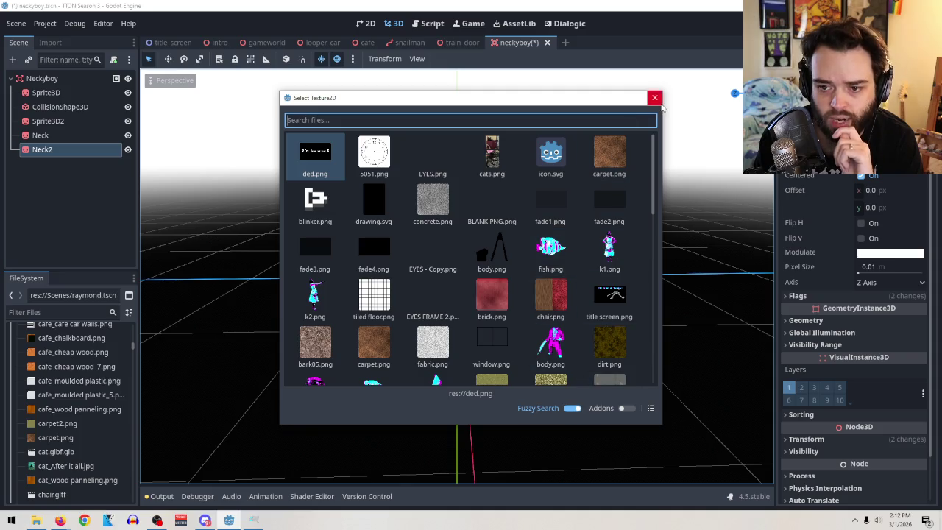
left_click(655, 98)
Look through the project's textures folder in the Load dialog, cancel, and bring File Explorer forward
left_click(921, 167)
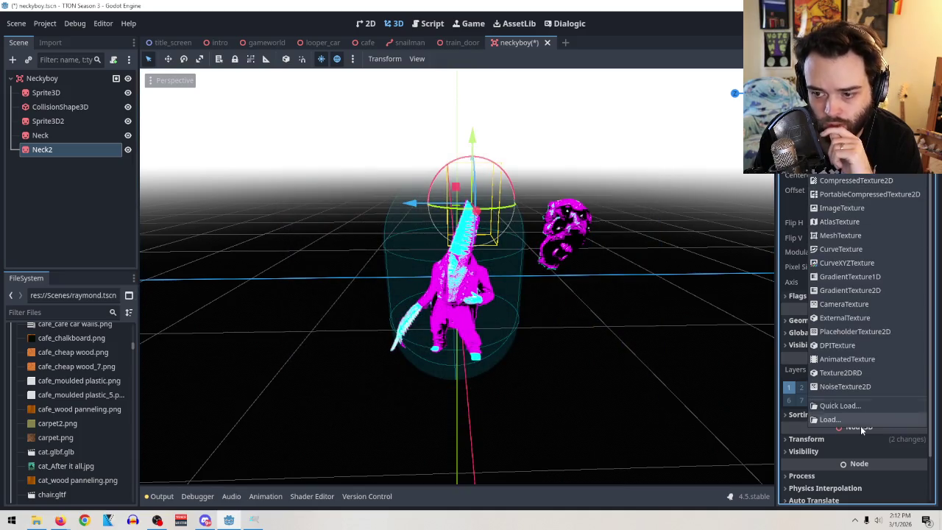
left_click(796, 420)
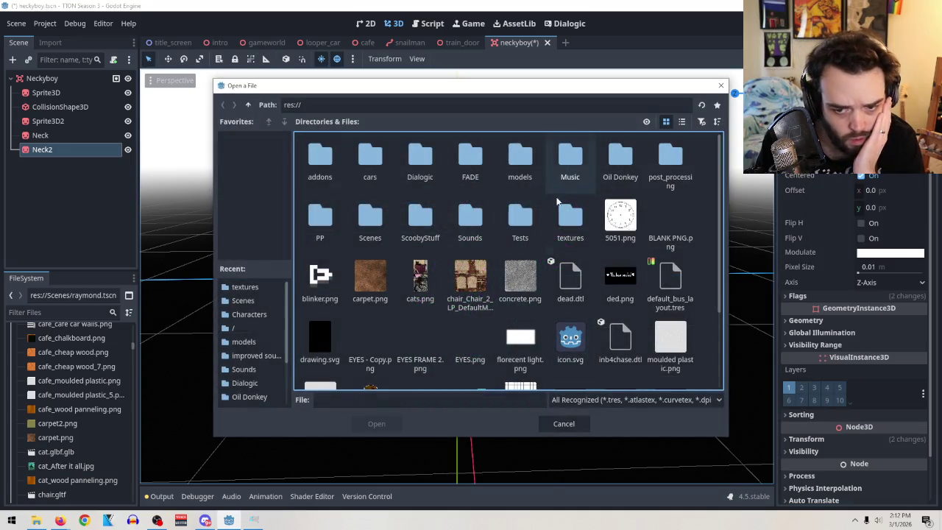
double_click(563, 223)
scroll(574, 250, "down", 10)
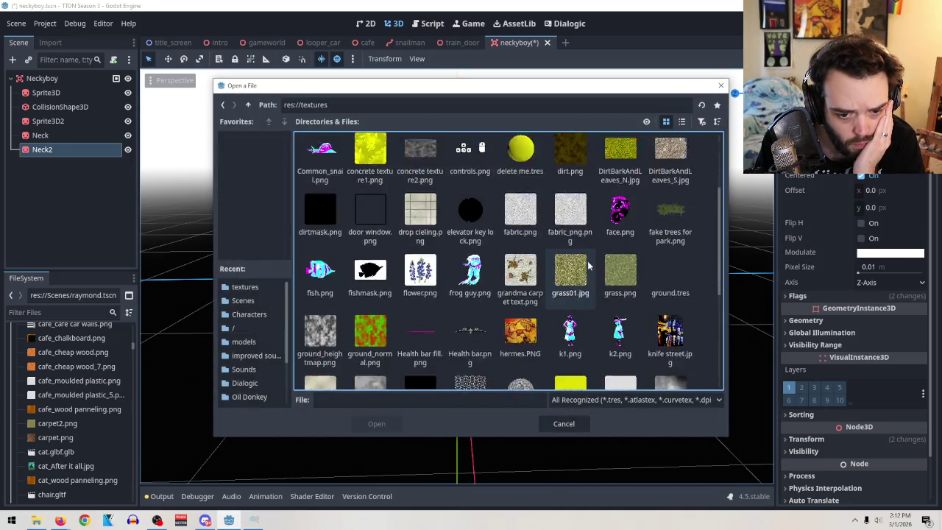
left_click(563, 424)
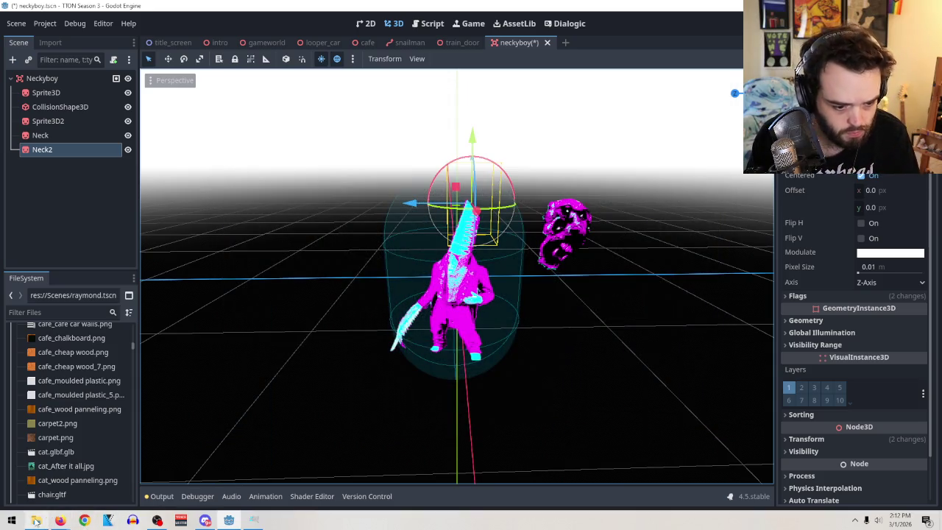
left_click(35, 520)
scroll(636, 295, "down", 5)
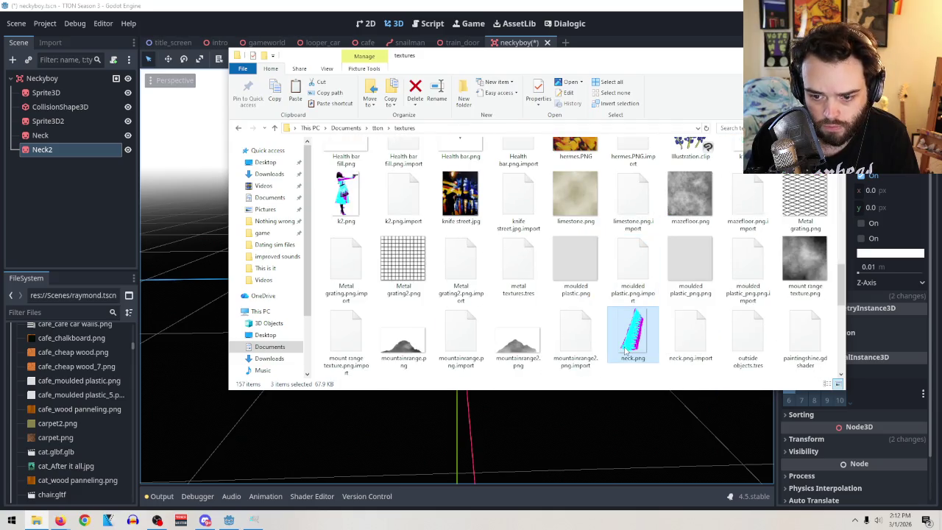
In a new File Explorer window, go to Desktop > Dating sim files > elephant neck man
scroll(638, 332, "up", 5)
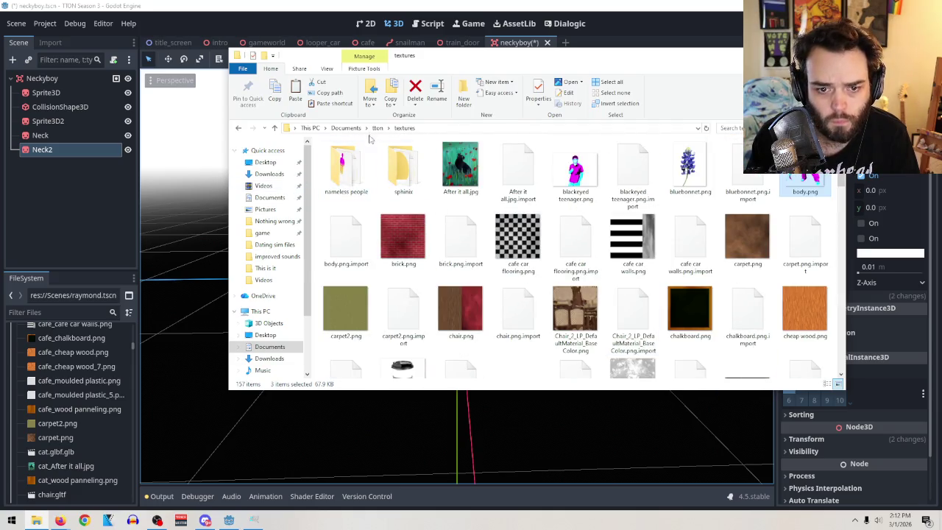
left_click(36, 521)
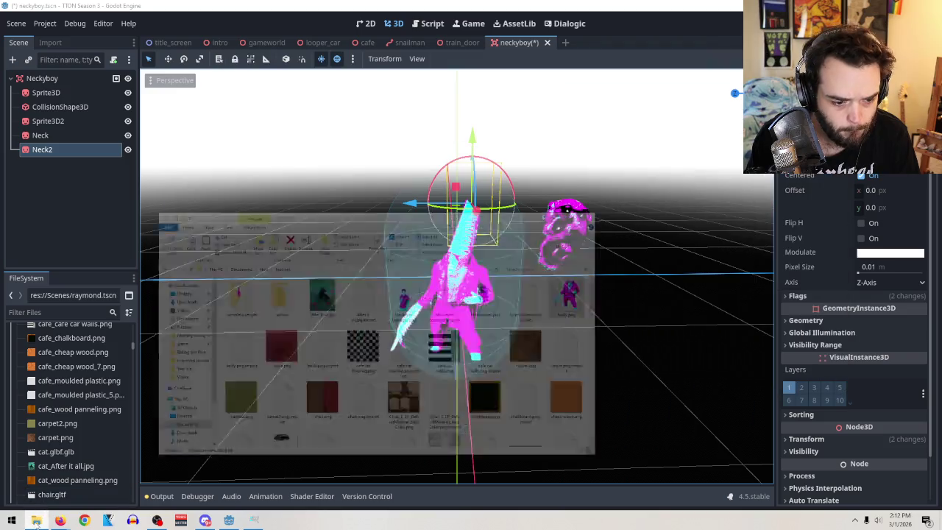
right_click(35, 521)
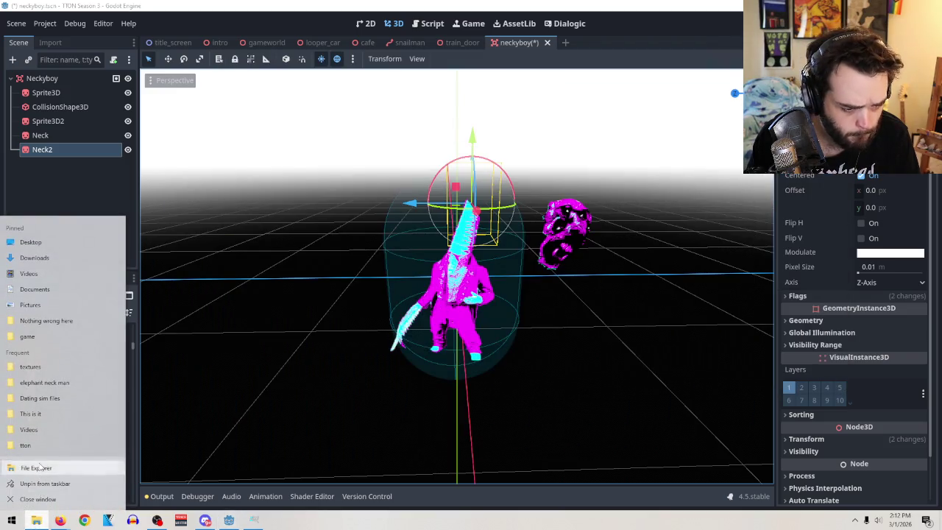
left_click(44, 469)
left_click(282, 186)
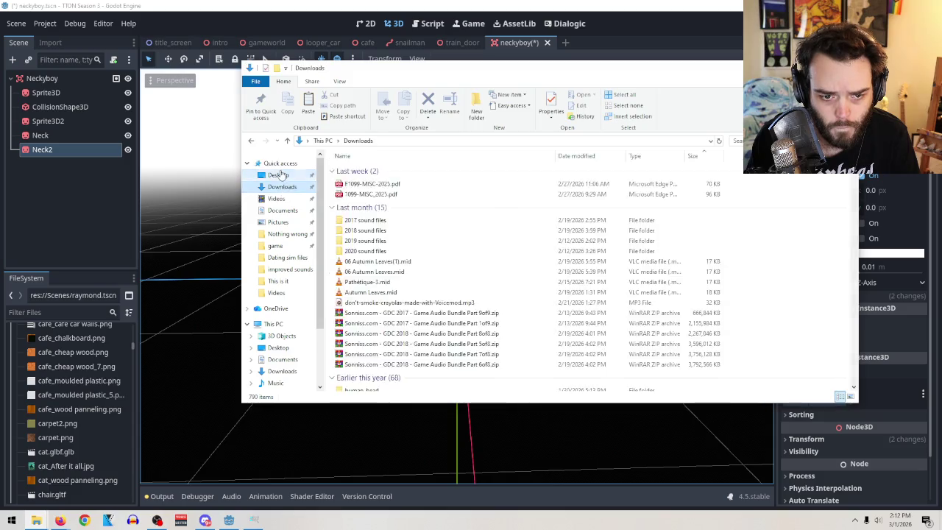
left_click(278, 174)
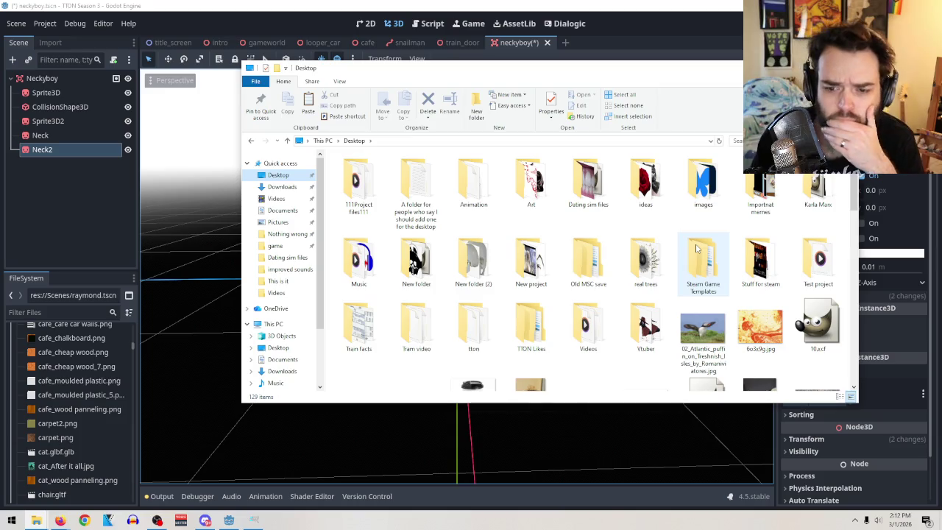
double_click(591, 177)
double_click(358, 190)
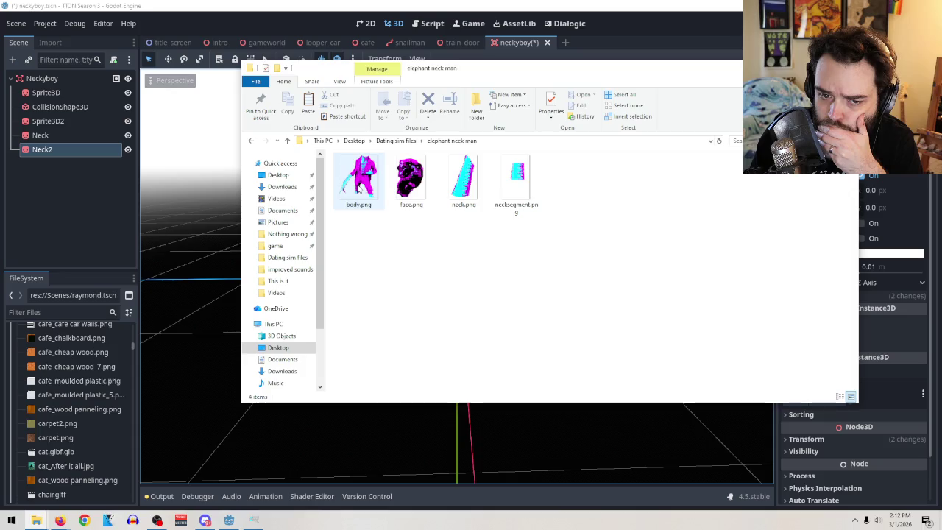
Copy necksegment.png into the project's textures folder and return to Godot to import it
left_click(512, 177)
right_click(511, 173)
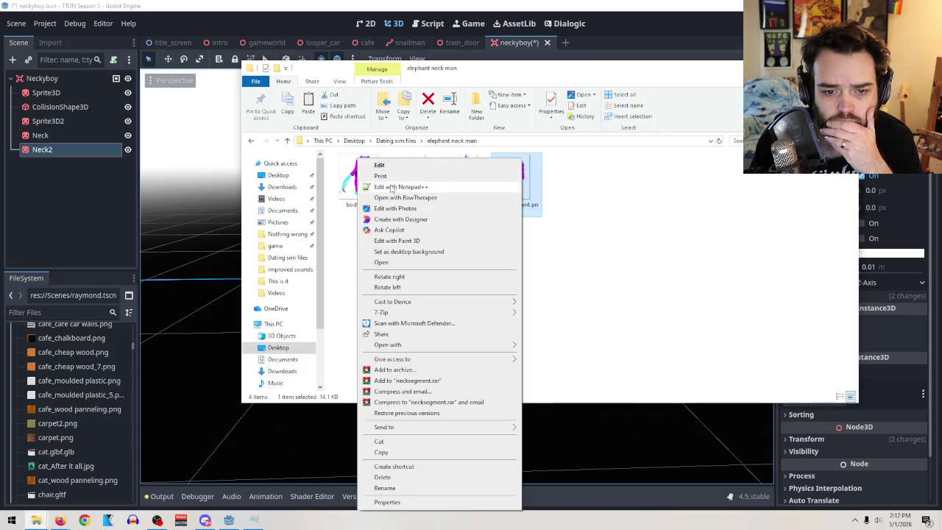
left_click(385, 452)
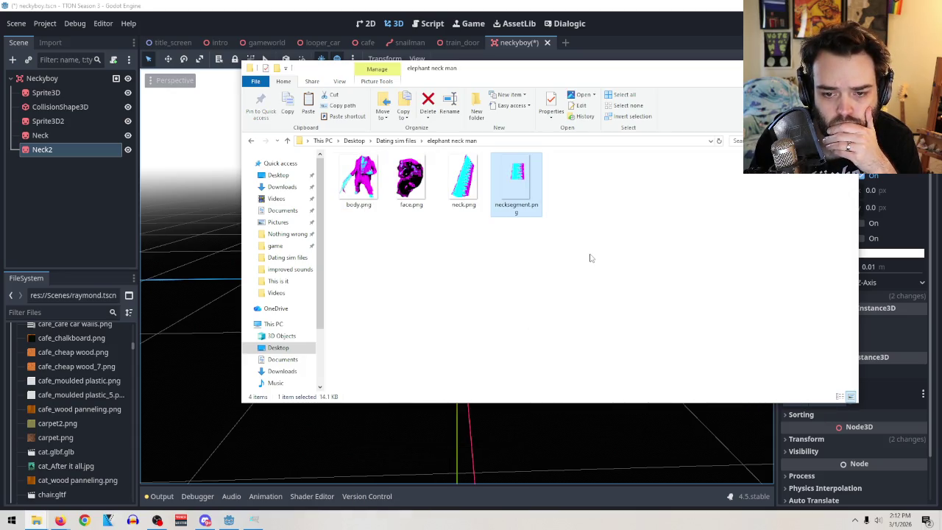
left_click(36, 520)
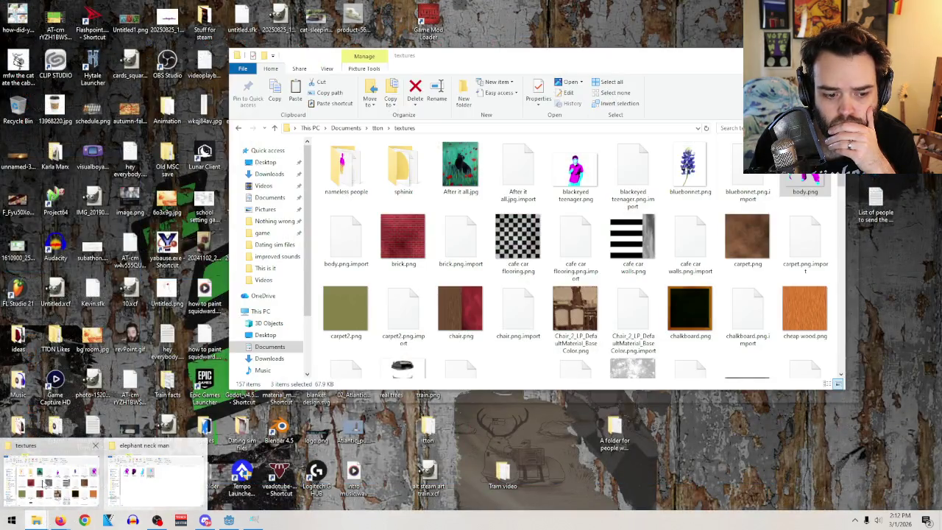
left_click(51, 478)
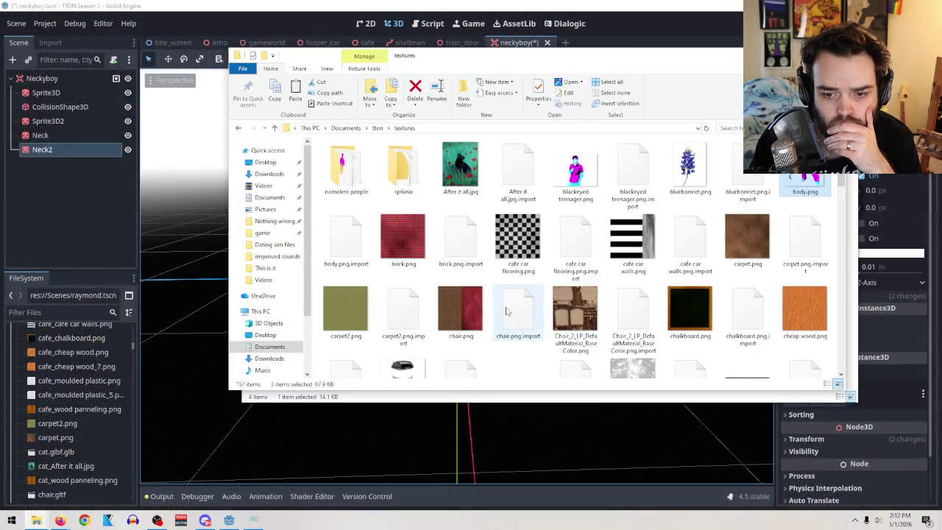
right_click(535, 359)
left_click(449, 265)
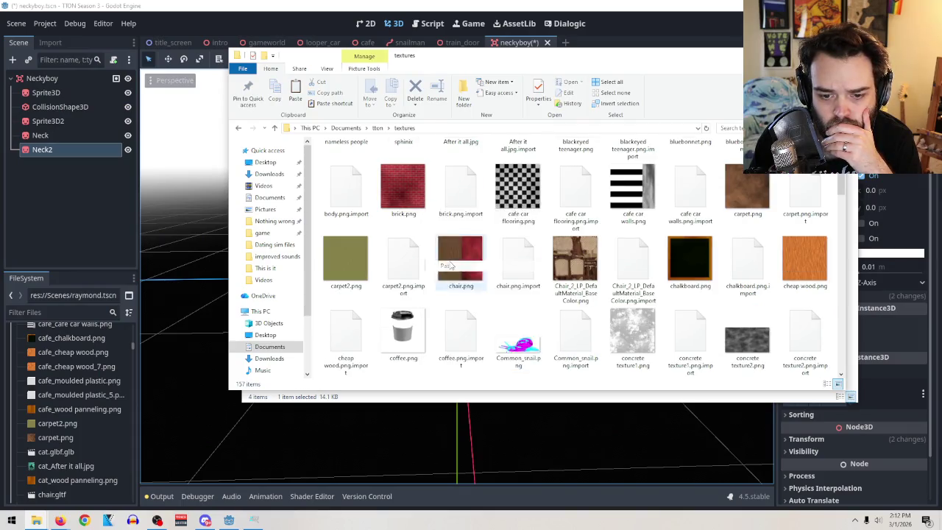
key("alt+Tab")
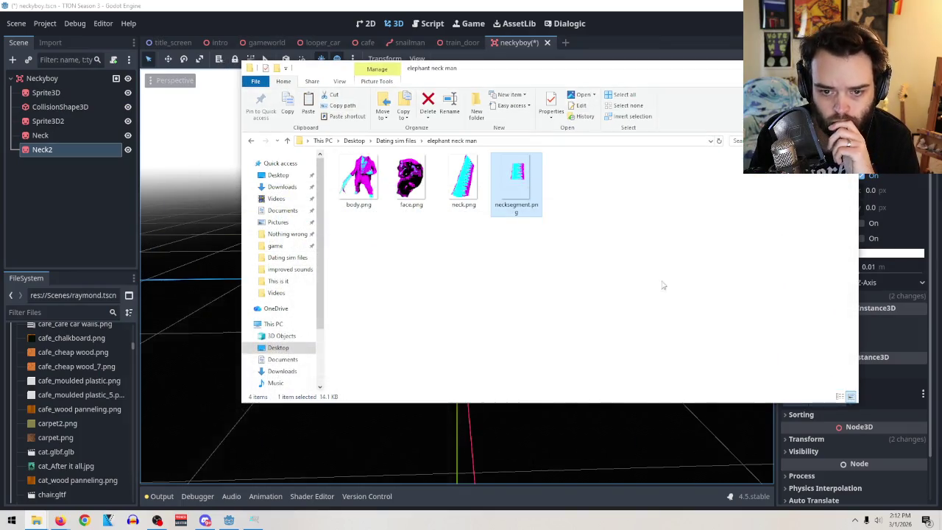
key("alt+Tab")
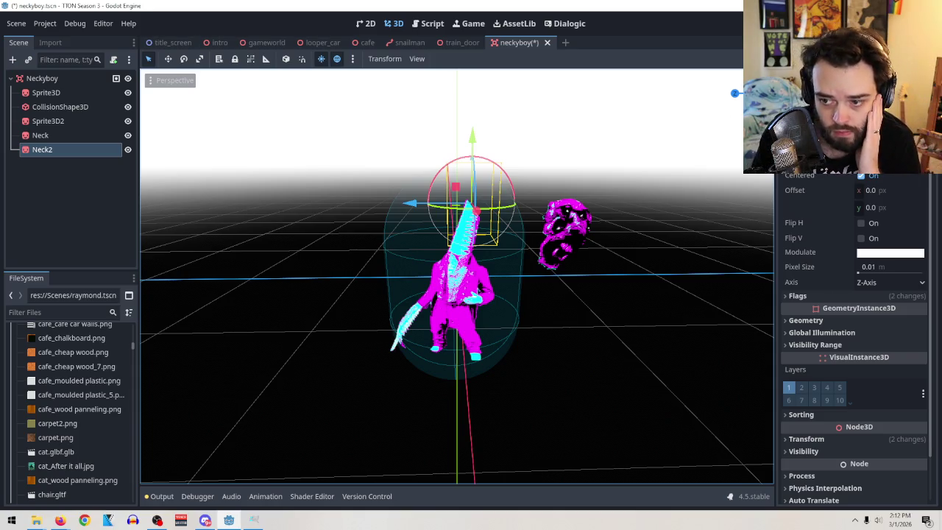
left_click(919, 160)
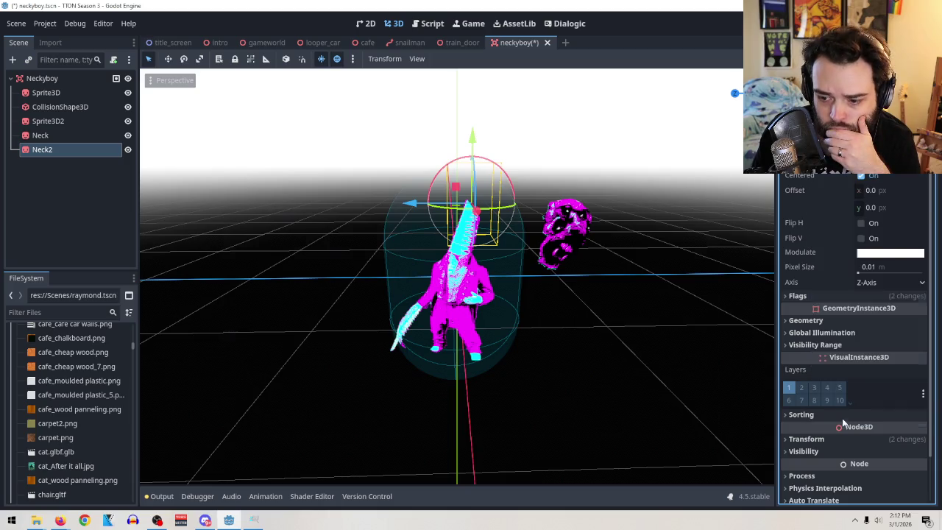
Load necksegment.png from the textures folder as Neck2's sprite texture
left_click(817, 417)
scroll(559, 251, "down", 3)
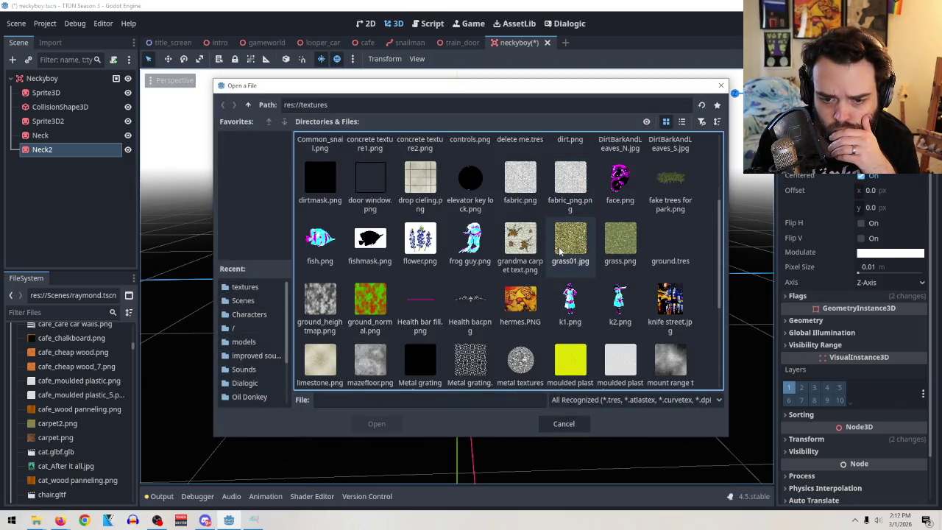
scroll(572, 236, "down", 3)
double_click(475, 298)
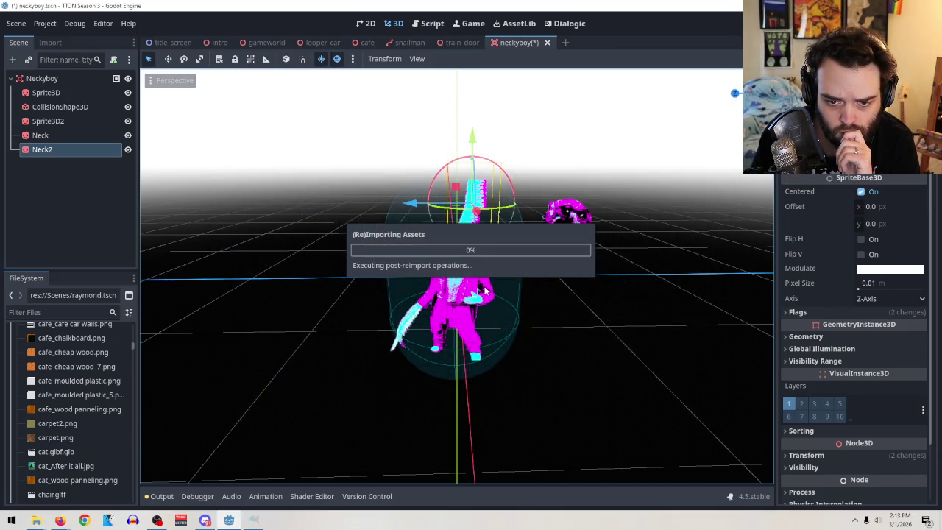
scroll(528, 213, "up", 5)
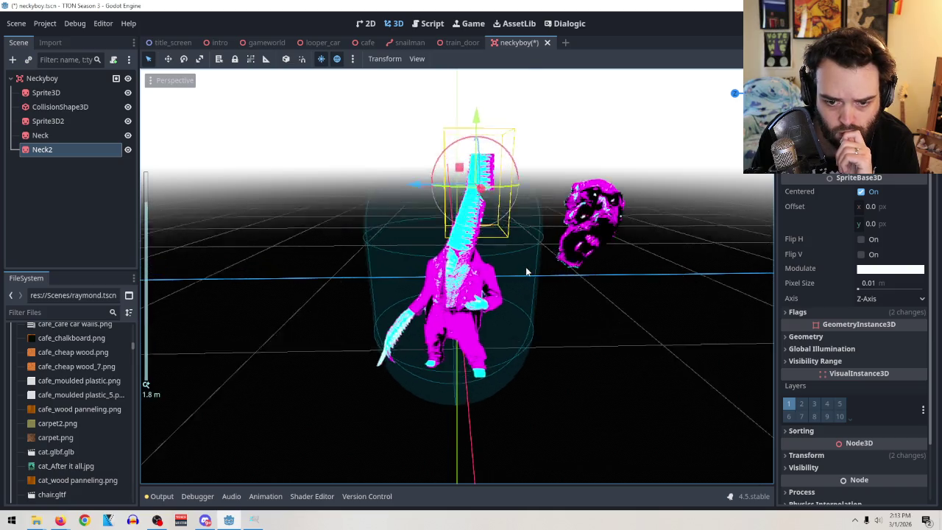
scroll(528, 205, "up", 3)
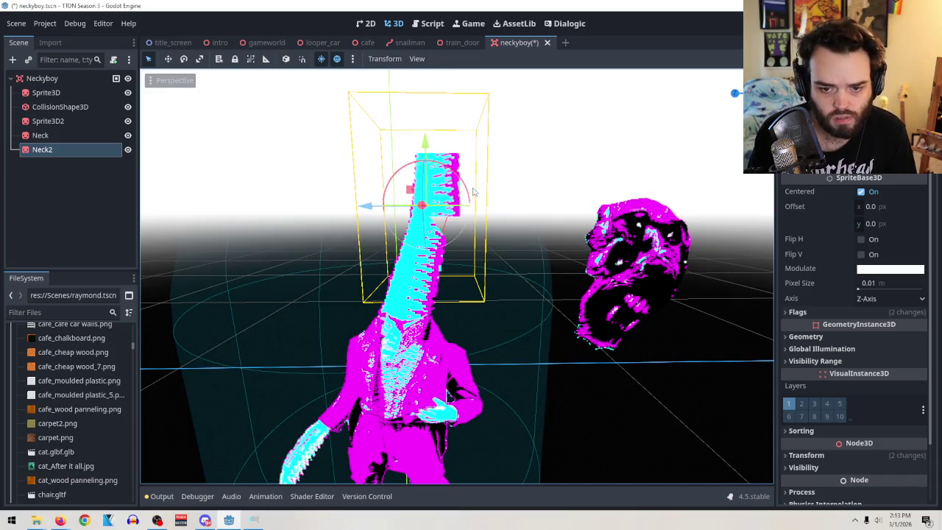
Rotate and move Neck2 above the main neck, to position -0.1, 1.424, 0.218 at scale 0.7
left_click_drag(470, 190, 480, 211)
right_click(479, 211)
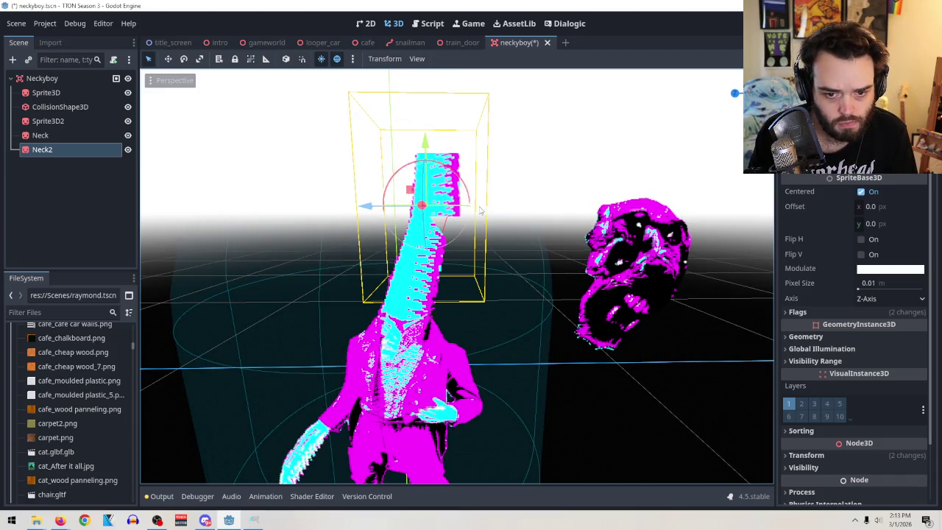
mouse_move(437, 167)
left_mouse_down()
mouse_move(457, 174)
mouse_move(477, 143)
mouse_move(715, 227)
mouse_move(479, 280)
mouse_move(409, 213)
mouse_move(411, 201)
mouse_move(287, 199)
left_mouse_up()
left_click_drag(320, 165, 473, 184)
mouse_move(538, 228)
left_mouse_down()
mouse_move(544, 269)
mouse_move(362, 272)
left_mouse_up()
mouse_move(305, 269)
left_mouse_down()
mouse_move(336, 269)
mouse_move(253, 290)
left_mouse_up()
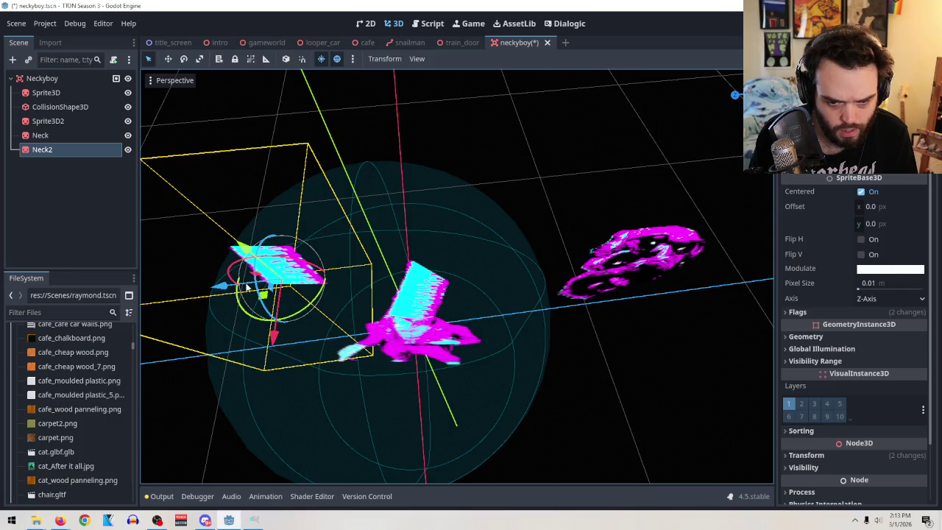
left_click_drag(341, 277, 368, 278)
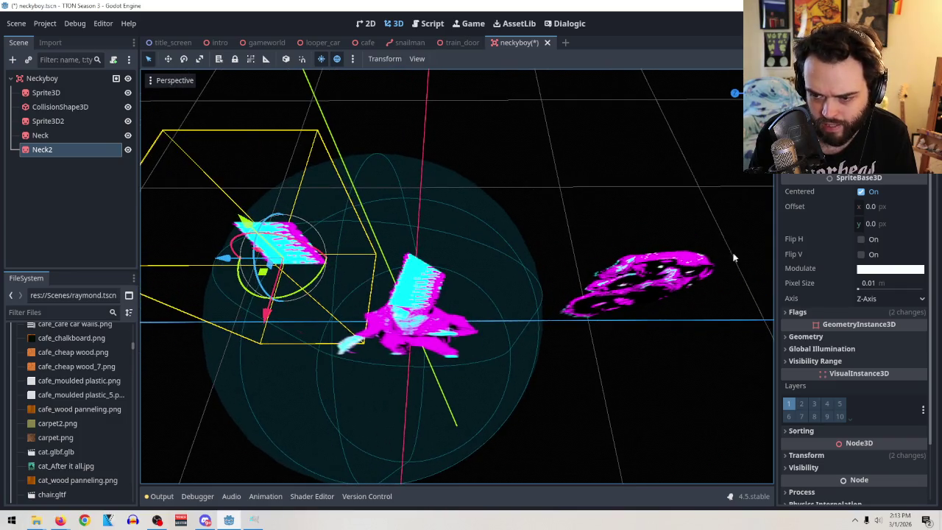
scroll(860, 235, "down", 3)
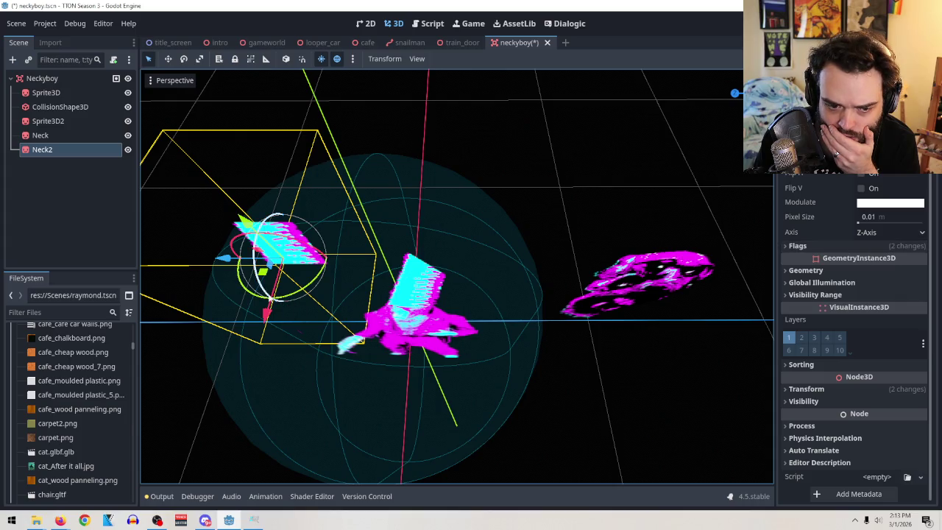
mouse_move(261, 286)
left_mouse_down()
mouse_move(355, 273)
mouse_move(335, 294)
mouse_move(342, 291)
left_mouse_up()
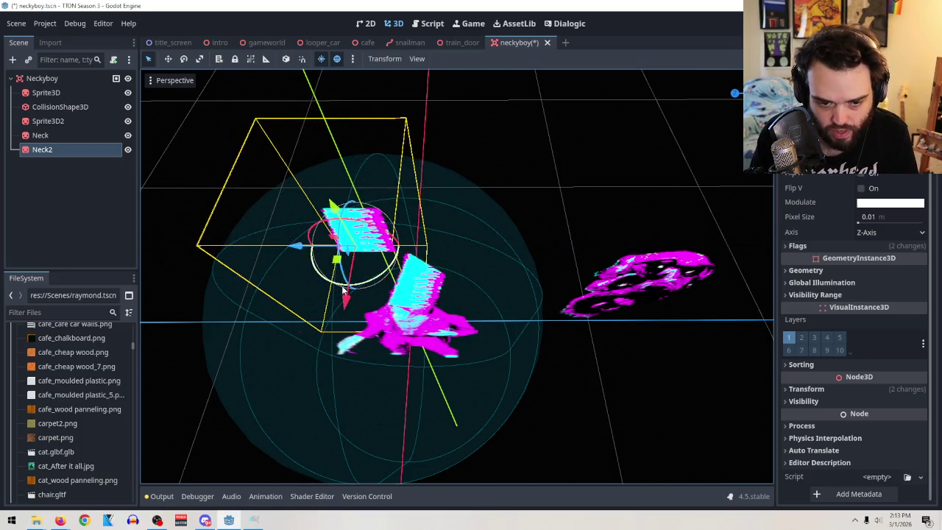
mouse_move(339, 250)
left_mouse_down()
mouse_move(335, 243)
mouse_move(346, 250)
left_mouse_up()
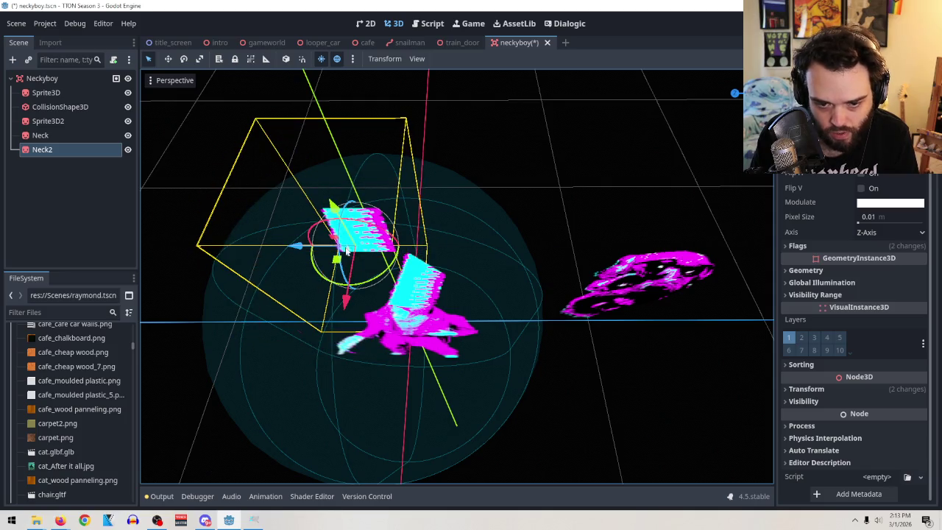
mouse_move(631, 197)
left_mouse_down()
mouse_move(624, 143)
mouse_move(641, 113)
left_mouse_up()
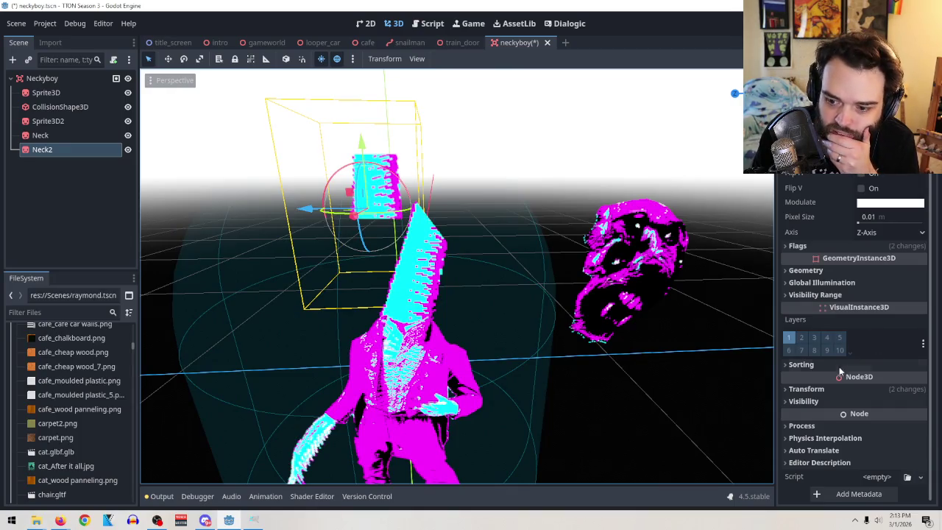
left_click(818, 389)
Set Neck2's Billboard flag to Disabled in the Inspector's Flags section
scroll(819, 390, "down", 1)
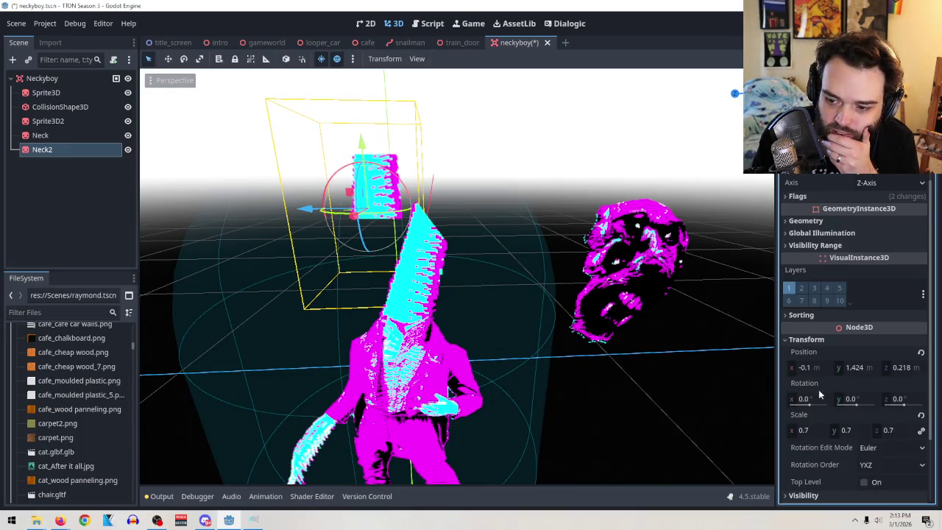
left_click(809, 337)
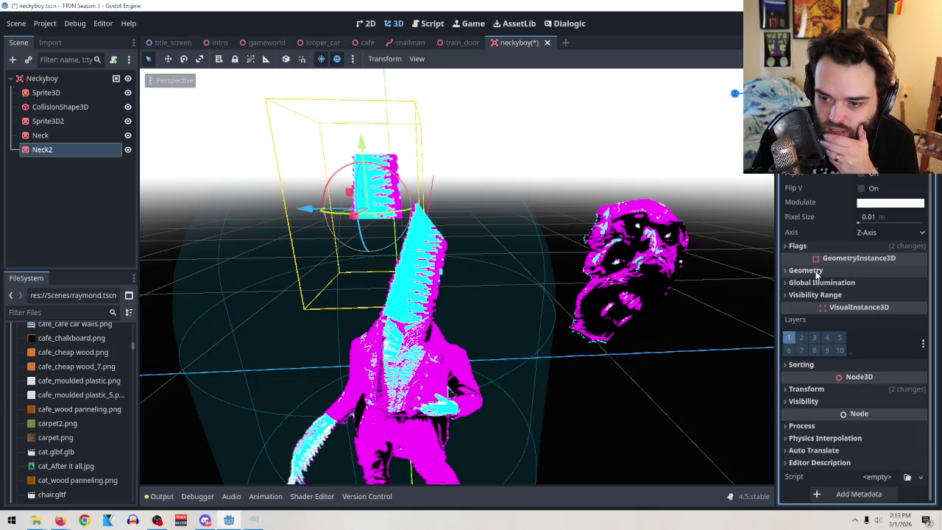
left_click(801, 249)
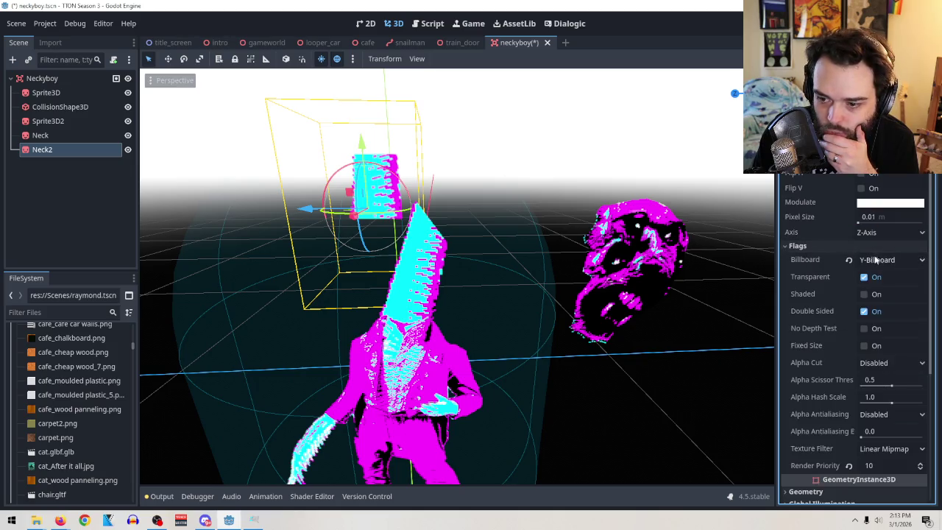
left_click(850, 260)
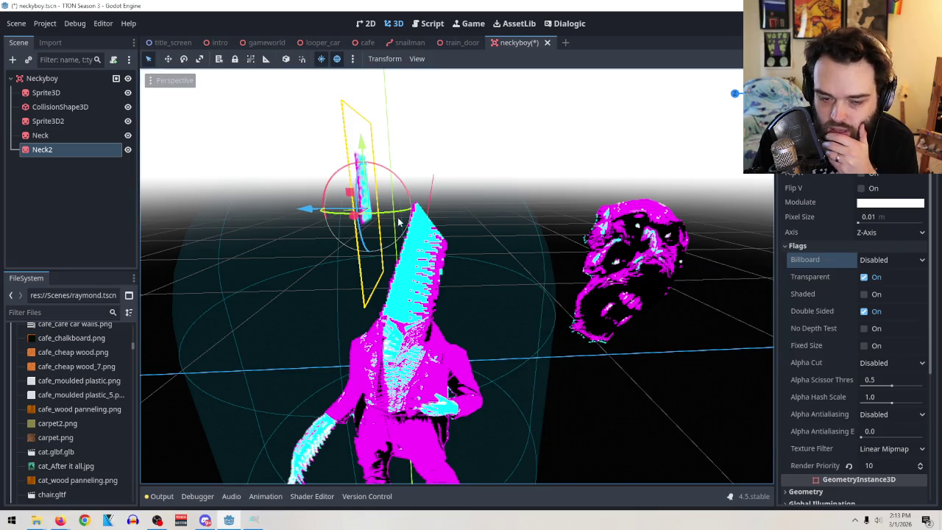
Tilt Neck2 about 15 degrees and move it onto the top of the bent neck
left_click_drag(396, 219, 368, 219)
mouse_move(303, 207)
left_mouse_down()
mouse_move(389, 218)
mouse_move(381, 217)
left_mouse_up()
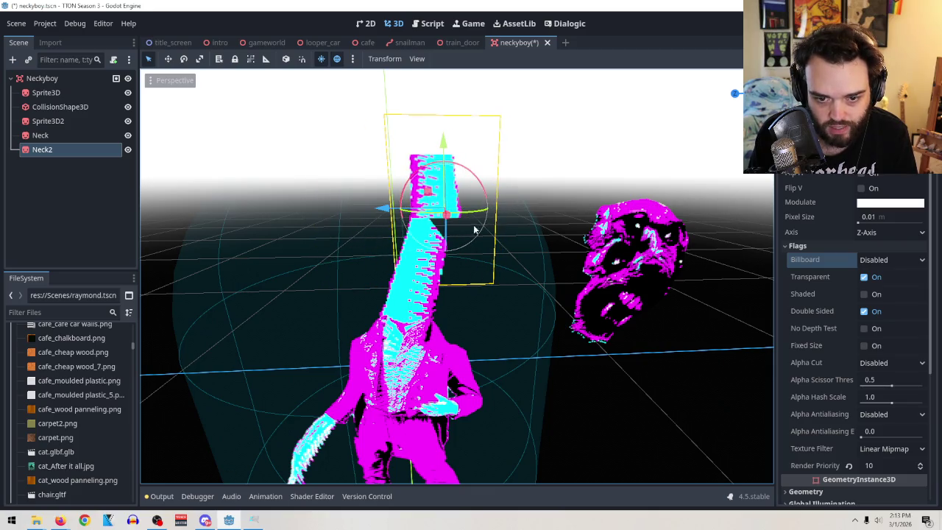
left_click_drag(486, 212, 502, 212)
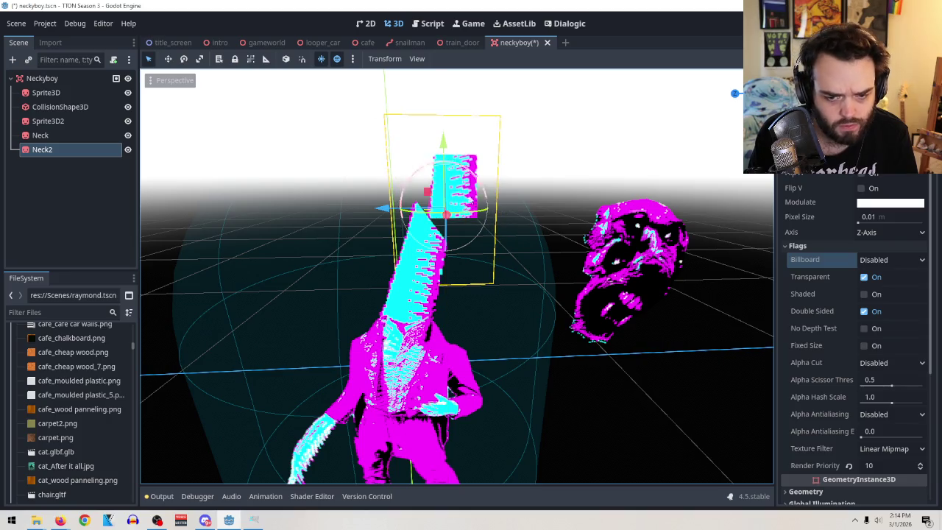
left_click_drag(438, 210, 420, 210)
mouse_move(462, 179)
left_mouse_down()
mouse_move(431, 154)
mouse_move(439, 166)
mouse_move(438, 150)
mouse_move(442, 184)
mouse_move(425, 190)
left_mouse_up()
left_click_drag(369, 214, 366, 213)
scroll(574, 230, "down", 2)
left_click_drag(573, 230, 570, 205)
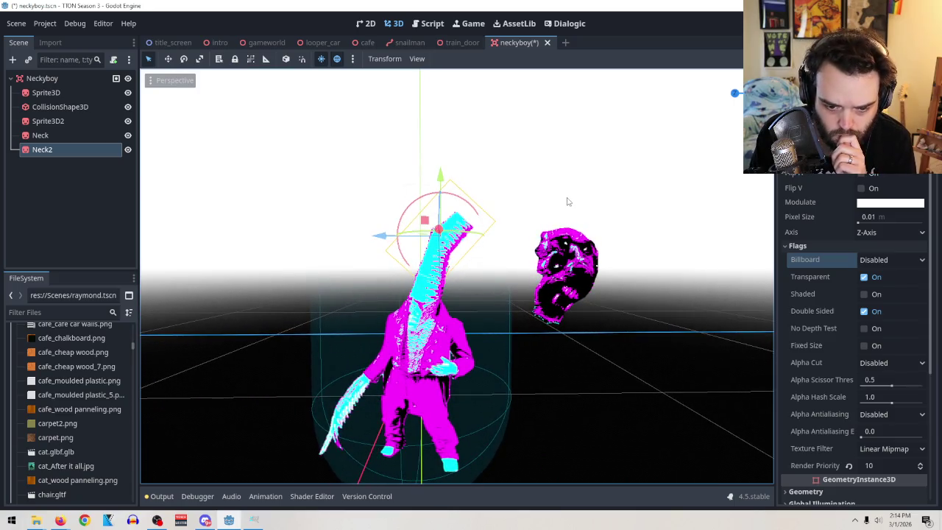
scroll(564, 260, "down", 3)
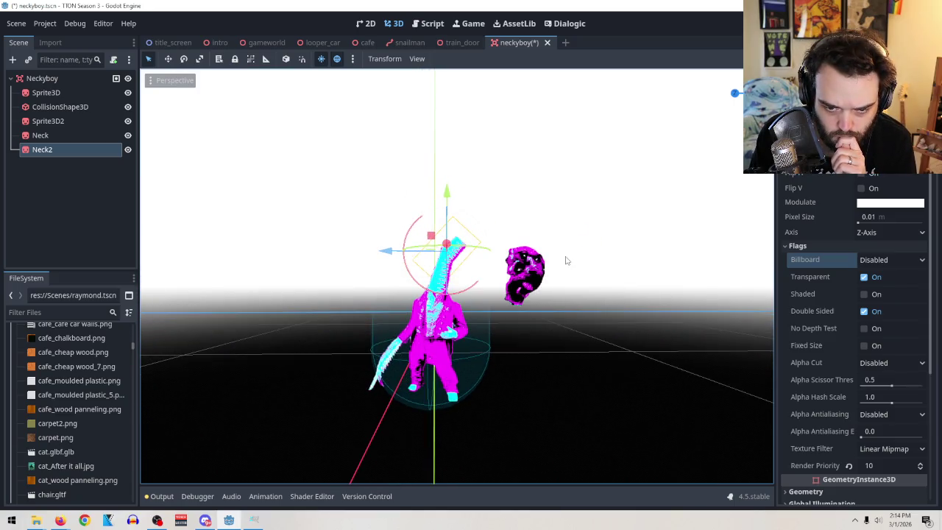
scroll(490, 245, "up", 4)
left_click_drag(444, 176, 445, 176)
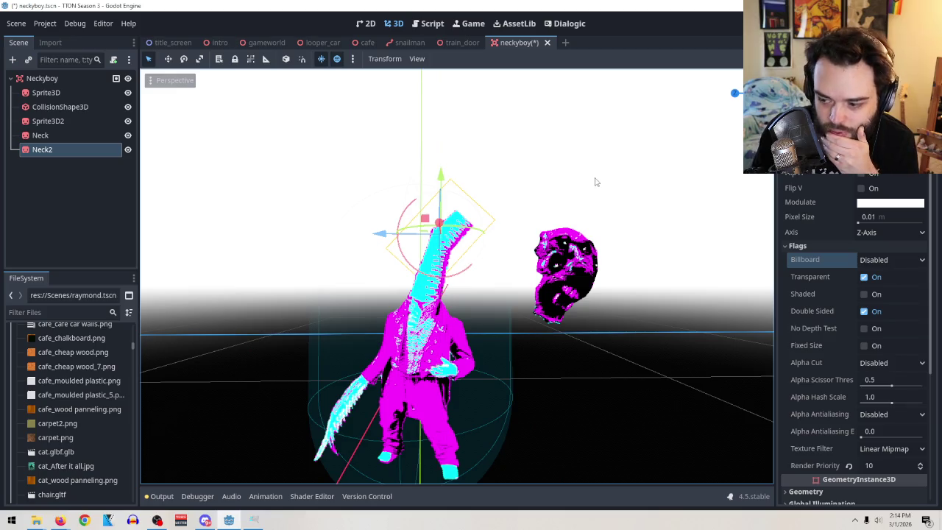
Copy Neck2 and paste it as a nested child of Neck2
right_click(58, 150)
left_click(87, 234)
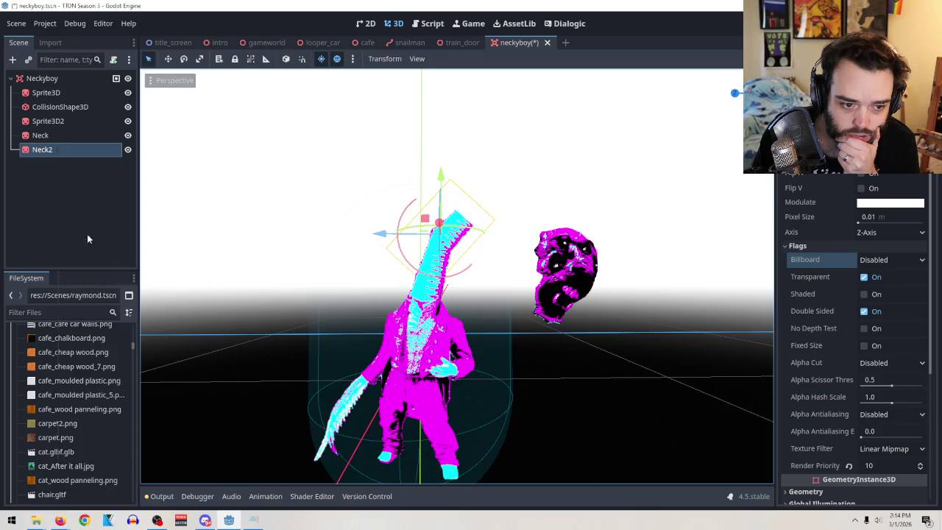
right_click(36, 150)
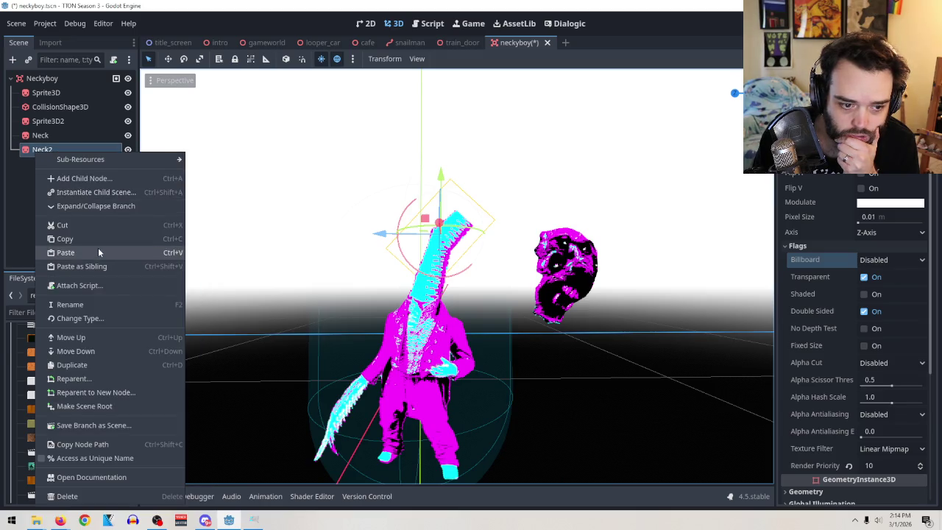
left_click(99, 252)
Rotate the nested segment about -120 degrees, then a further 12 degrees
mouse_move(514, 186)
left_mouse_down()
mouse_move(625, 258)
mouse_move(546, 232)
mouse_move(544, 198)
left_mouse_up()
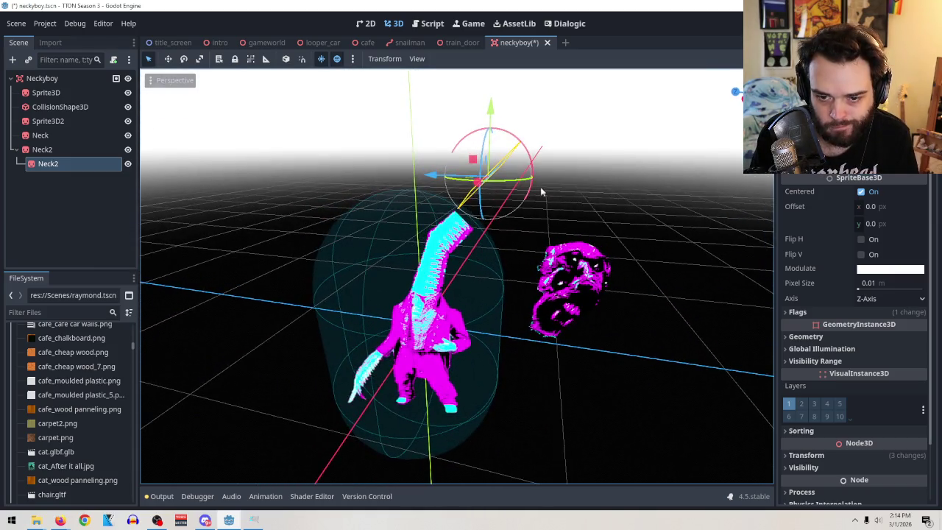
mouse_move(517, 165)
left_mouse_down()
mouse_move(530, 194)
mouse_move(468, 171)
left_mouse_up()
mouse_move(641, 204)
left_mouse_down()
mouse_move(568, 206)
mouse_move(532, 139)
mouse_move(537, 148)
left_mouse_up()
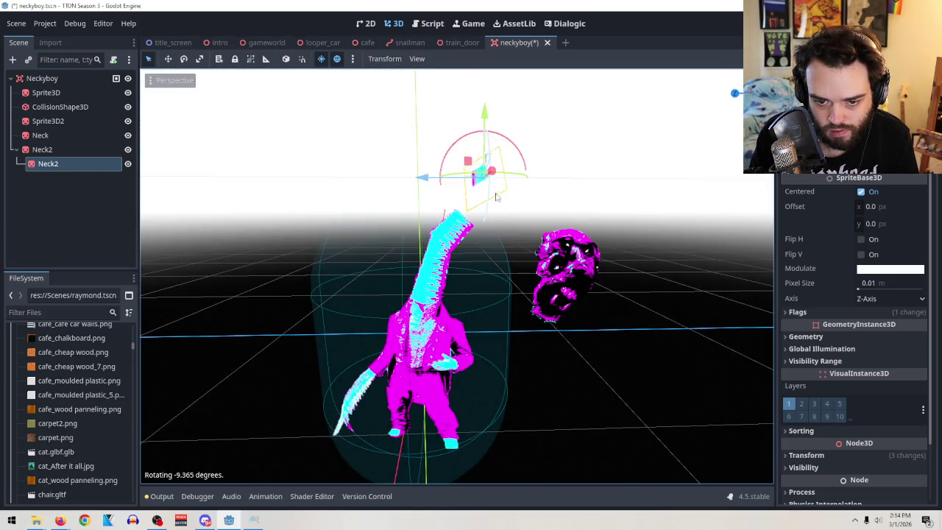
left_click_drag(517, 178, 523, 179)
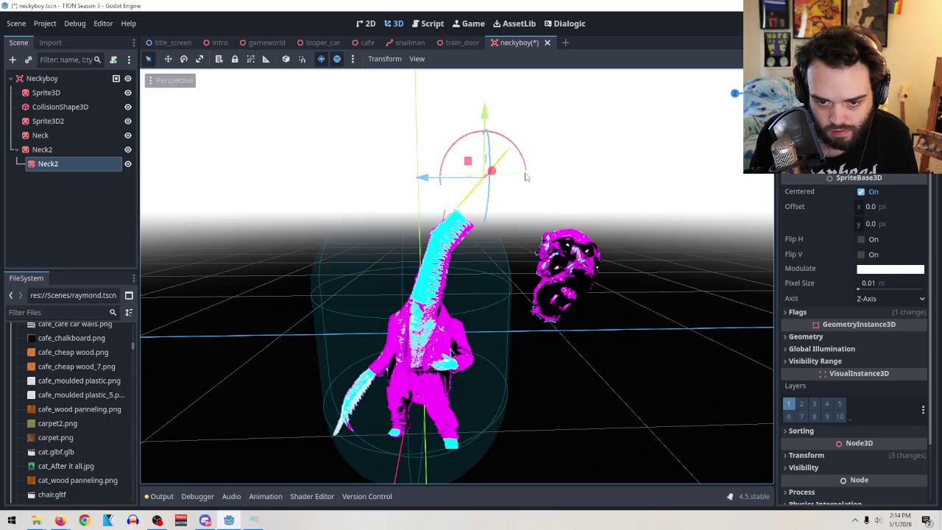
mouse_move(574, 212)
left_mouse_down()
mouse_move(491, 193)
mouse_move(417, 200)
mouse_move(422, 129)
mouse_move(464, 184)
mouse_move(495, 161)
mouse_move(483, 101)
mouse_move(486, 114)
left_mouse_up()
left_click_drag(518, 144, 540, 165)
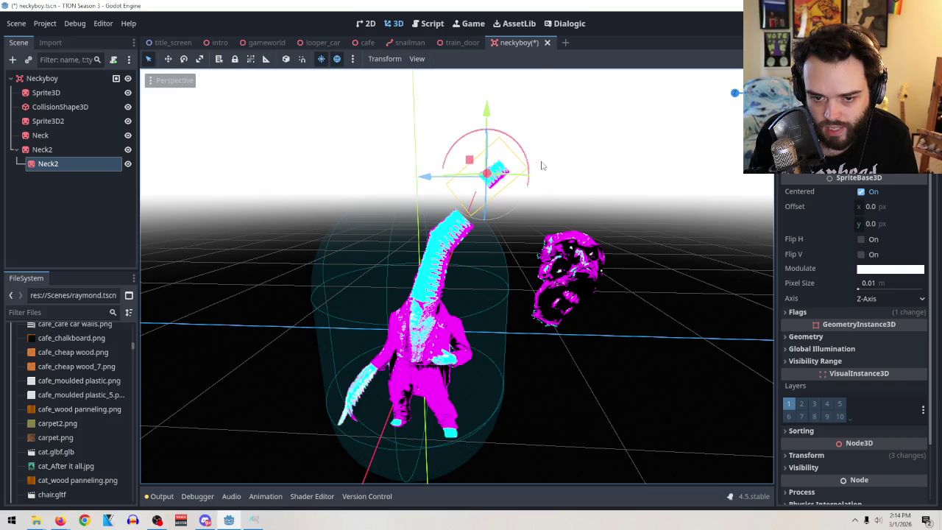
left_click(527, 192)
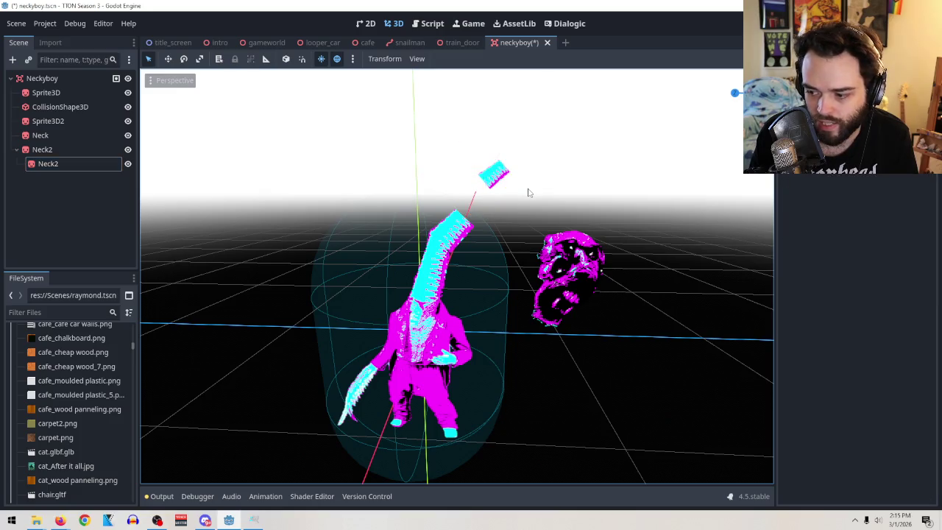
left_click(501, 178)
Move the nested segment toward the neck tip, tilting it about -18 degrees and sliding it along X
left_click_drag(501, 178, 592, 225)
mouse_move(523, 195)
left_mouse_down()
mouse_move(567, 225)
mouse_move(572, 216)
mouse_move(543, 208)
mouse_move(587, 179)
mouse_move(508, 129)
left_mouse_up()
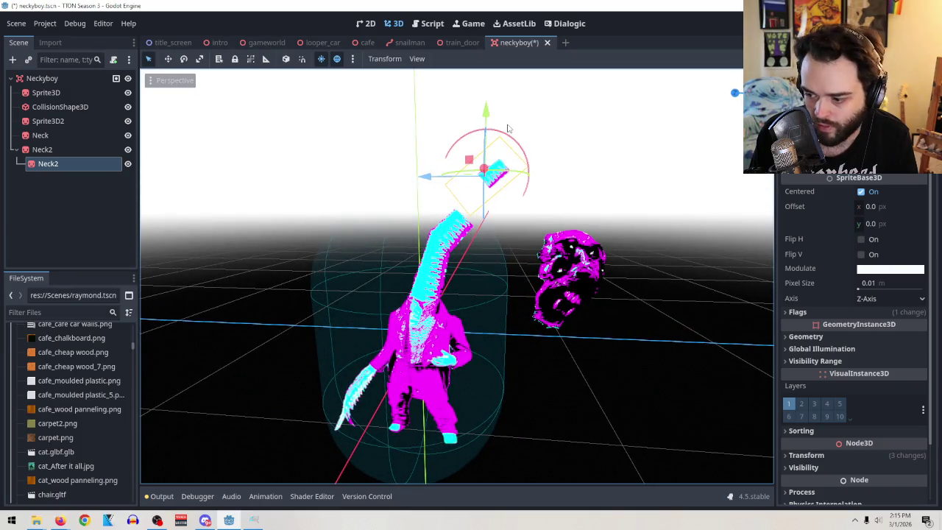
mouse_move(597, 191)
left_mouse_down()
mouse_move(592, 208)
mouse_move(604, 213)
mouse_move(606, 200)
left_mouse_up()
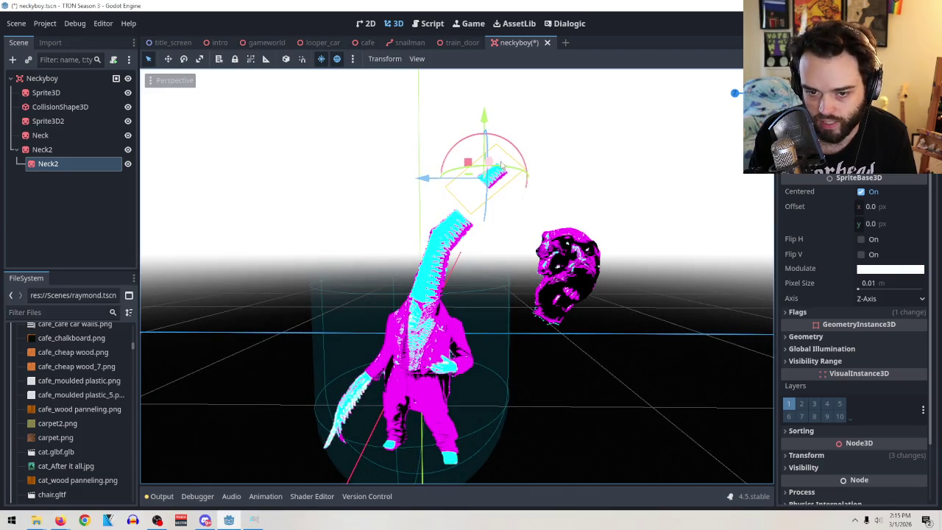
left_click_drag(507, 171, 537, 171)
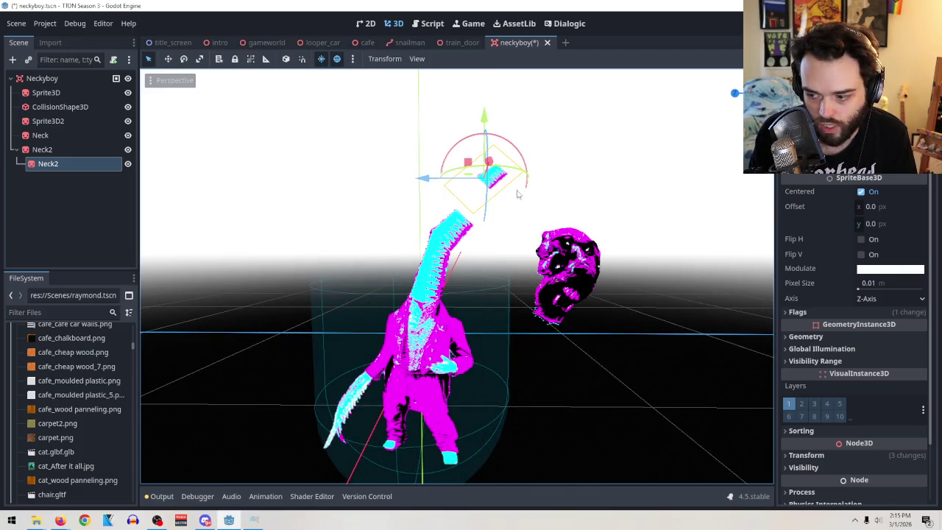
left_click_drag(485, 202, 492, 220)
mouse_move(484, 118)
left_mouse_down()
mouse_move(515, 169)
mouse_move(603, 227)
mouse_move(652, 280)
mouse_move(654, 326)
mouse_move(616, 358)
mouse_move(565, 340)
left_mouse_up()
mouse_move(515, 304)
left_mouse_down()
mouse_move(526, 326)
mouse_move(505, 304)
mouse_move(551, 216)
mouse_move(543, 145)
mouse_move(520, 125)
left_mouse_up()
mouse_move(484, 204)
left_mouse_down()
mouse_move(490, 190)
mouse_move(712, 270)
mouse_move(442, 250)
mouse_move(426, 263)
left_mouse_up()
mouse_move(510, 238)
left_mouse_down()
mouse_move(521, 242)
mouse_move(530, 188)
mouse_move(445, 123)
left_mouse_up()
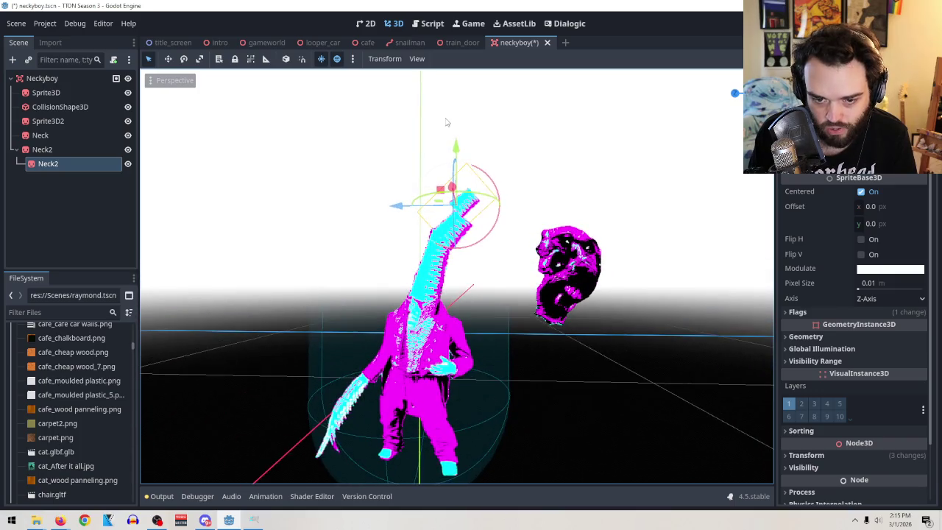
left_click_drag(413, 212, 411, 211)
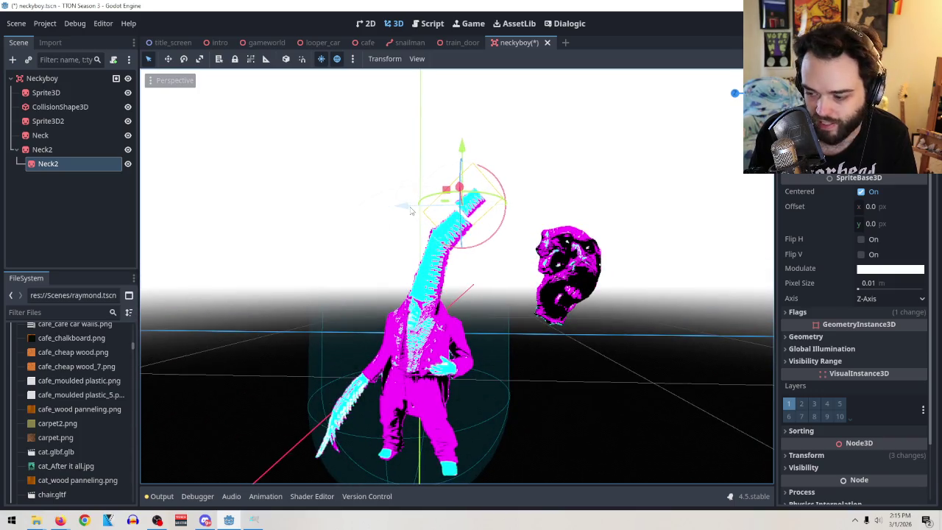
left_click_drag(535, 219, 582, 316)
left_click_drag(475, 263, 478, 270)
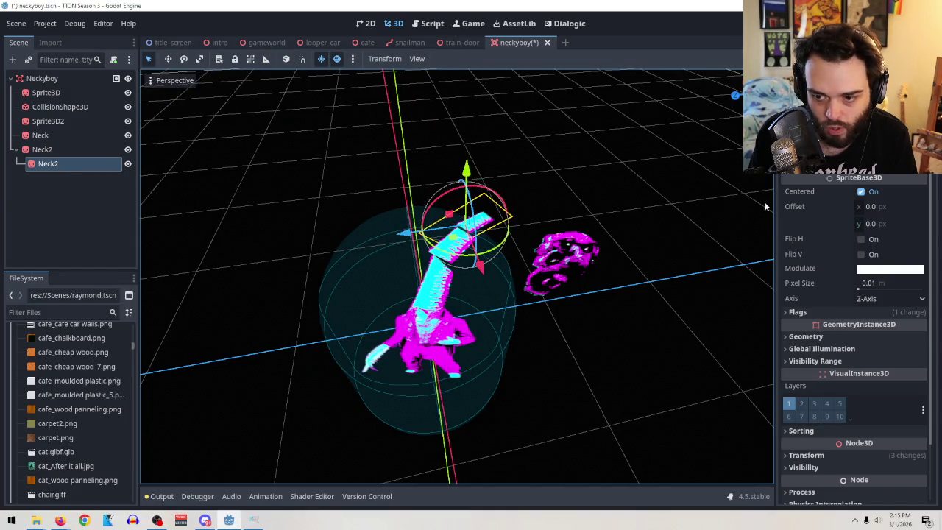
Set the nested segment's scale to 0.815 in the Transform section
scroll(832, 397, "down", 2)
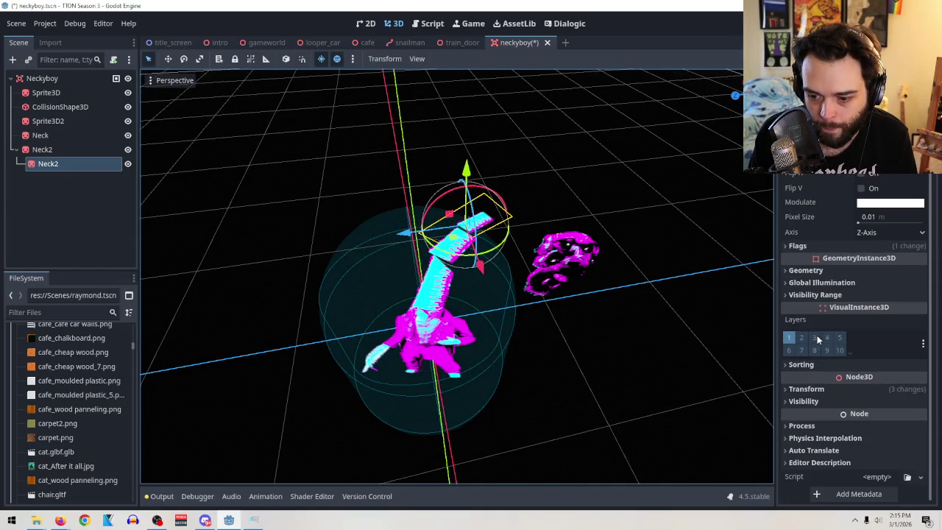
left_click(825, 389)
left_click_drag(807, 476, 854, 477)
Settle the nested segment at position 0.029, 0.614, 0.017 on the neck tip, then check the Right view
left_click_drag(680, 442, 675, 390)
left_click_drag(444, 211, 423, 209)
left_click_drag(462, 149, 462, 151)
left_click_drag(583, 259, 499, 230)
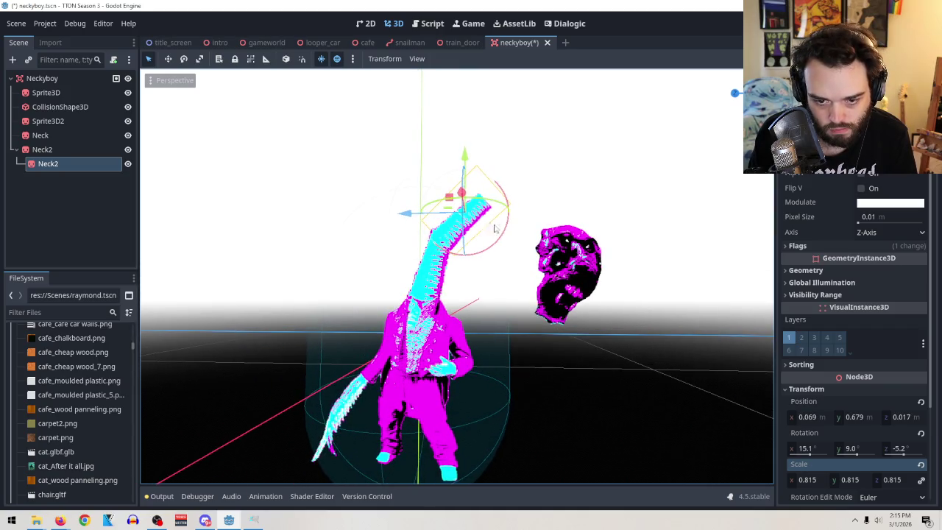
left_click_drag(463, 164, 462, 166)
left_click_drag(404, 215, 401, 214)
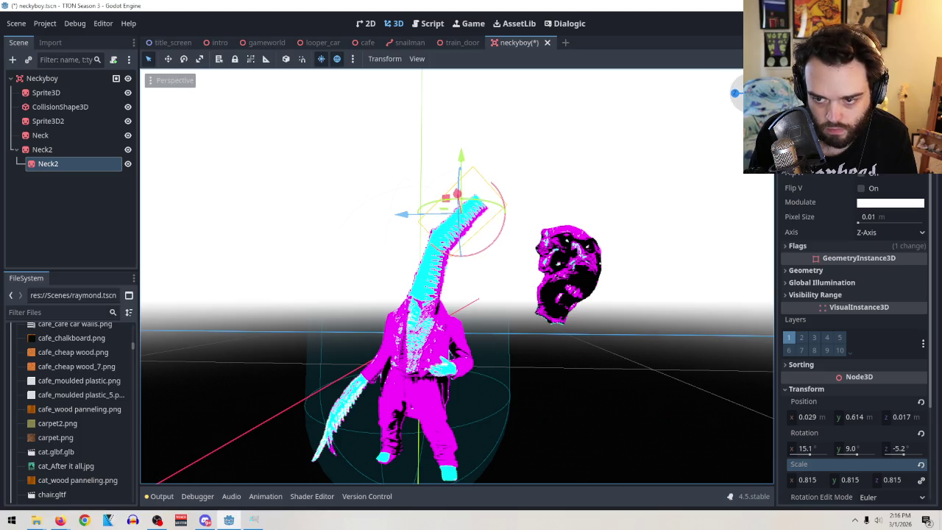
key("KP_3")
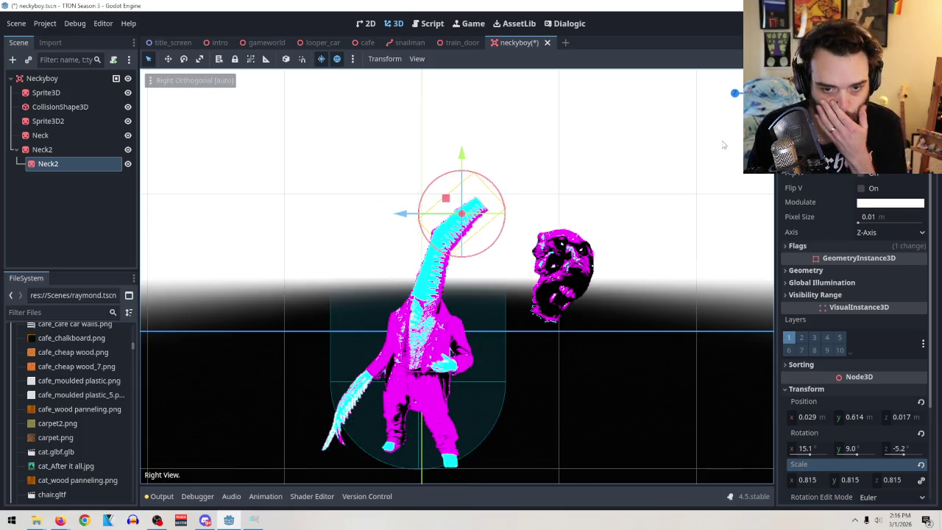
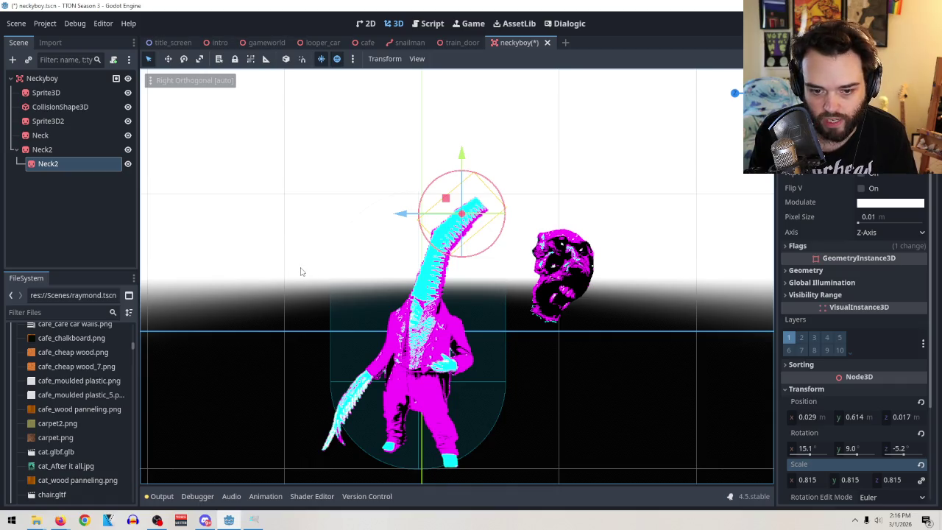
Copy the parent Neck2 branch and paste it under the child Neck2
right_click(65, 168)
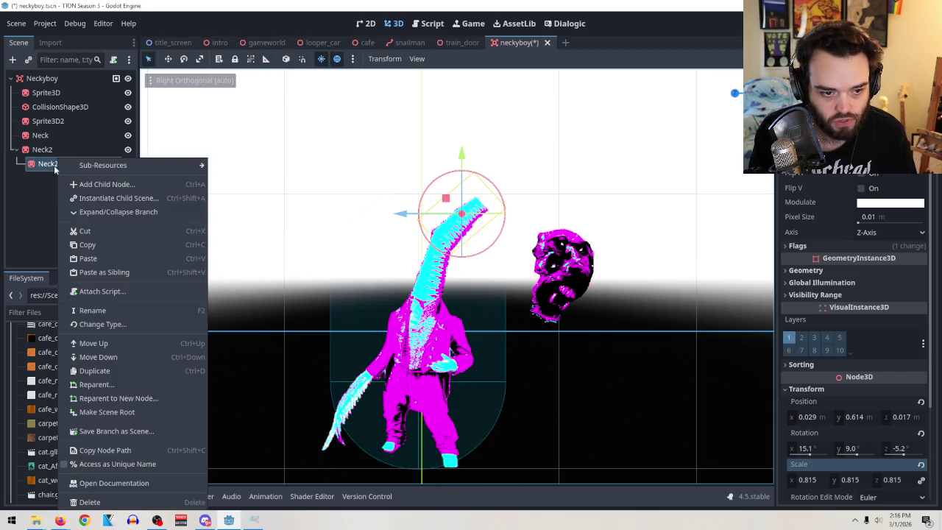
left_click(45, 155)
left_click(42, 150)
right_click(42, 150)
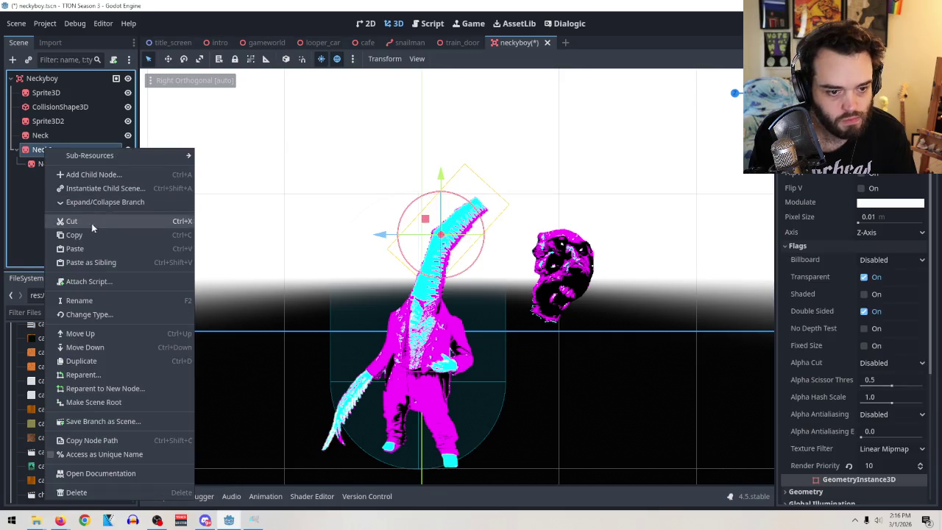
left_click(88, 234)
left_click(47, 163)
right_click(55, 160)
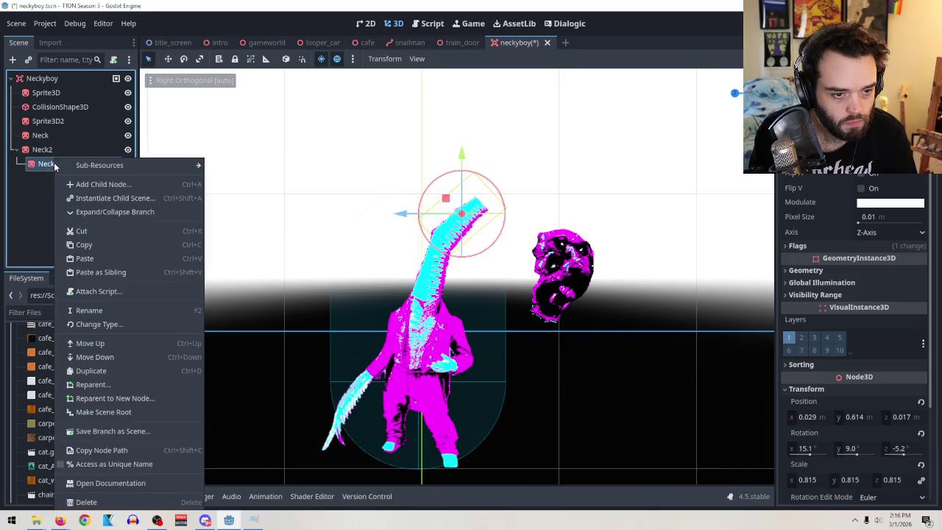
left_click(112, 258)
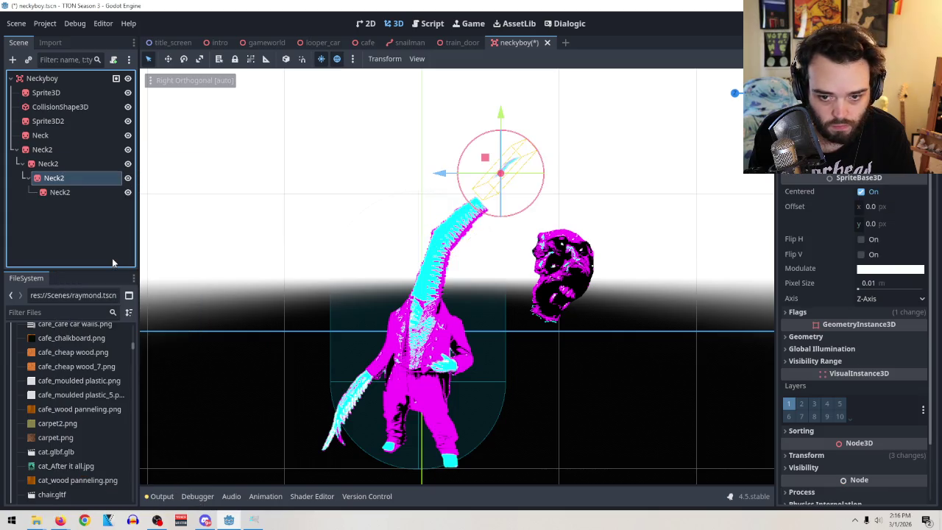
Rotate and shift the pasted Neck2 piece in perspective view, undoing one bad rotation
mouse_move(321, 203)
left_mouse_down()
mouse_move(361, 252)
mouse_move(336, 280)
mouse_move(312, 248)
left_mouse_up()
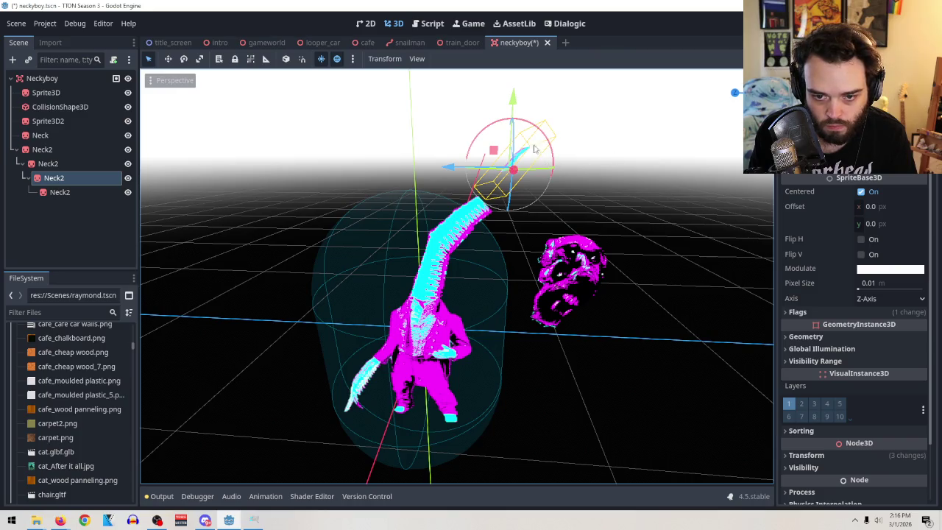
mouse_move(535, 180)
left_mouse_down()
mouse_move(608, 257)
mouse_move(574, 175)
mouse_move(613, 225)
left_mouse_up()
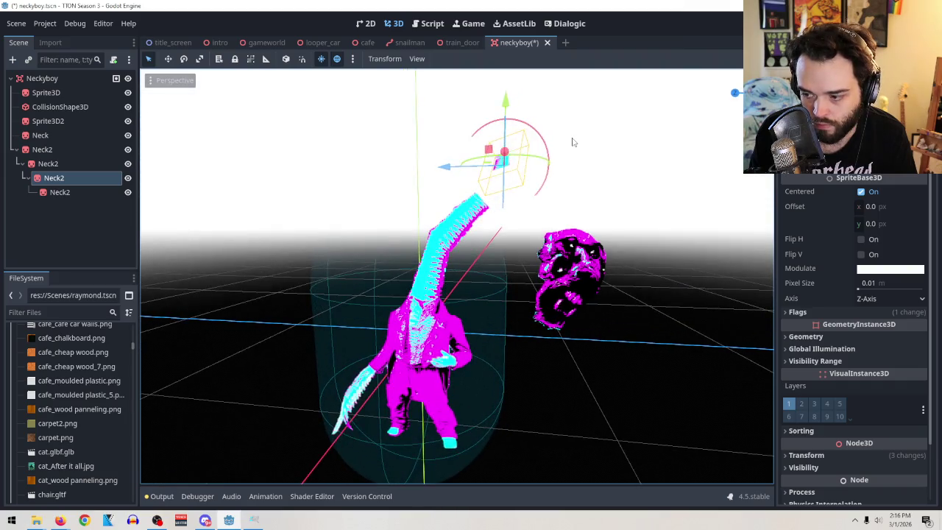
left_click_drag(503, 177, 560, 161)
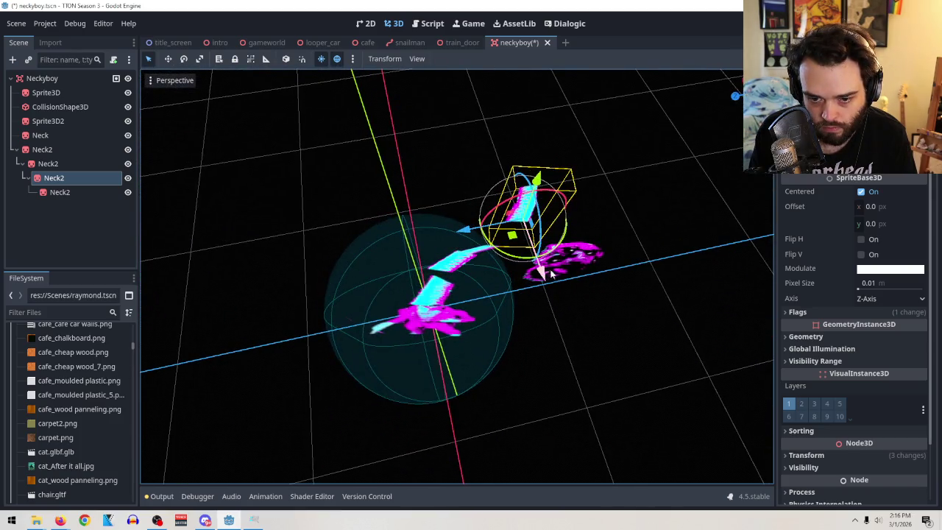
mouse_move(548, 274)
left_mouse_down()
mouse_move(557, 290)
mouse_move(568, 209)
left_mouse_up()
mouse_move(557, 157)
left_mouse_down()
mouse_move(563, 224)
mouse_move(559, 198)
left_mouse_up()
mouse_move(518, 234)
left_mouse_down()
mouse_move(497, 255)
mouse_move(584, 210)
mouse_move(610, 210)
left_mouse_up()
key("ctrl+z")
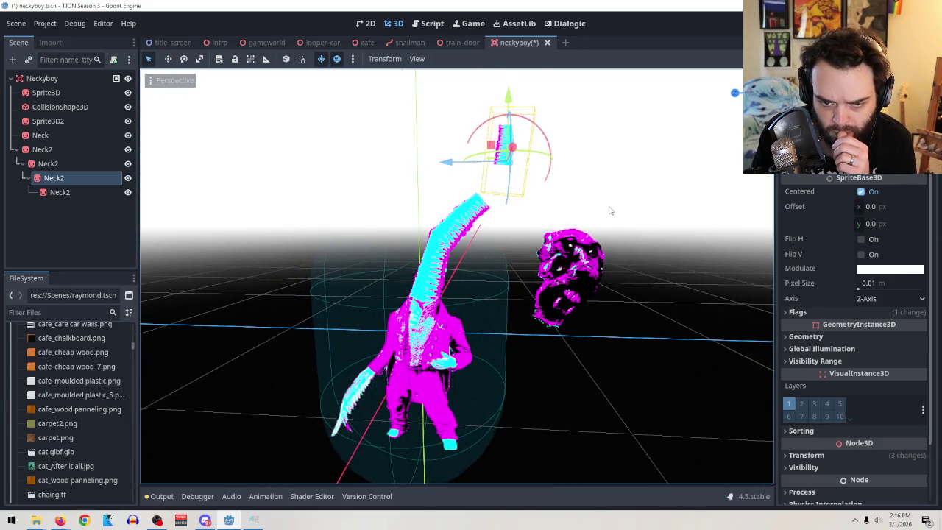
left_click_drag(505, 107, 506, 147)
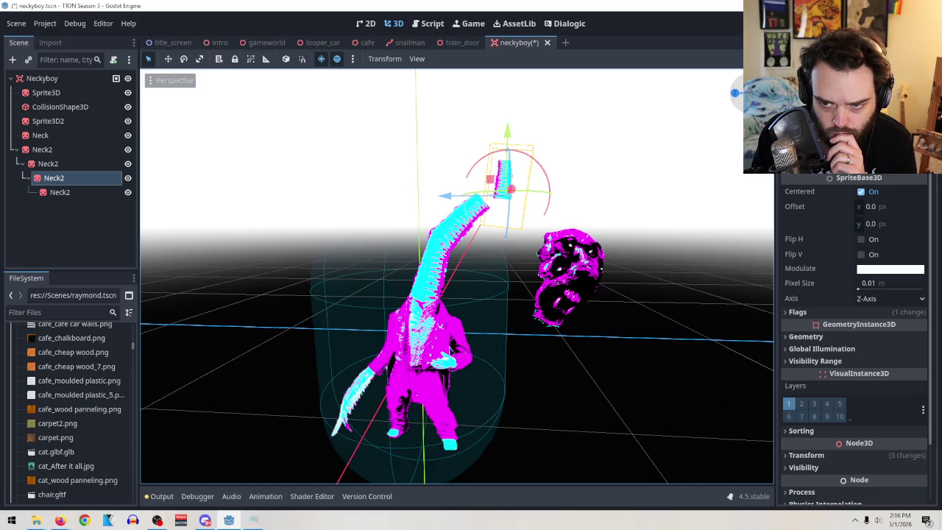
In Right Orthogonal view, tilt the new neck piece so it points right
key("KP_3")
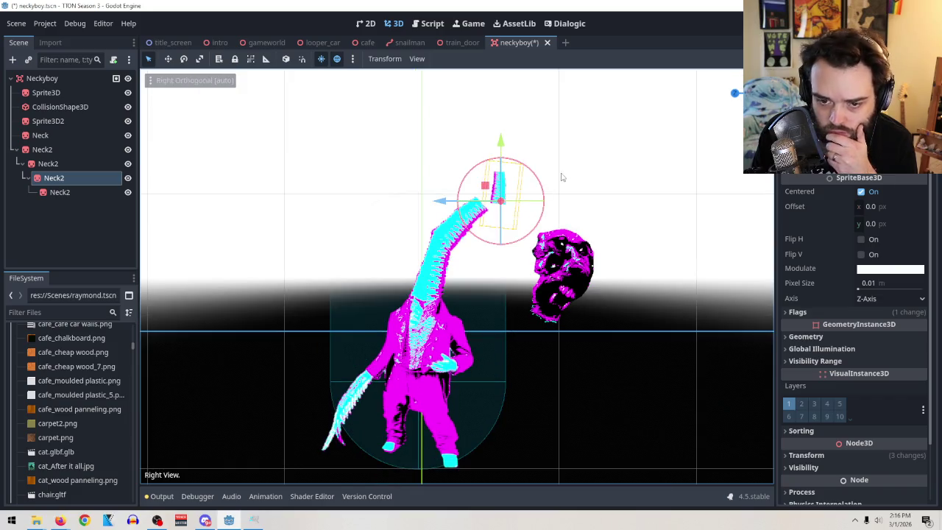
mouse_move(542, 184)
left_mouse_down()
mouse_move(558, 214)
mouse_move(532, 200)
left_mouse_up()
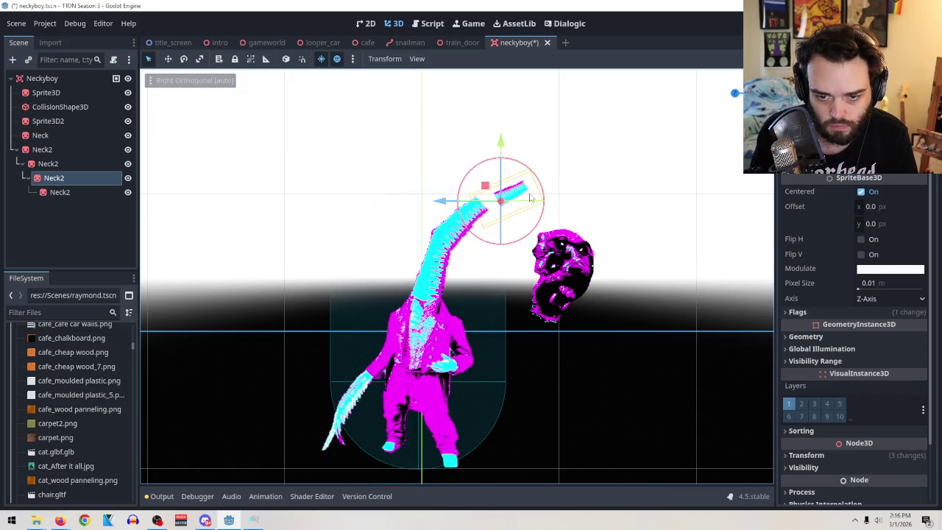
left_click(505, 152)
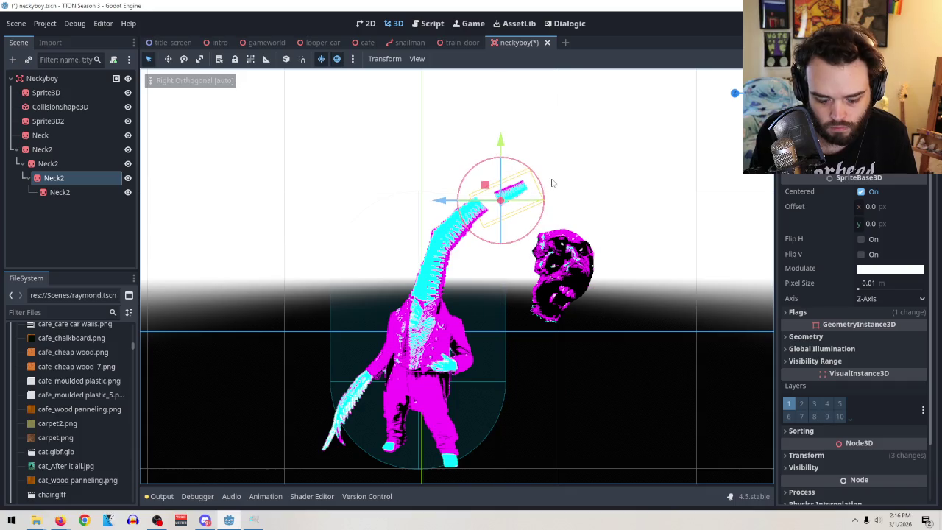
mouse_move(554, 205)
left_mouse_down()
mouse_move(497, 209)
mouse_move(529, 193)
mouse_move(576, 189)
left_mouse_up()
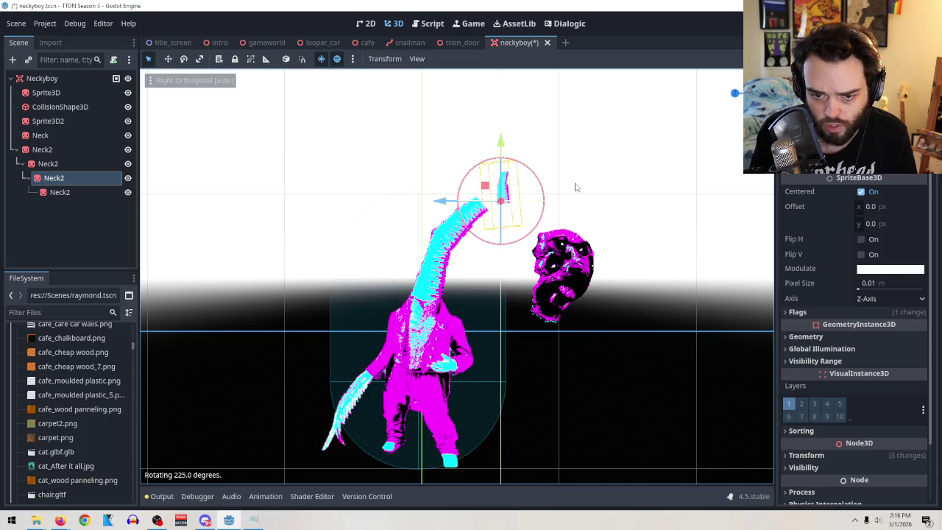
left_click_drag(541, 181, 541, 254)
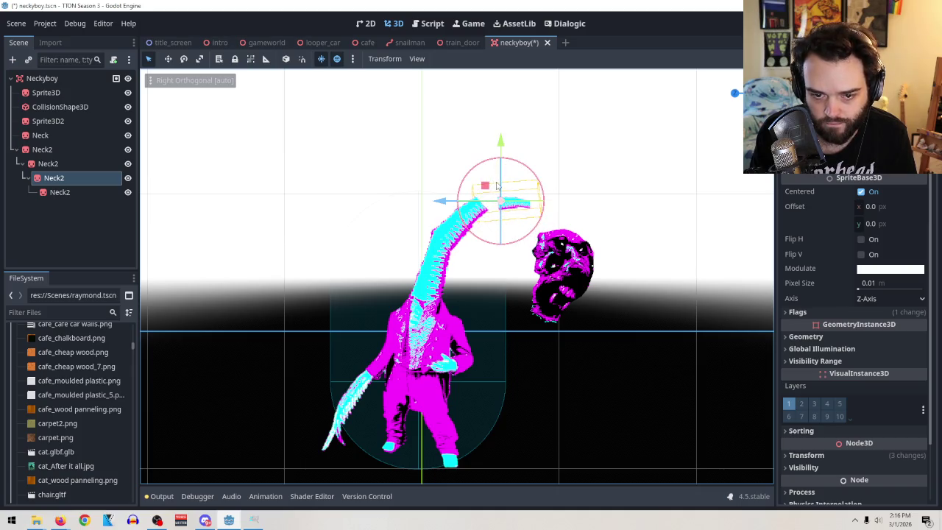
left_click(809, 455)
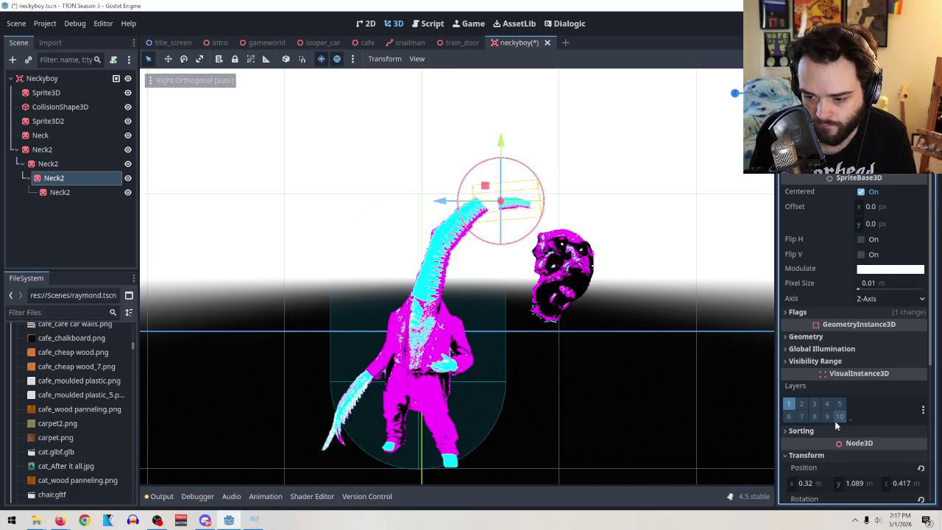
Set the new neck piece's scale to 0.785 in the Inspector
scroll(834, 421, "down", 4)
mouse_move(515, 287)
left_mouse_down()
mouse_move(528, 364)
mouse_move(516, 301)
left_mouse_up()
left_click_drag(813, 404, 843, 404)
left_click_drag(443, 195, 424, 197)
Move and rotate the neck piece onto the neck's tip at 0.068, 0.619, -0.059
left_click_drag(472, 136, 483, 140)
left_click_drag(495, 190, 507, 202)
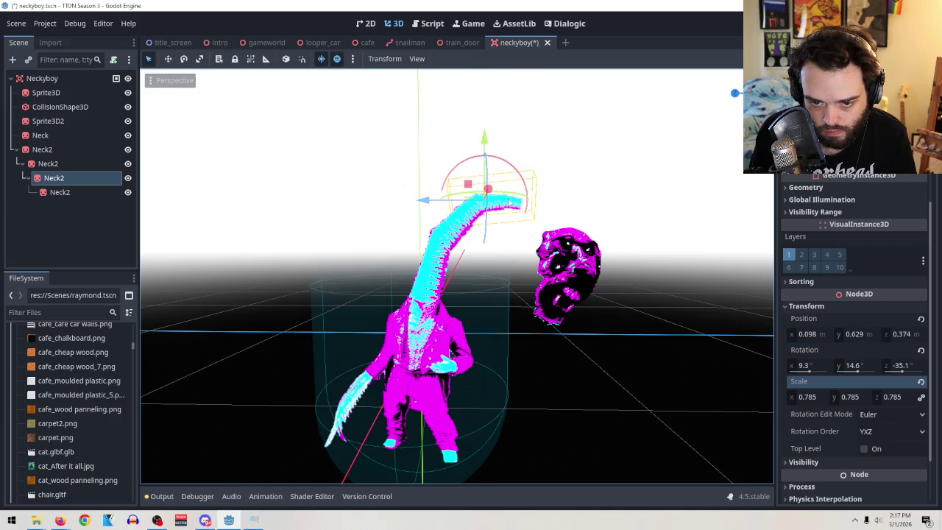
mouse_move(486, 155)
left_mouse_down()
mouse_move(517, 279)
mouse_move(510, 298)
mouse_move(489, 281)
mouse_move(488, 292)
mouse_move(618, 188)
mouse_move(490, 170)
mouse_move(474, 122)
mouse_move(356, 292)
left_mouse_up()
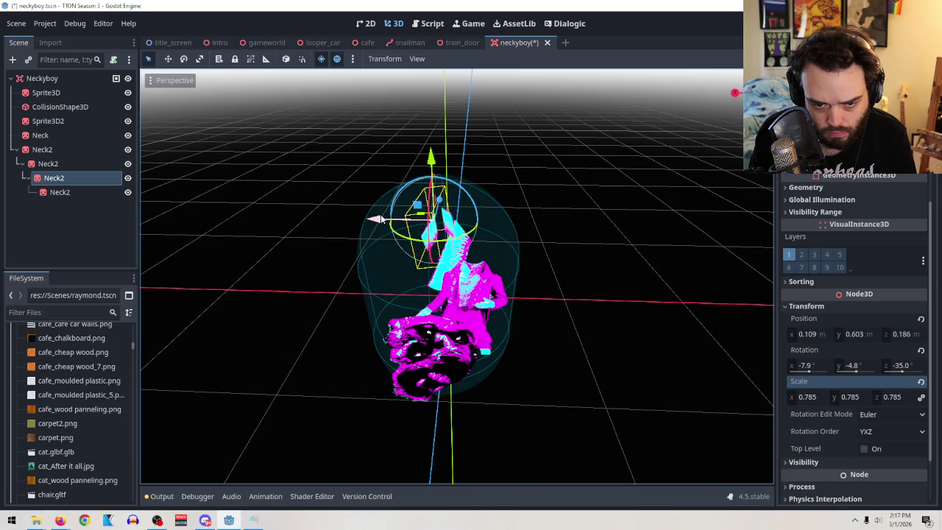
mouse_move(462, 189)
left_mouse_down()
mouse_move(472, 199)
mouse_move(465, 192)
left_mouse_up()
key("g")
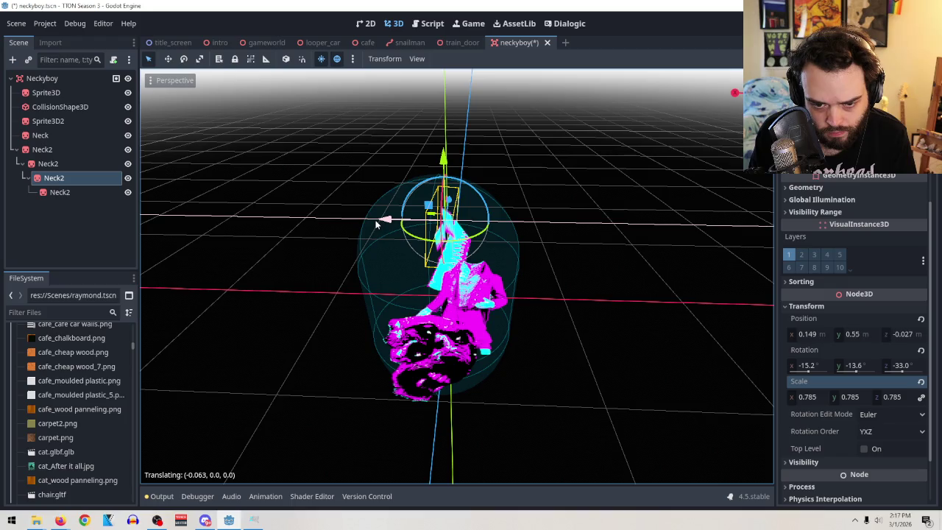
left_click(498, 231)
left_click_drag(651, 226, 634, 188)
key("g")
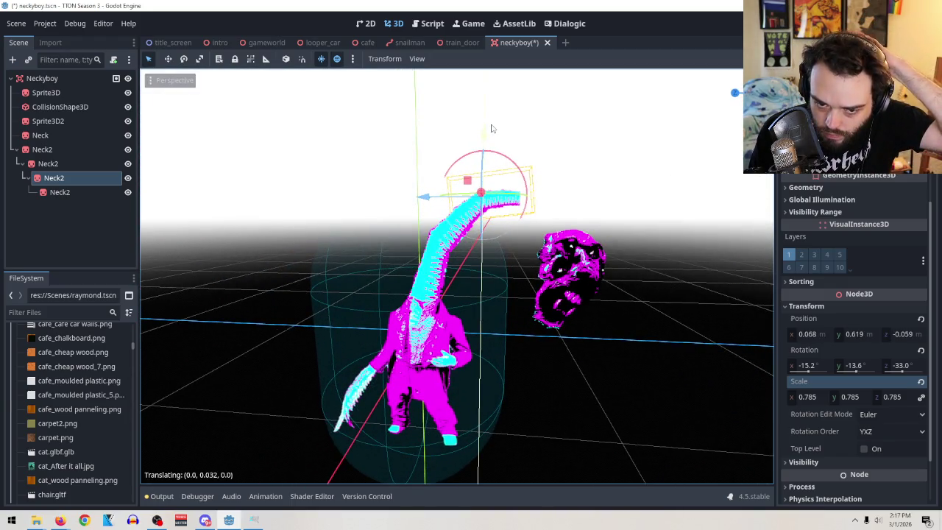
left_click(510, 148)
left_click_drag(599, 147, 598, 130)
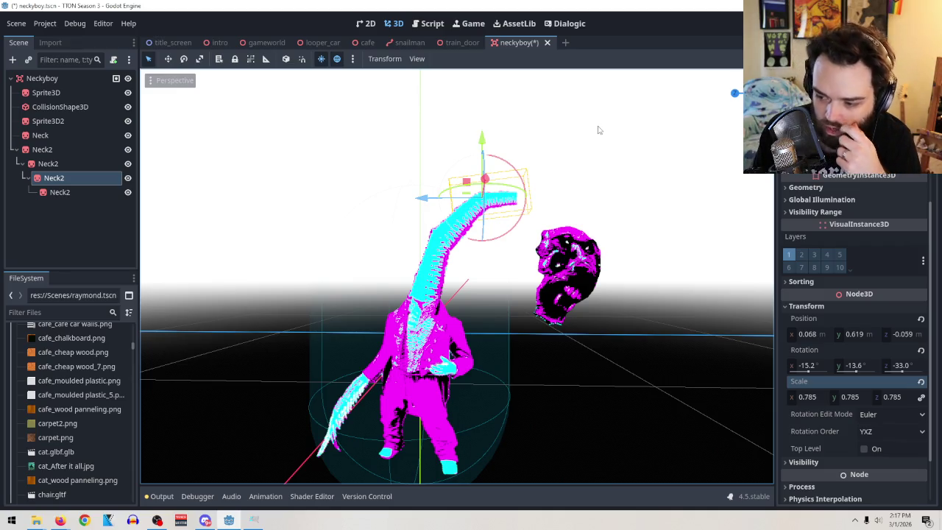
left_click(59, 151)
right_click(59, 150)
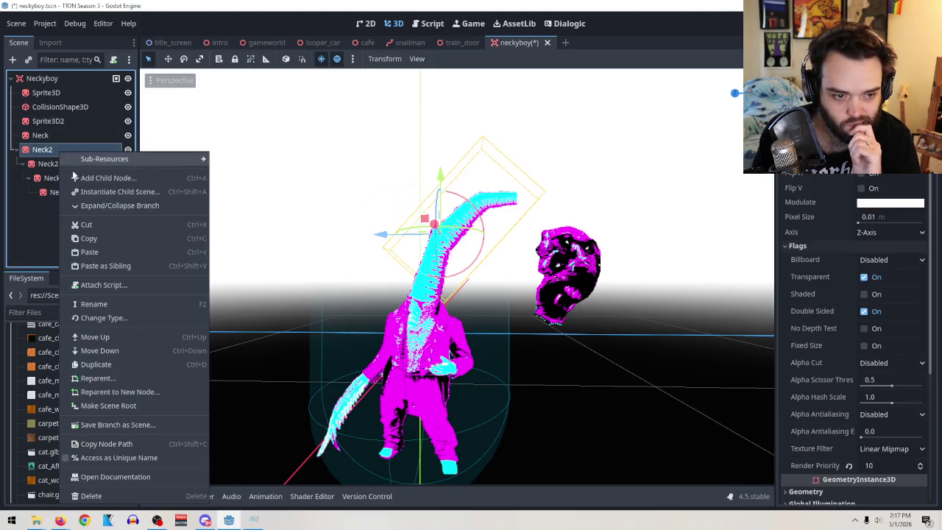
Copy the nested Neck2 branch and paste it as a sibling of the last neck node
left_click(89, 240)
left_click(58, 192)
right_click(59, 191)
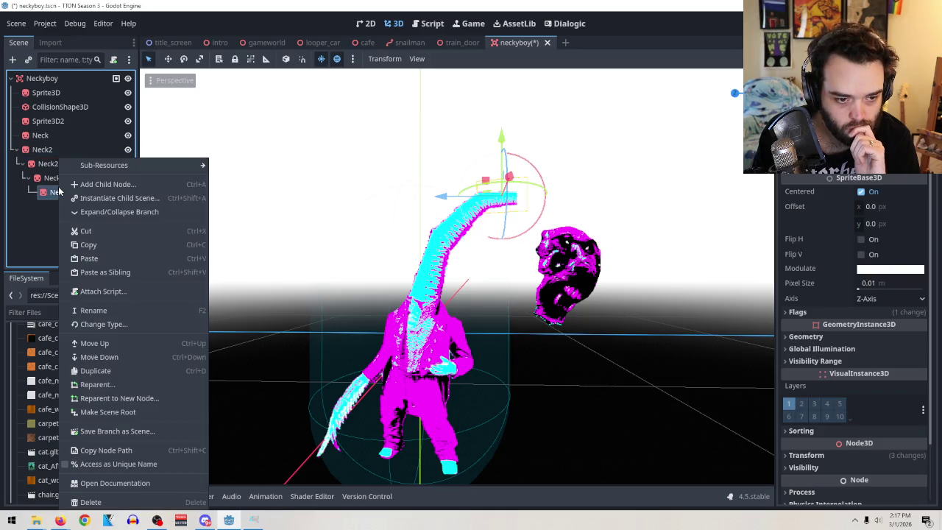
left_click(131, 272)
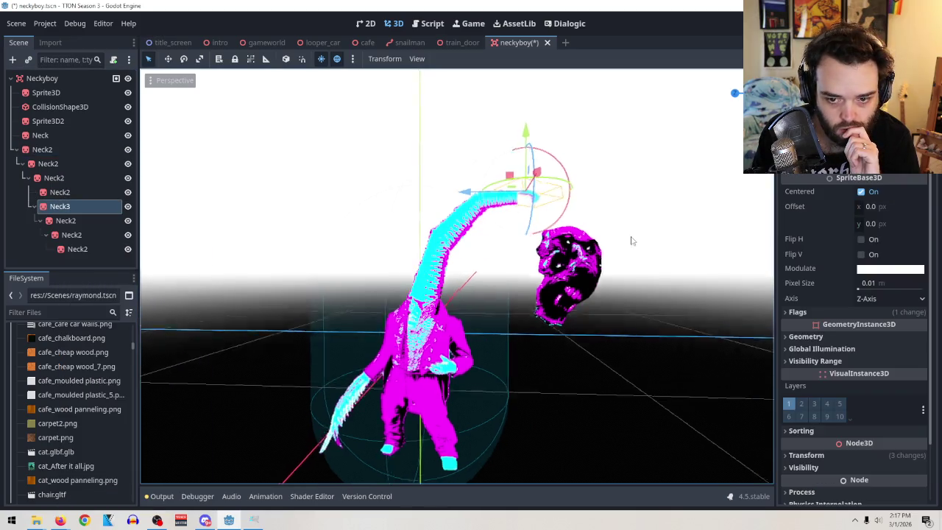
Shift the new Neck3 piece sideways and set its scale to 1.0
mouse_move(504, 351)
left_mouse_down()
mouse_move(537, 332)
mouse_move(540, 318)
left_mouse_up()
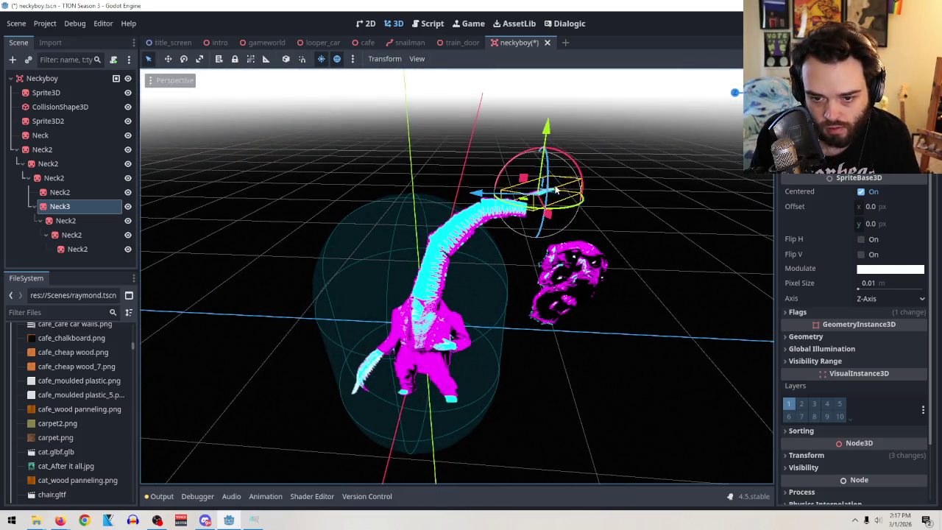
mouse_move(554, 213)
left_mouse_down()
mouse_move(533, 212)
mouse_move(548, 232)
left_mouse_up()
scroll(805, 298, "down", 2)
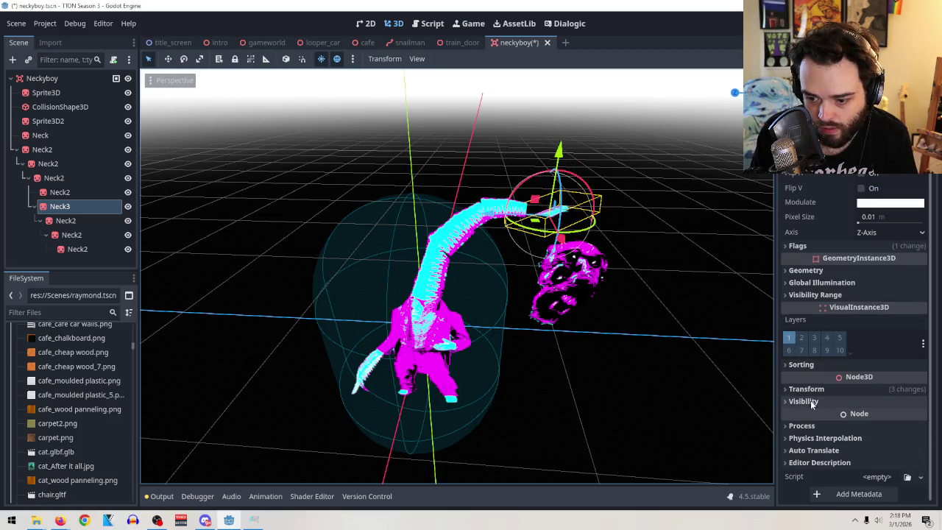
left_click(806, 387)
scroll(814, 446, "down", 1)
left_click_drag(806, 431, 842, 430)
left_click(807, 431)
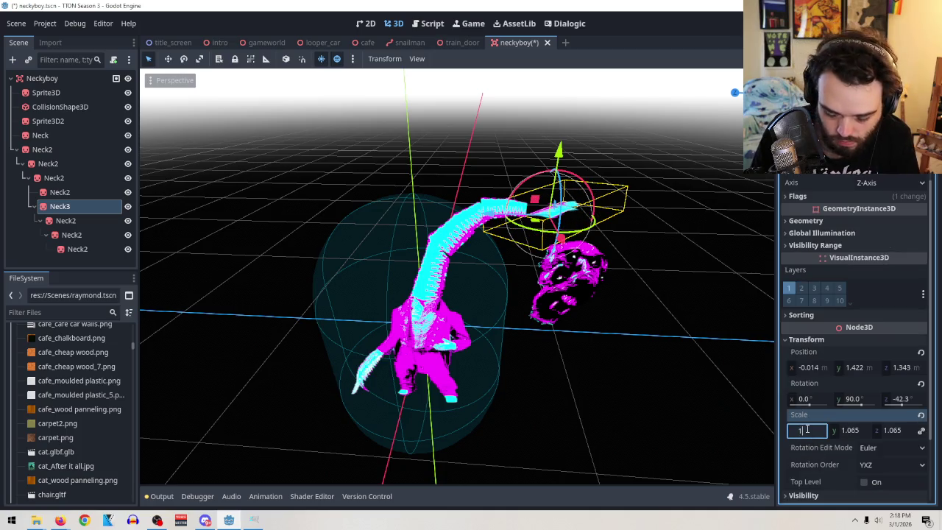
key("Return")
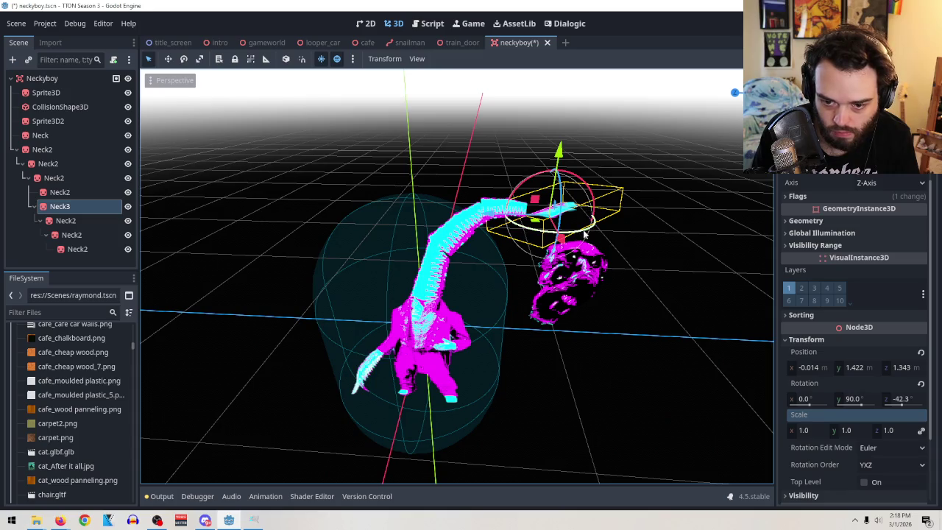
Rotate Neck3 about 60 degrees toward the head and move it onto the neck curve
mouse_move(592, 233)
left_mouse_down()
mouse_move(515, 228)
mouse_move(554, 250)
left_mouse_up()
left_click_drag(559, 215, 559, 156)
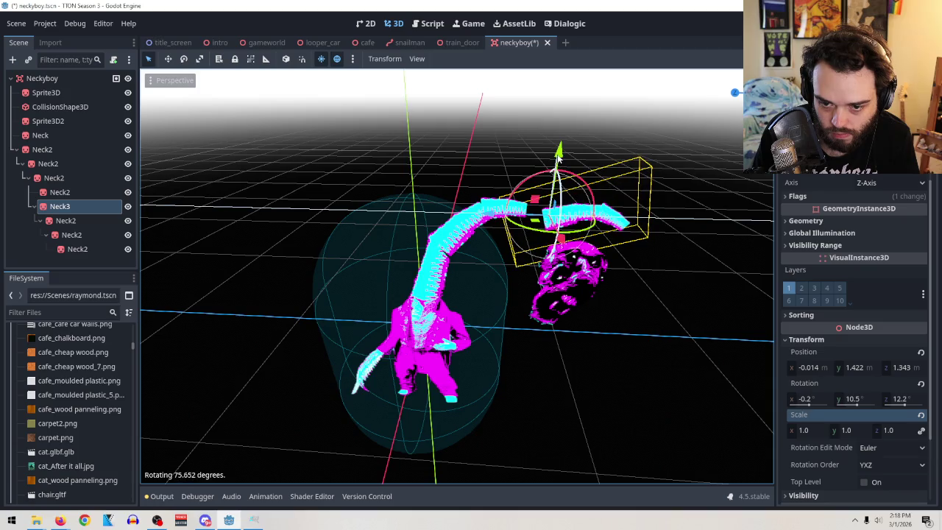
left_click_drag(696, 307, 705, 249)
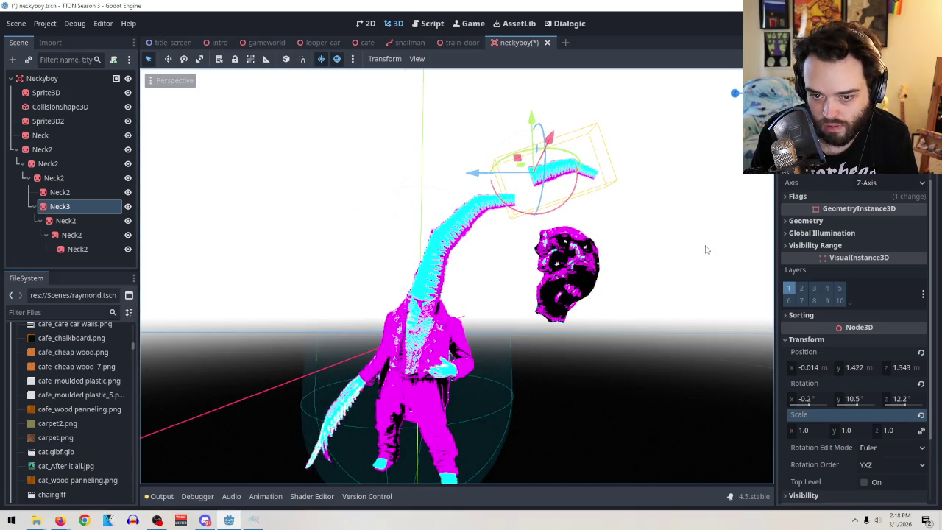
mouse_move(586, 196)
left_mouse_down()
mouse_move(549, 241)
mouse_move(569, 223)
mouse_move(601, 348)
mouse_move(539, 119)
mouse_move(542, 181)
mouse_move(536, 193)
mouse_move(516, 193)
left_mouse_up()
mouse_move(530, 144)
left_mouse_down()
mouse_move(530, 133)
mouse_move(508, 238)
left_mouse_up()
Shrink Neck3 to about 0.695 and nudge it into place near the neck's tip
left_click_drag(802, 434, 781, 434)
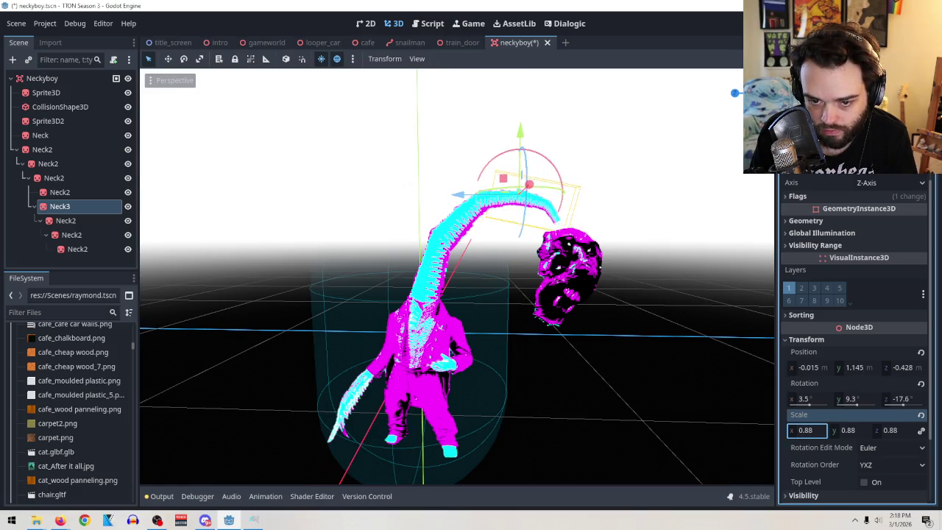
left_click_drag(521, 138, 524, 143)
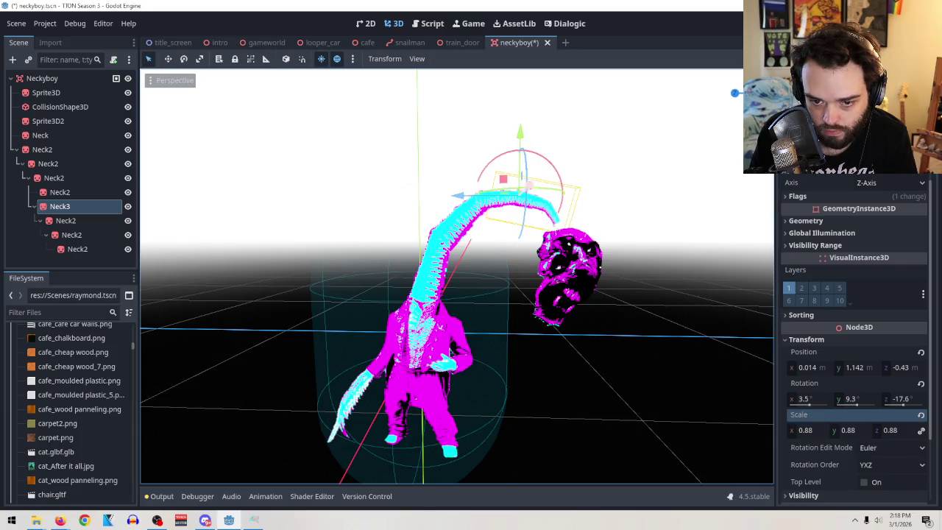
left_click_drag(820, 434, 795, 435)
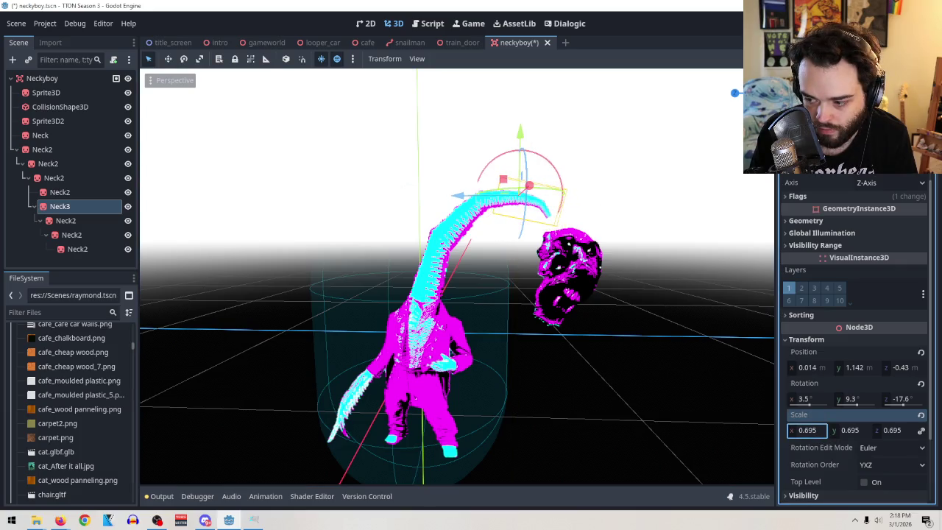
mouse_move(585, 301)
left_mouse_down()
mouse_move(584, 320)
mouse_move(729, 359)
left_mouse_up()
left_click_drag(792, 436, 816, 435)
left_click(485, 205)
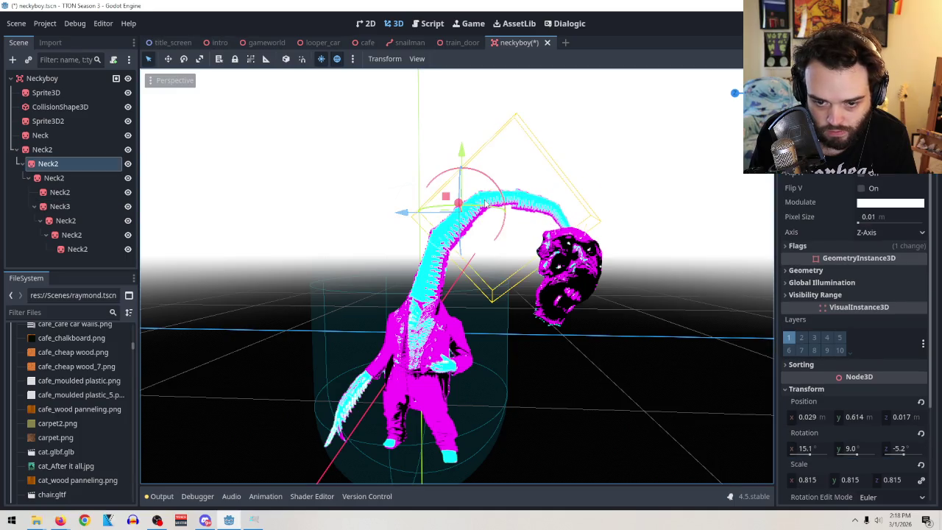
Select the head sprite and set its Y rotation to 0
left_click(77, 221)
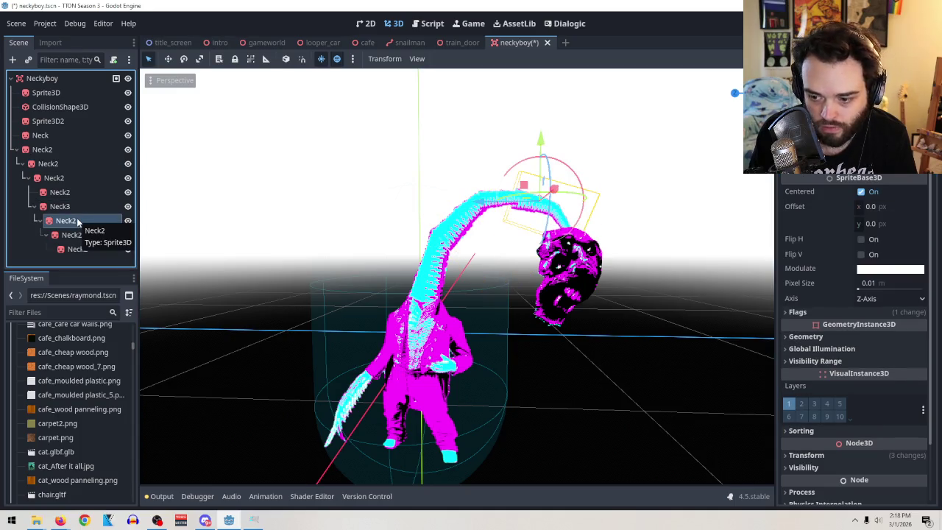
left_click(48, 164)
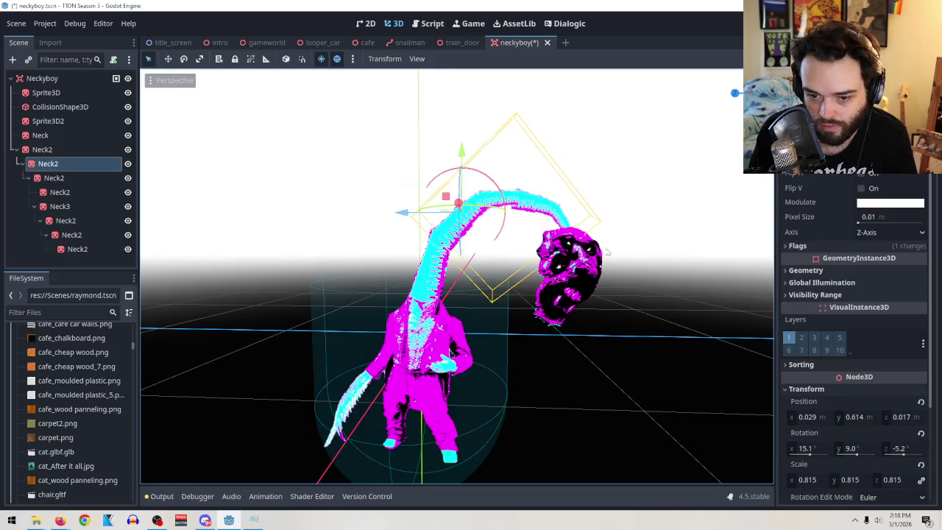
left_click(582, 278)
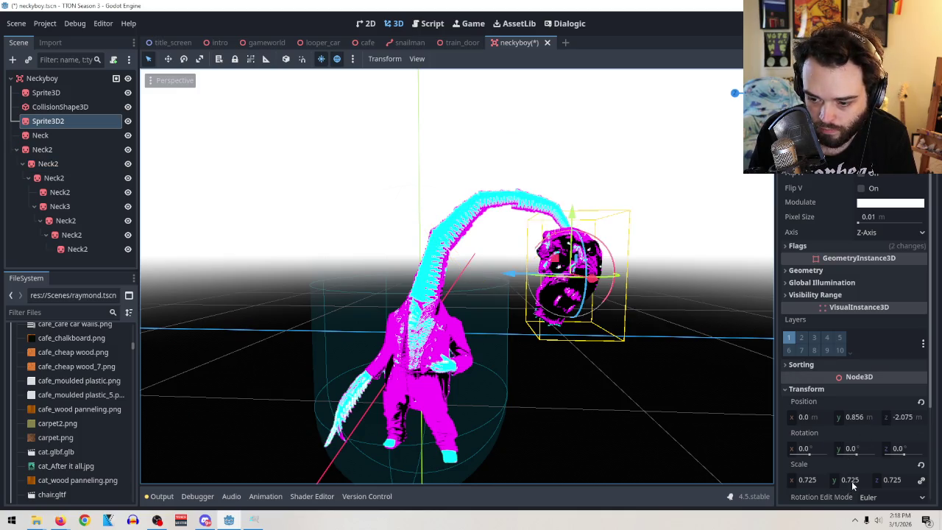
left_click_drag(857, 452, 861, 453)
type("0")
key("Return")
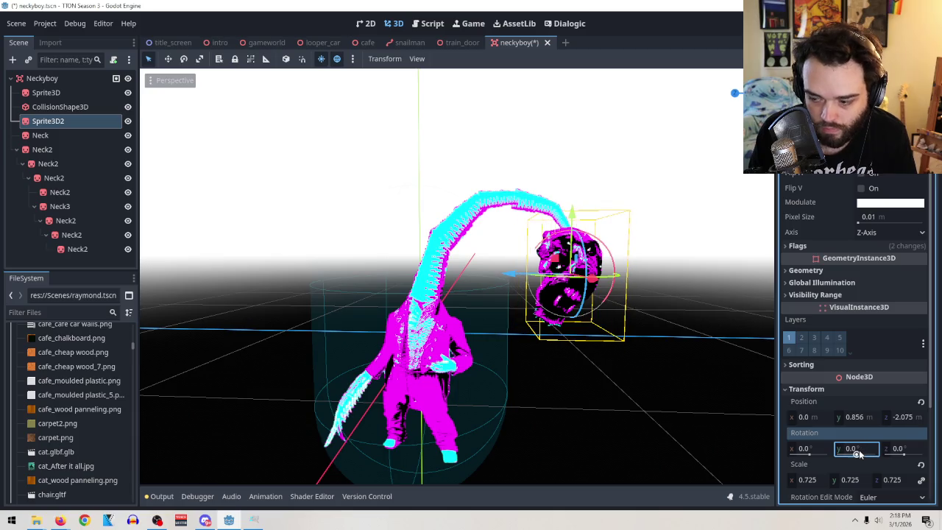
Rename Sprite3D2 to 'Head' and set its Billboard flag to Disabled
double_click(42, 125)
type("Head")
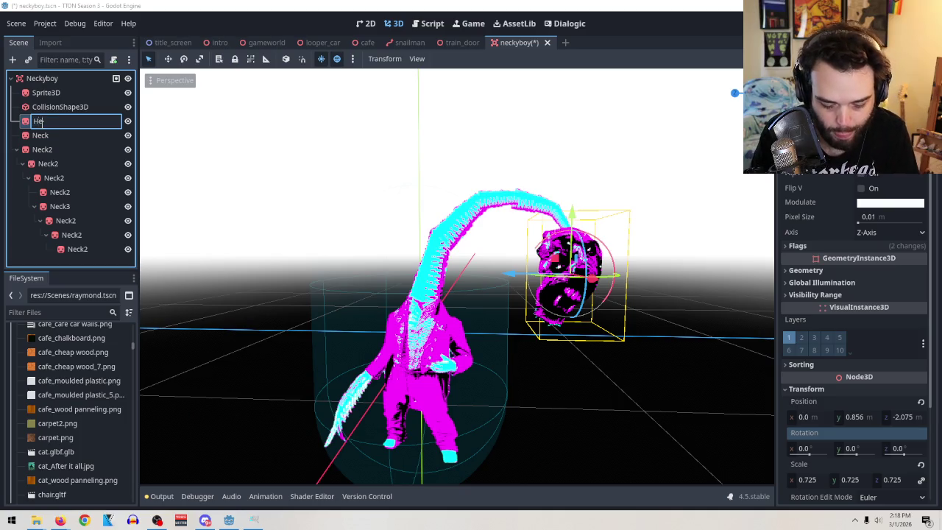
key("Return")
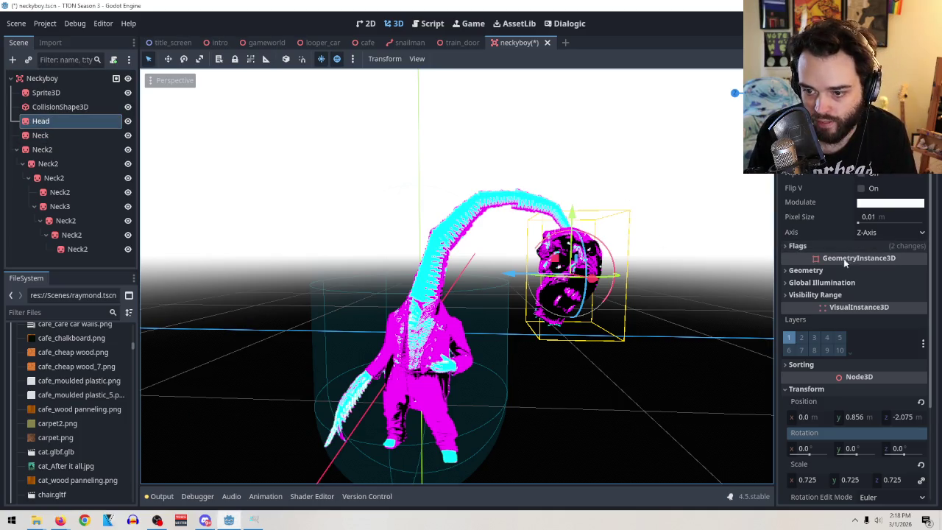
left_click(832, 249)
left_click(849, 260)
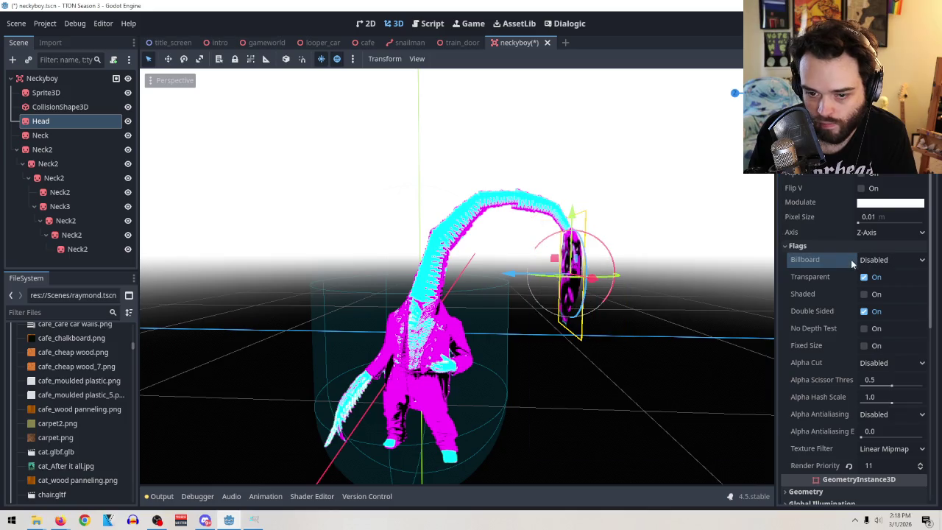
Rotate the Head 90° and raise it slightly at the neck's tip
left_click(541, 424)
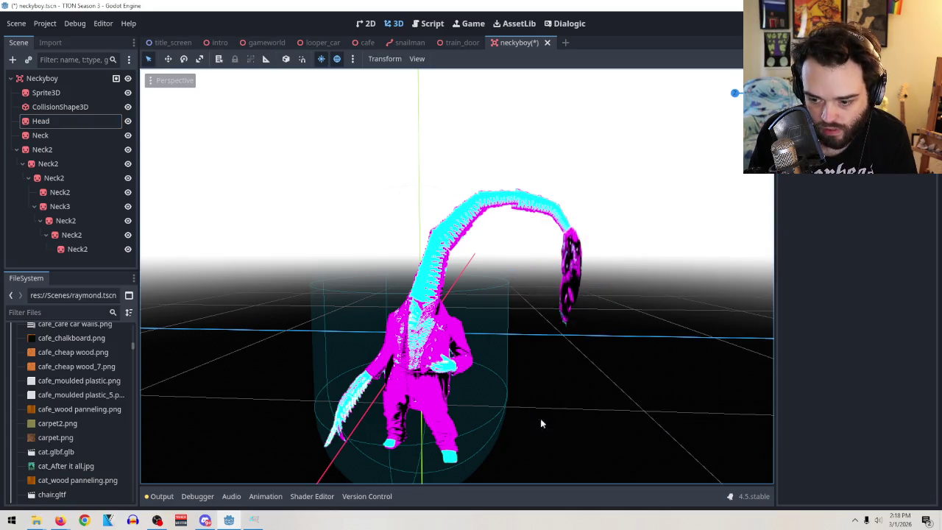
left_click(567, 288)
mouse_move(550, 280)
left_mouse_down()
mouse_move(605, 277)
mouse_move(611, 291)
mouse_move(600, 303)
left_mouse_up()
mouse_move(571, 221)
left_mouse_down()
mouse_move(562, 199)
mouse_move(566, 208)
left_mouse_up()
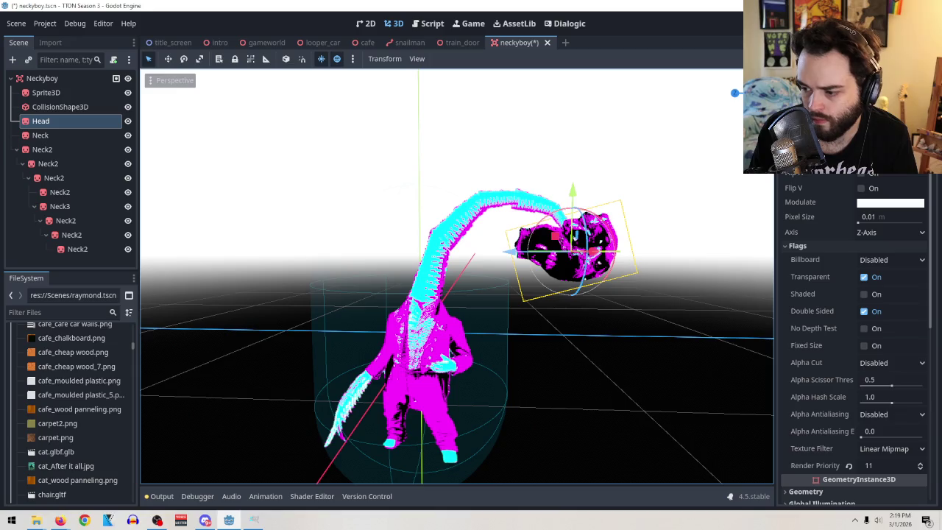
left_click_drag(615, 303, 614, 293)
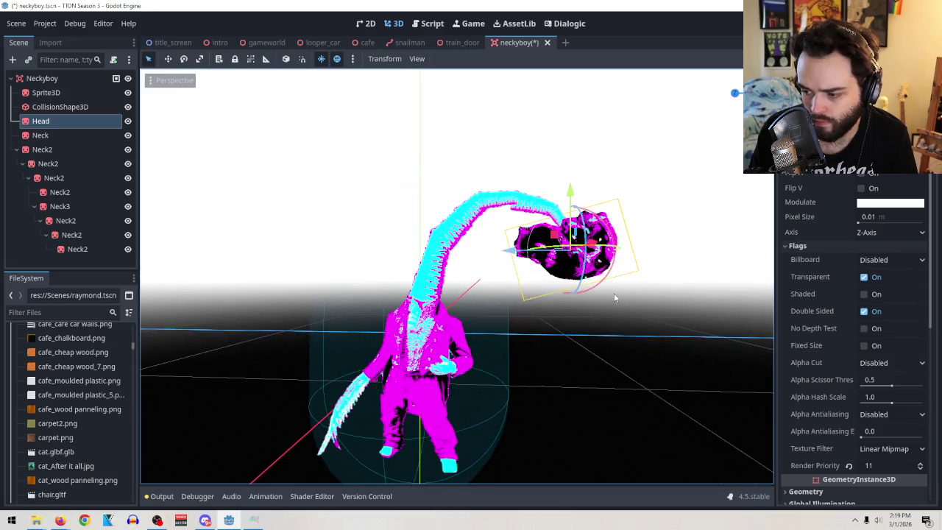
left_click(81, 250)
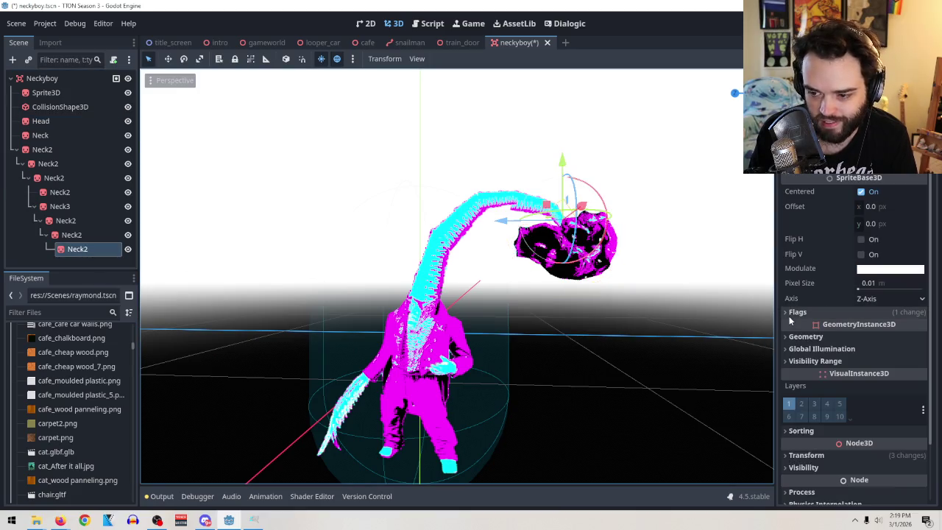
Set the last neck piece and its parent Neck2 (from 0.785) to scale 1
scroll(815, 318, "down", 2)
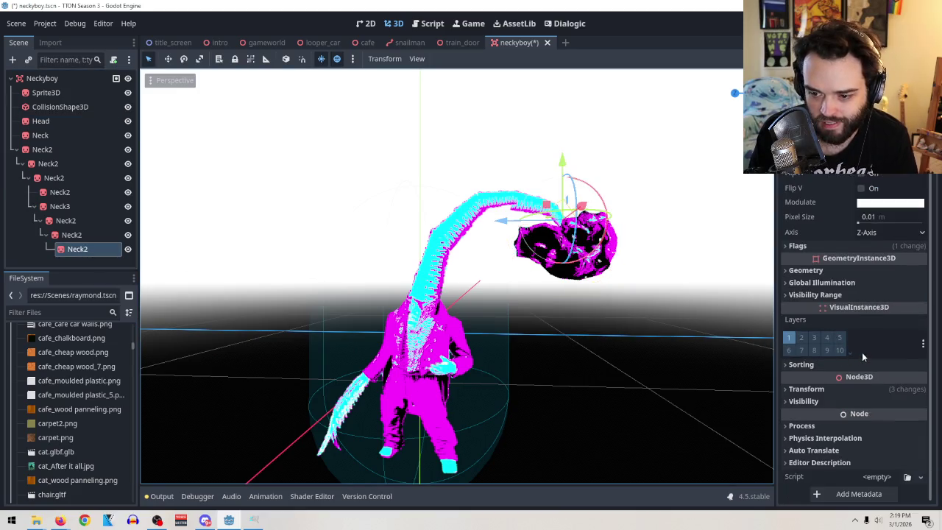
left_click(826, 389)
scroll(843, 395, "down", 3)
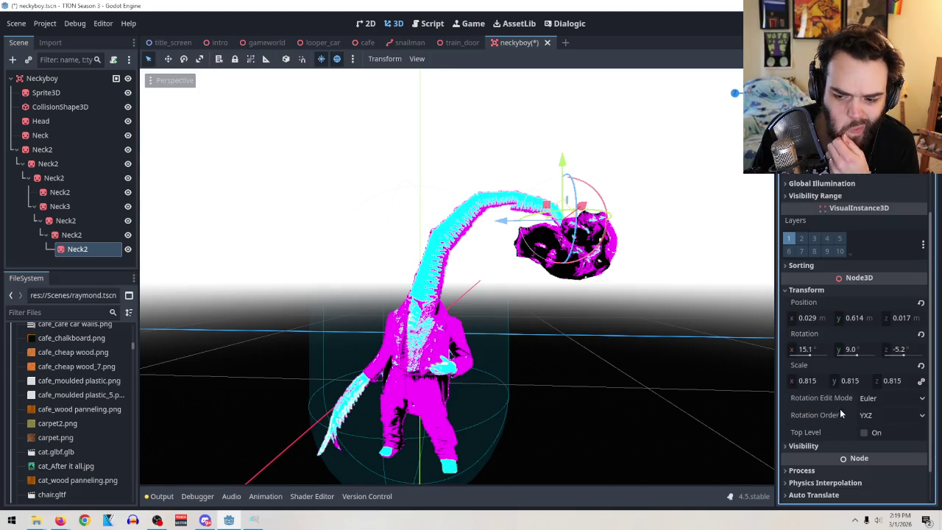
left_click(812, 381)
key("Return")
left_click(72, 235)
scroll(849, 384, "down", 2)
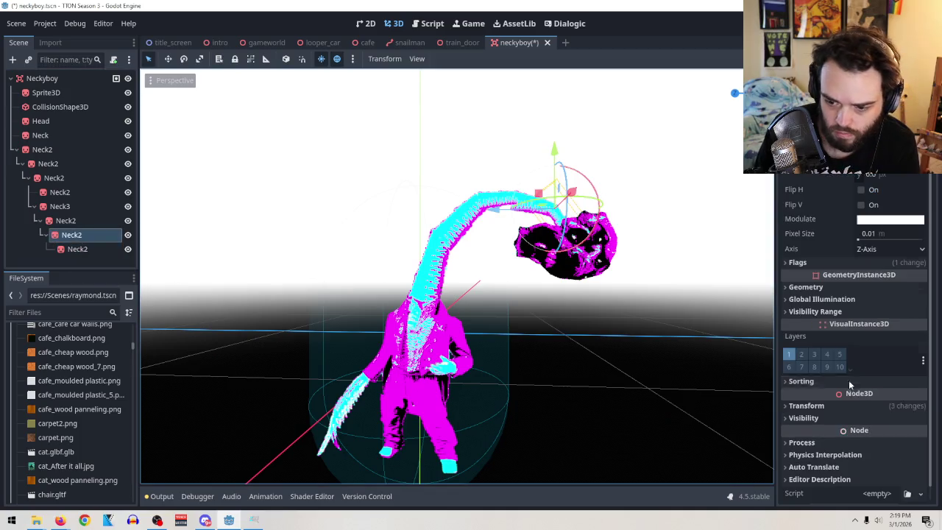
left_click(817, 405)
left_click(822, 496)
type("1")
key("Return")
Set the next Neck2 up and Neck3 (from 1.12) to scale 1
left_click(65, 220)
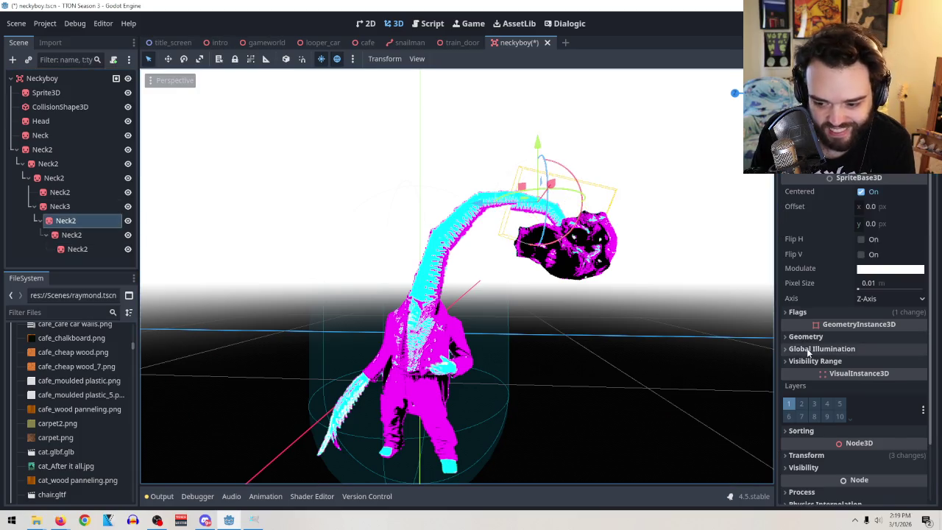
scroll(808, 353, "down", 2)
left_click(810, 407)
scroll(834, 418, "down", 5)
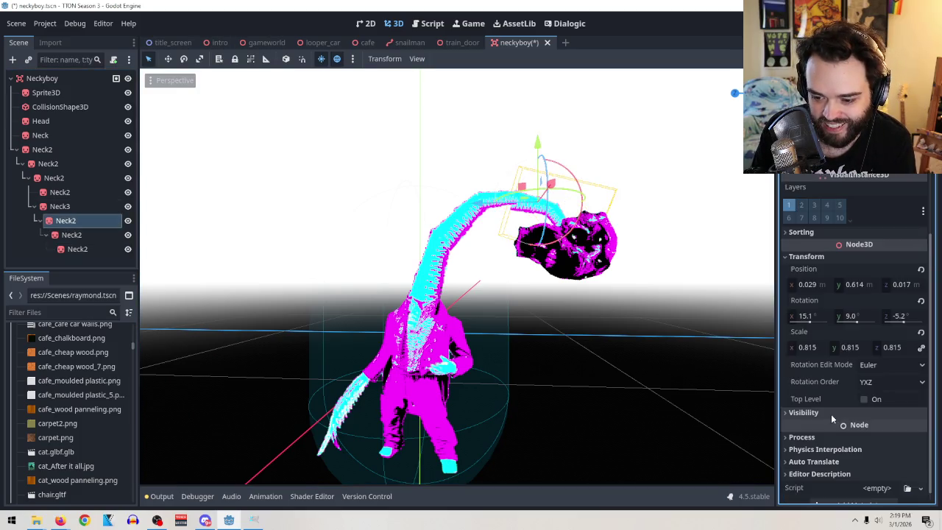
scroll(804, 425, "down", 2)
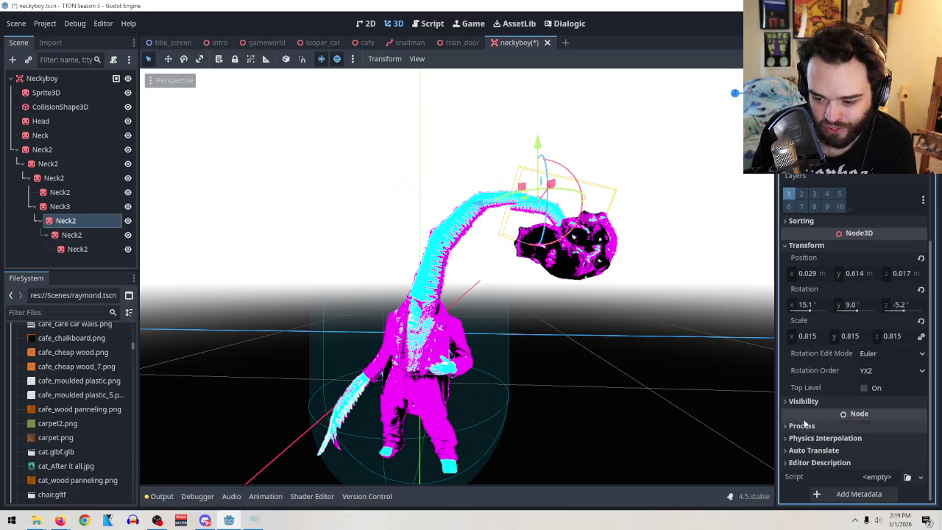
left_click(808, 336)
type("1")
key("Return")
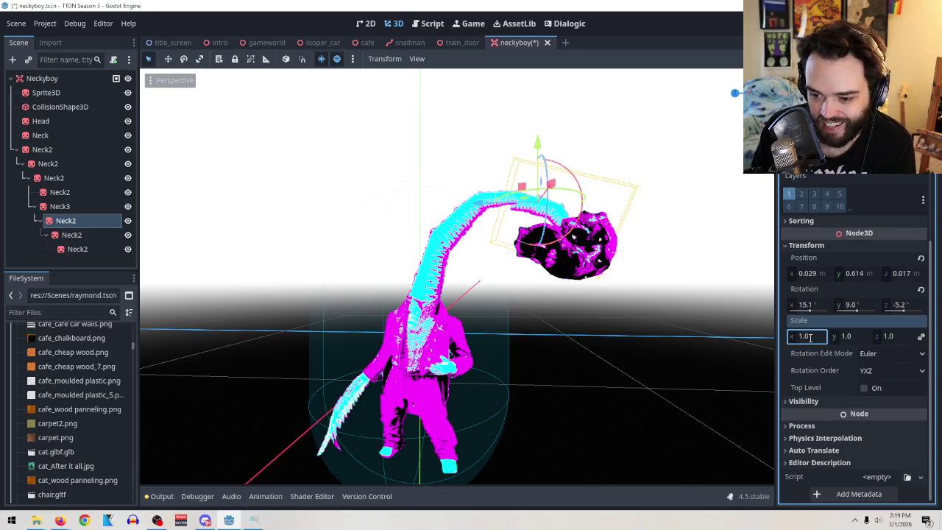
left_click(89, 206)
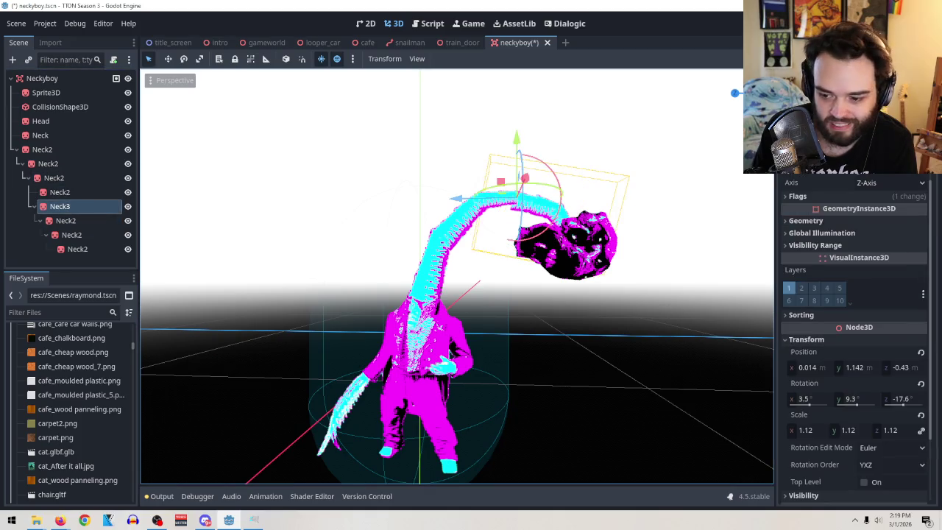
left_click(809, 433)
type("1")
key("Return")
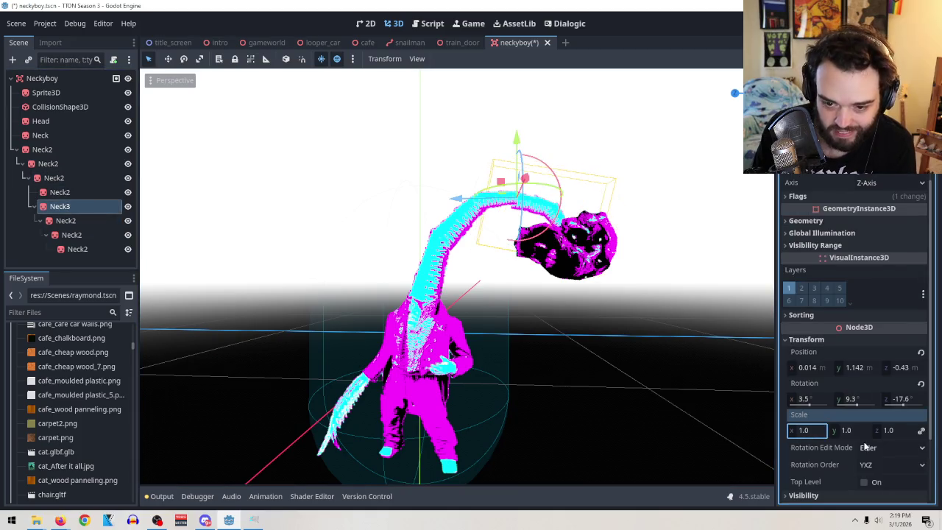
Reparent Neck3 under the Neck2 above it and revert that Neck2's scale to 1.0
left_click(65, 193)
left_click_drag(68, 203, 64, 192)
left_click(64, 192)
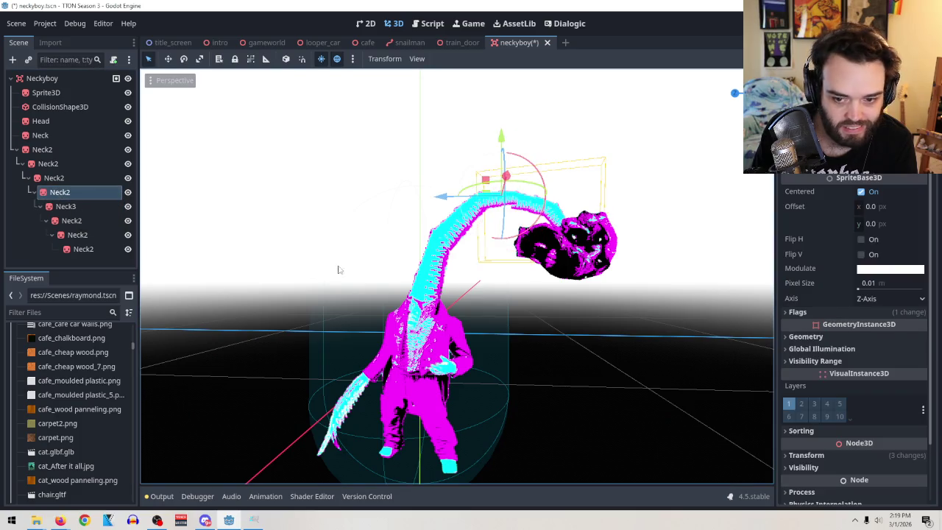
left_click(820, 455)
scroll(861, 412, "down", 3)
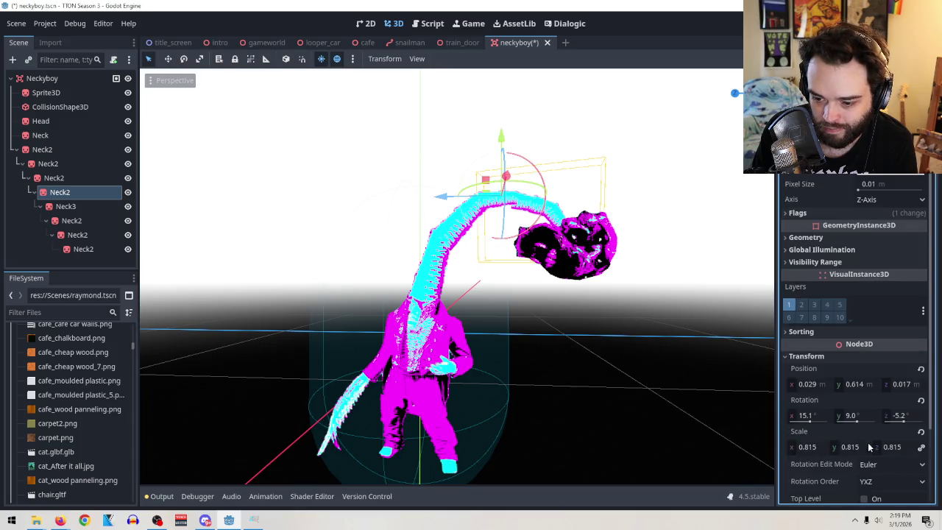
left_click(921, 431)
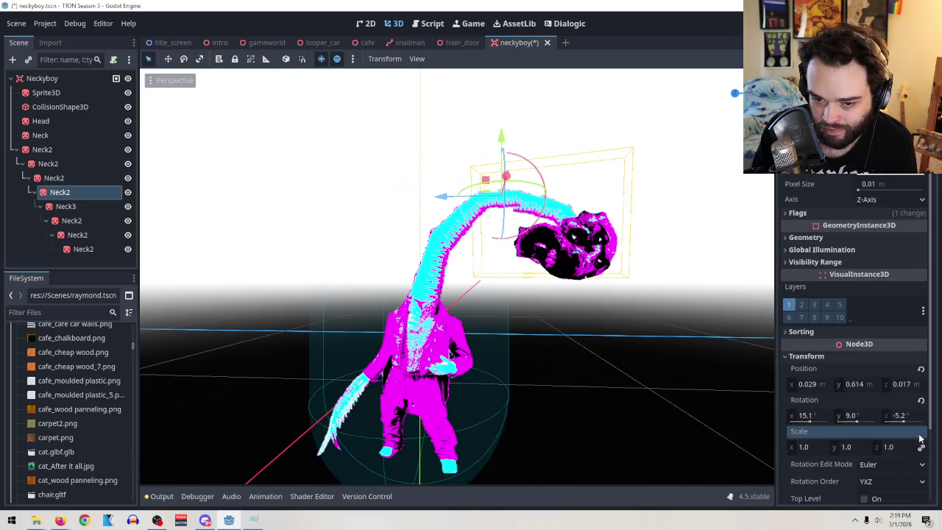
Revert the scale of the next two Neck2 segments up the chain to 1.0
left_click(55, 178)
scroll(846, 434, "down", 2)
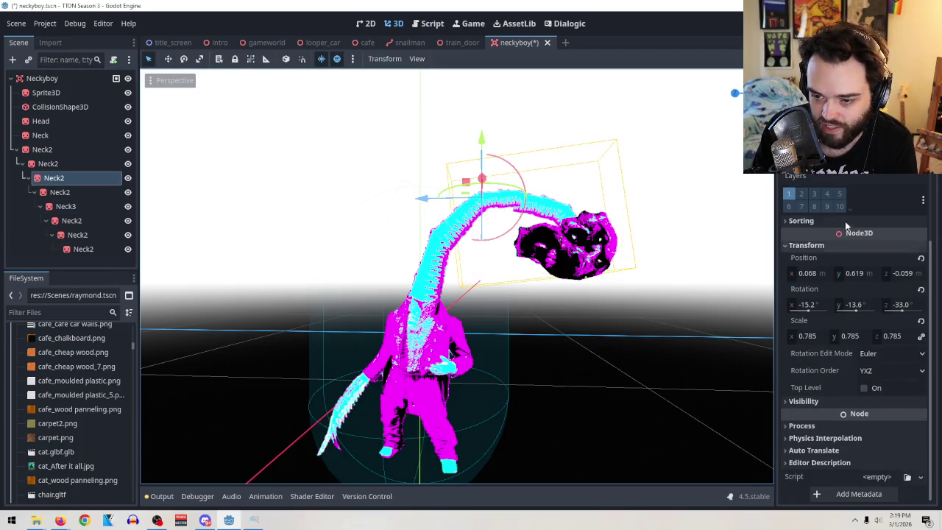
left_click(920, 320)
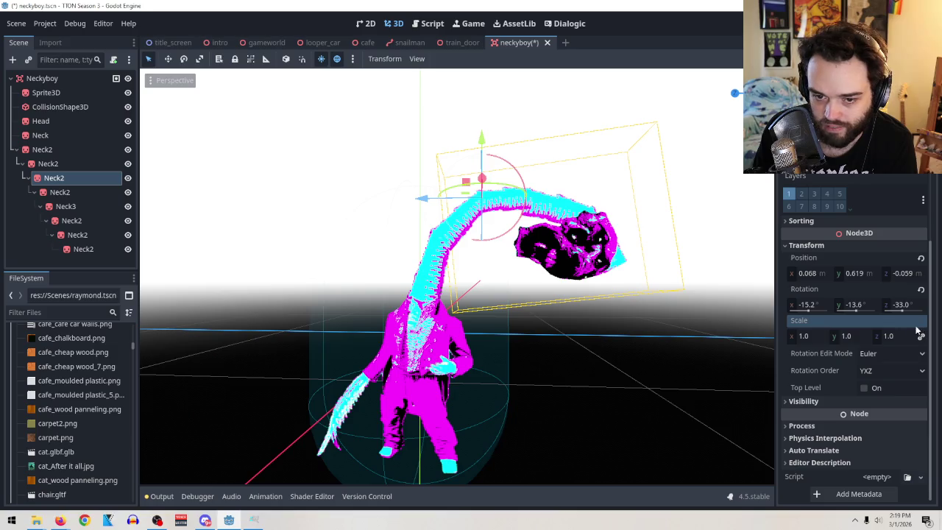
left_click(46, 163)
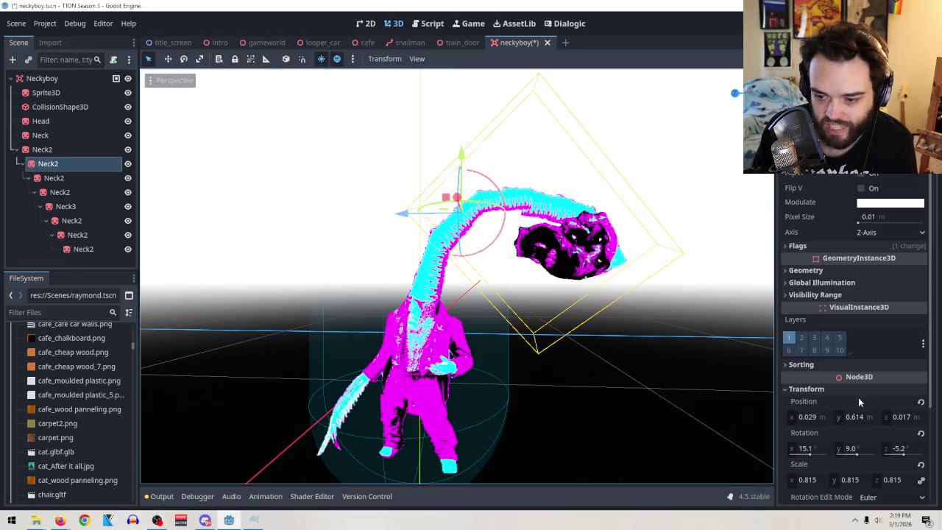
scroll(854, 404, "down", 3)
left_click(921, 365)
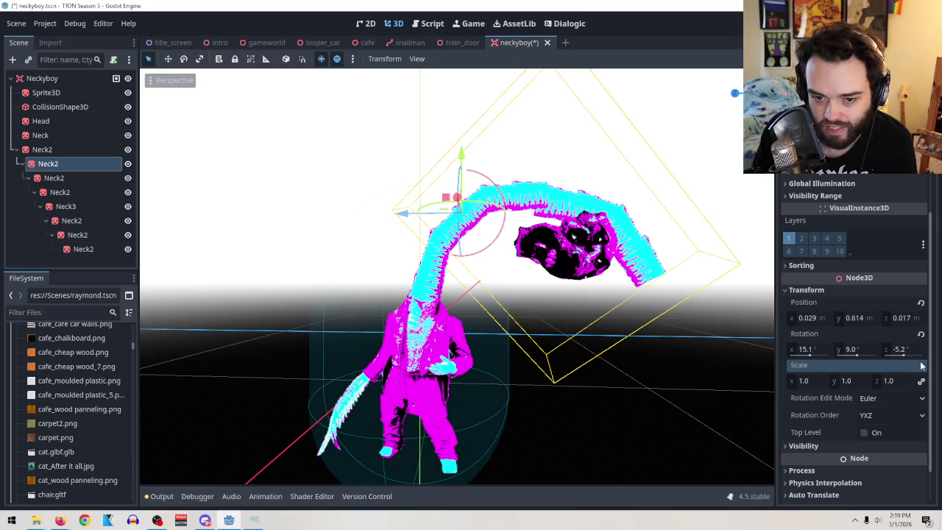
left_click(45, 150)
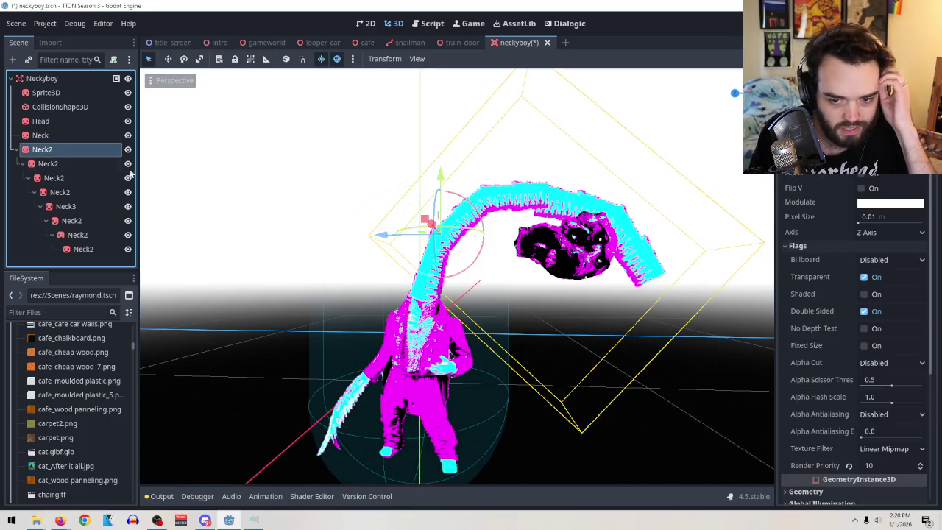
Revert the top Neck2's scale, shrink it to 0.69, and rotate it to -49.9° on Z
scroll(817, 398, "down", 5)
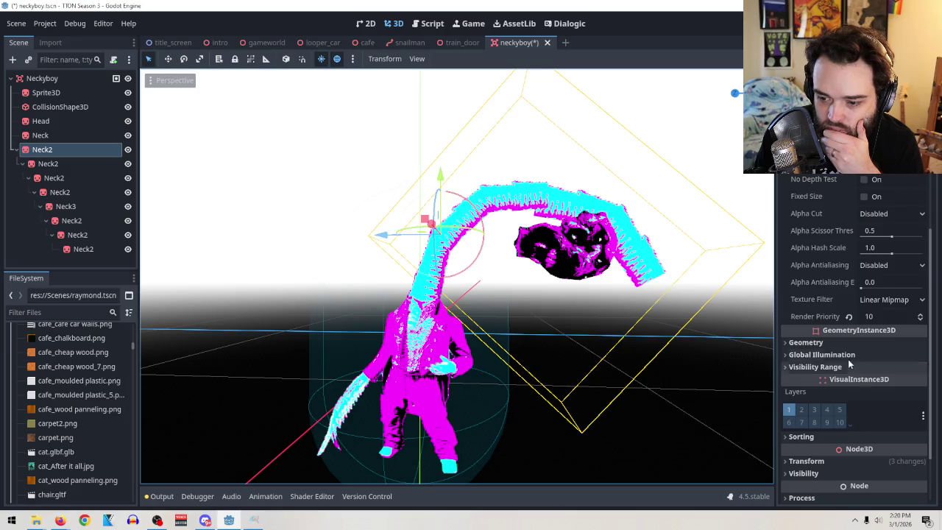
scroll(847, 359, "down", 2)
left_click(857, 392)
scroll(862, 397, "down", 3)
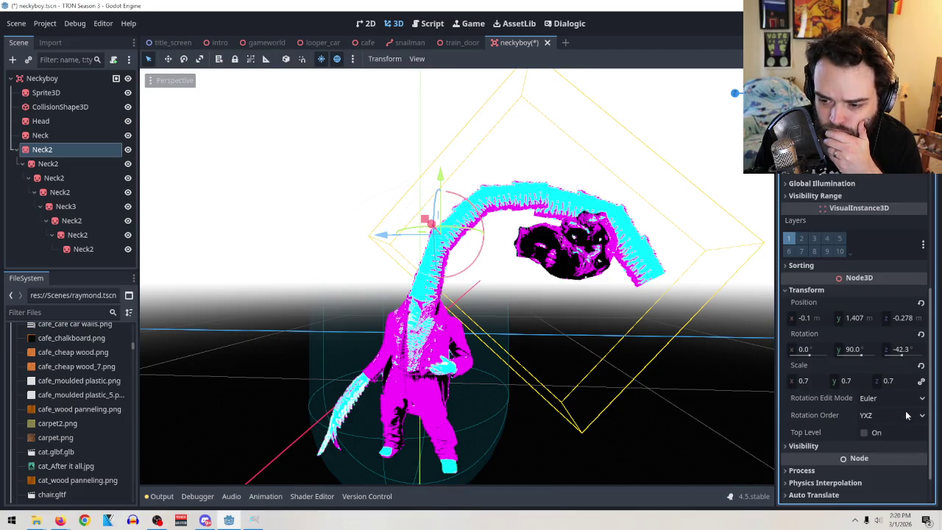
left_click(920, 365)
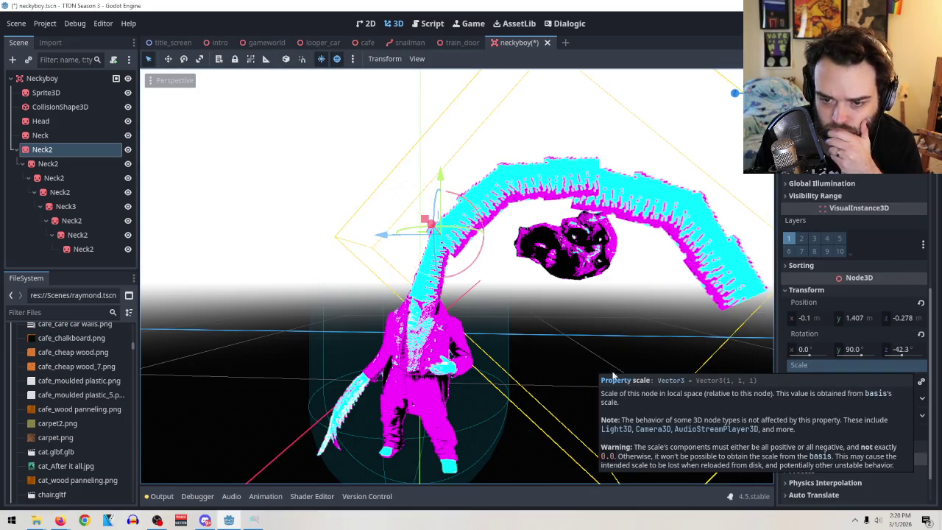
mouse_move(819, 386)
left_mouse_down()
mouse_move(789, 386)
mouse_move(817, 387)
left_mouse_up()
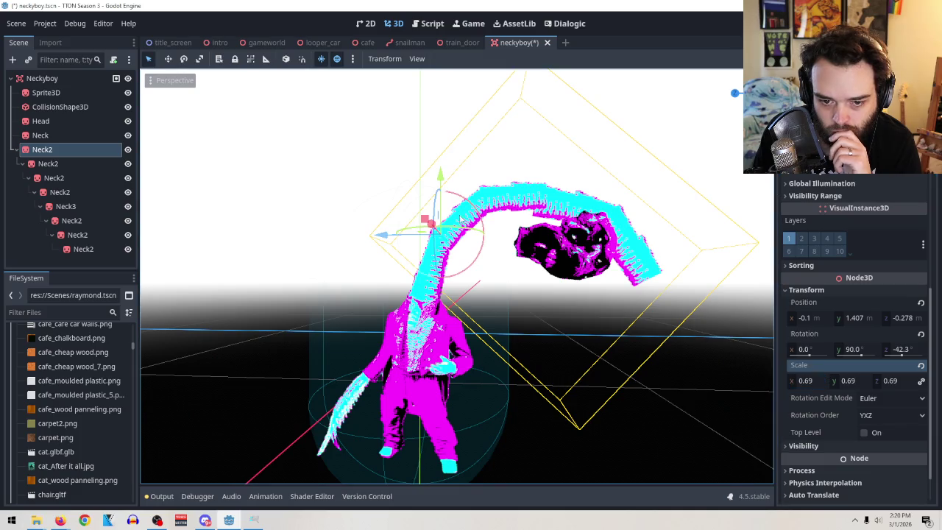
left_click_drag(463, 218, 475, 213)
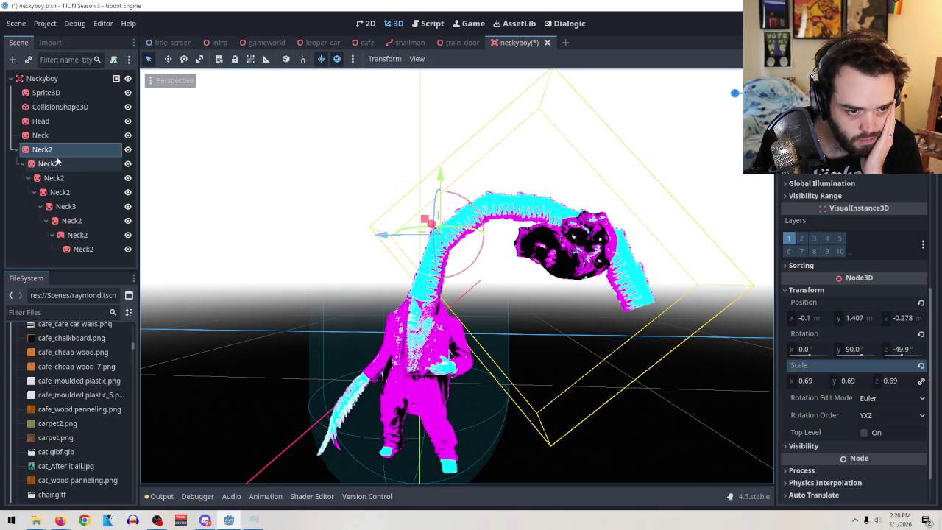
left_click(38, 121)
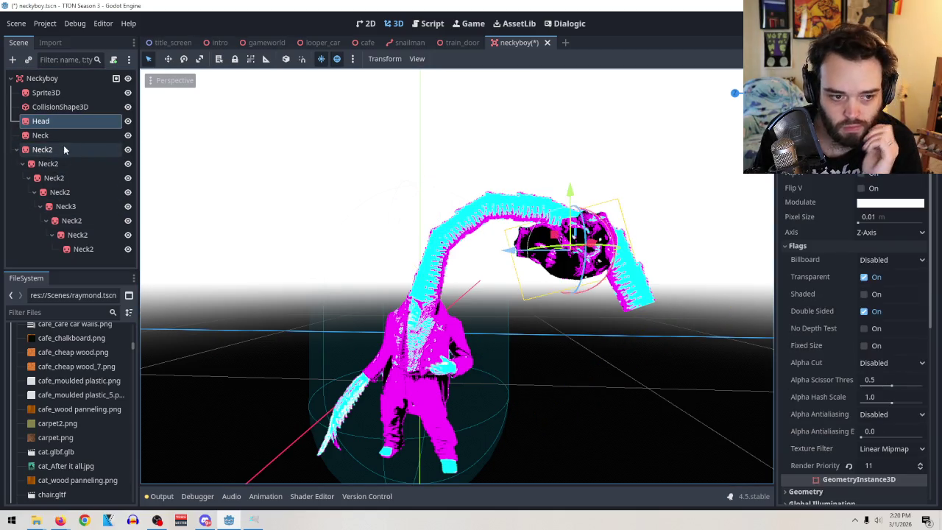
Nudge two Neck2 segments along Z and upward, shrinking the second to 0.84 scale
left_click(50, 163)
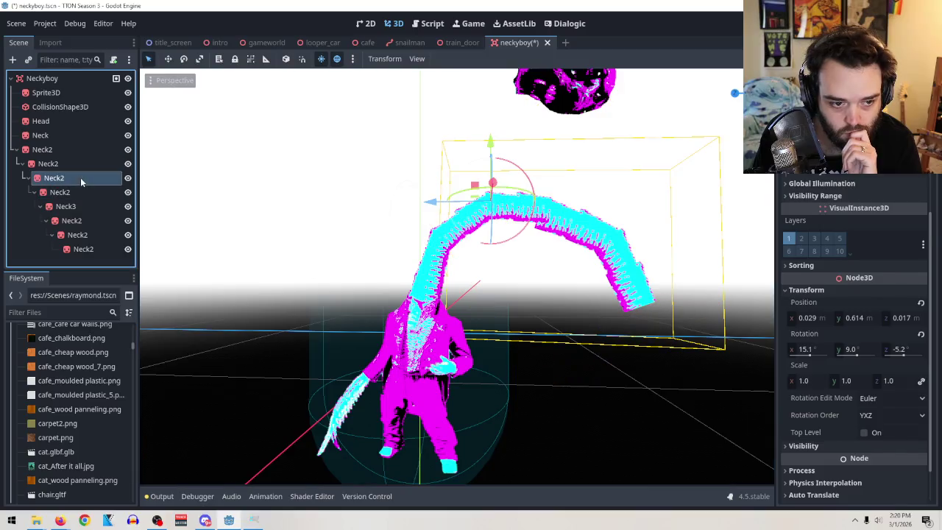
left_click(81, 177)
left_click_drag(443, 207, 452, 203)
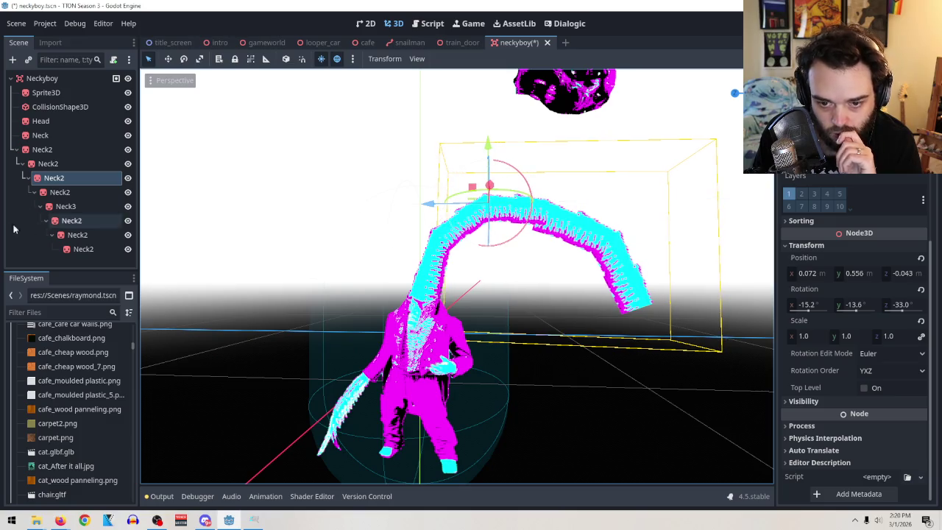
left_click(63, 192)
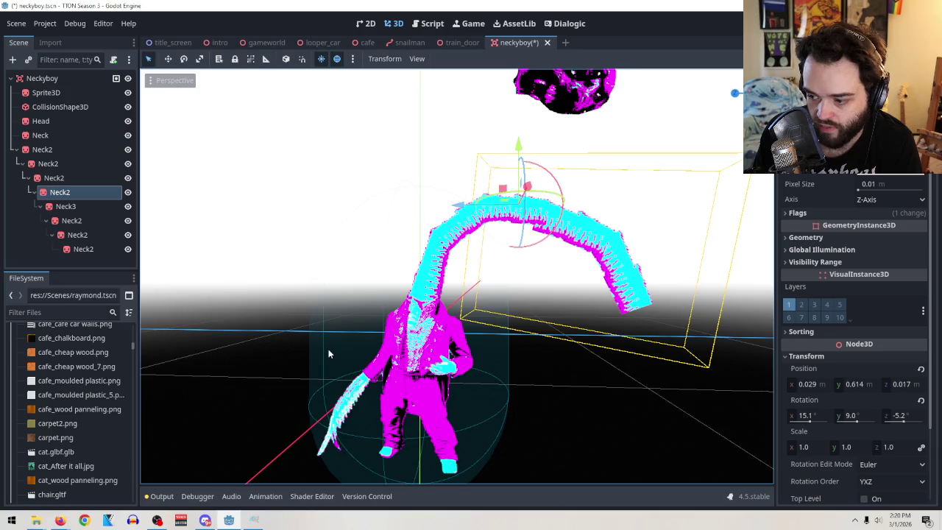
left_click_drag(456, 203, 459, 206)
left_click_drag(813, 447, 799, 447)
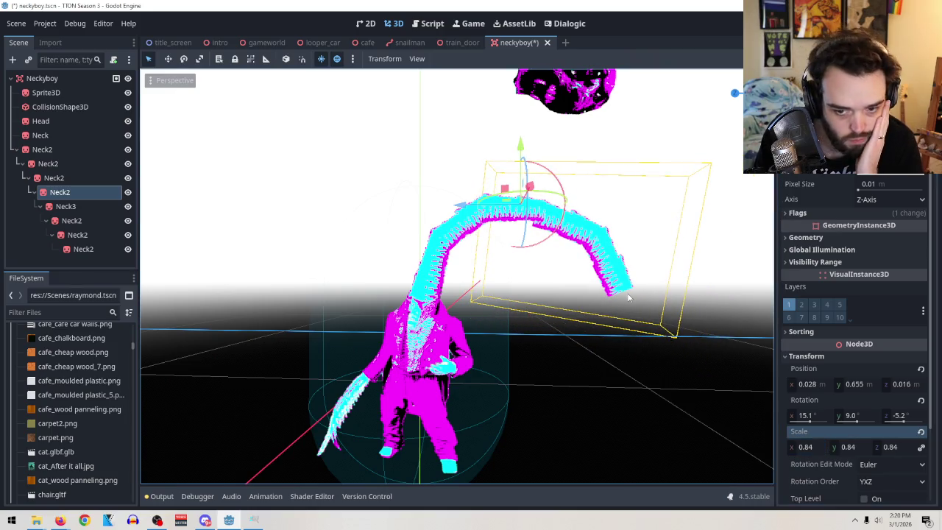
Rotate Neck3 to change the neck's bend, move it vertically, and reset its scale to 1
left_click(65, 206)
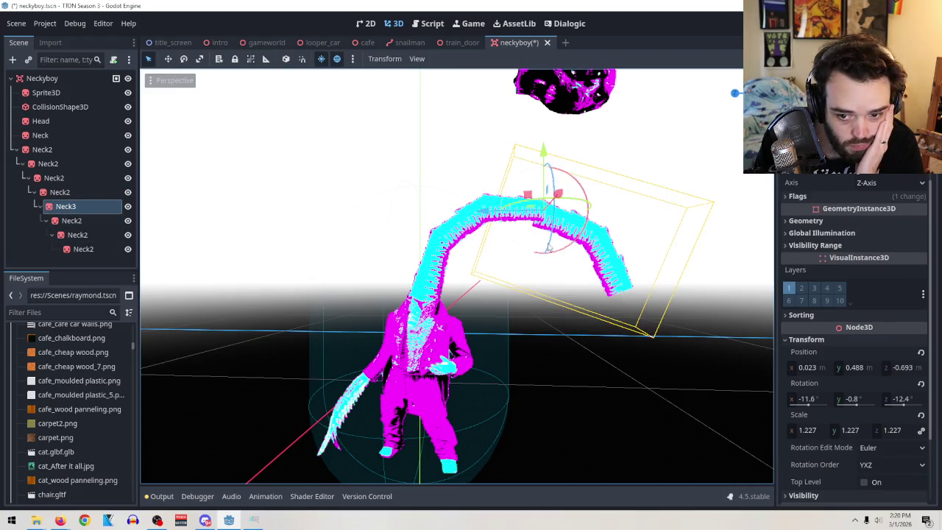
mouse_move(576, 251)
left_mouse_down()
mouse_move(565, 257)
mouse_move(564, 236)
left_mouse_up()
left_click_drag(543, 147, 544, 143)
left_click_drag(817, 428, 794, 429)
left_click(821, 429)
type("1")
key("Return")
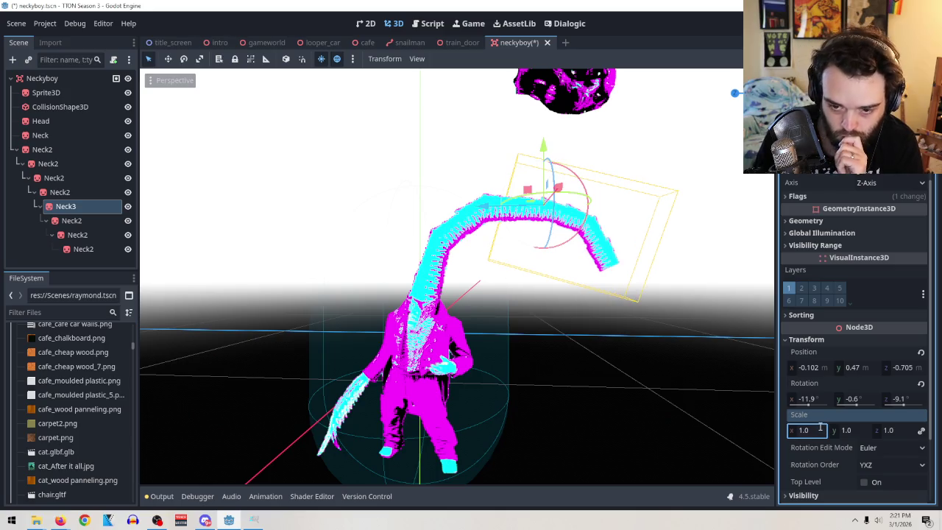
Reposition Neck3 lower while viewing from above, and shrink it to about 0.83 scale
left_click_drag(544, 146, 556, 157)
mouse_move(624, 235)
left_mouse_down()
mouse_move(577, 234)
mouse_move(588, 243)
mouse_move(574, 221)
mouse_move(526, 236)
mouse_move(504, 227)
left_mouse_up()
left_click_drag(505, 228, 564, 187)
mouse_move(551, 142)
left_mouse_down()
mouse_move(551, 134)
mouse_move(551, 147)
left_mouse_up()
left_click_drag(806, 430, 787, 429)
left_click_drag(552, 148, 555, 155)
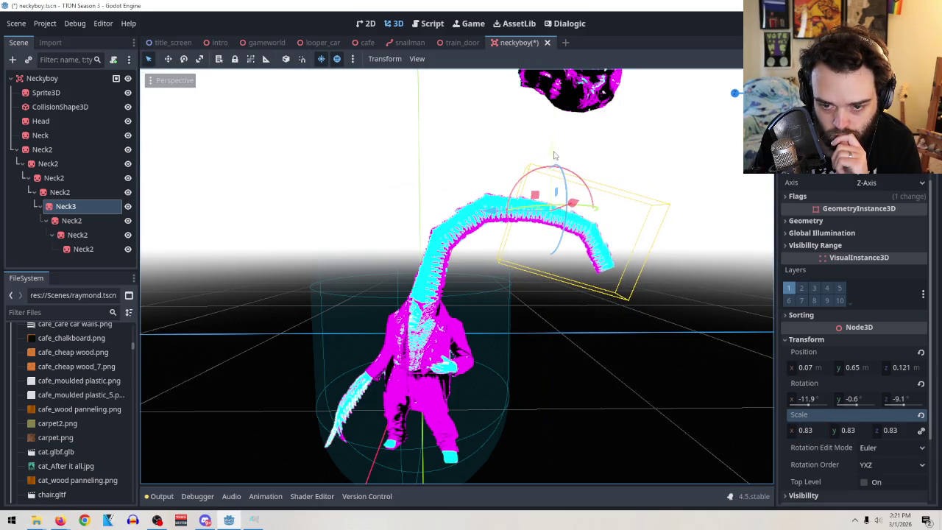
Review the lower Neck2 segments, then try a 0.955 scale on an upper one and undo it
left_click(71, 220)
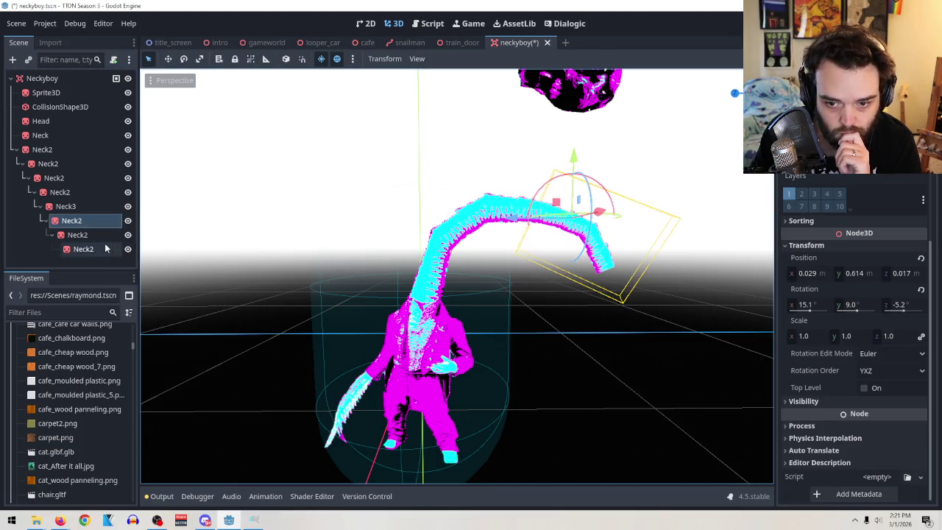
left_click(92, 236)
left_click(95, 248)
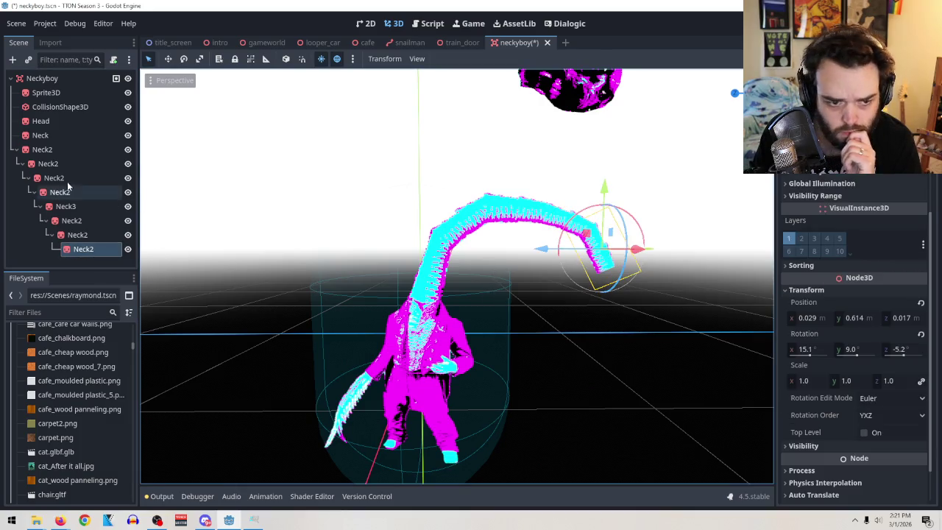
left_click(46, 178)
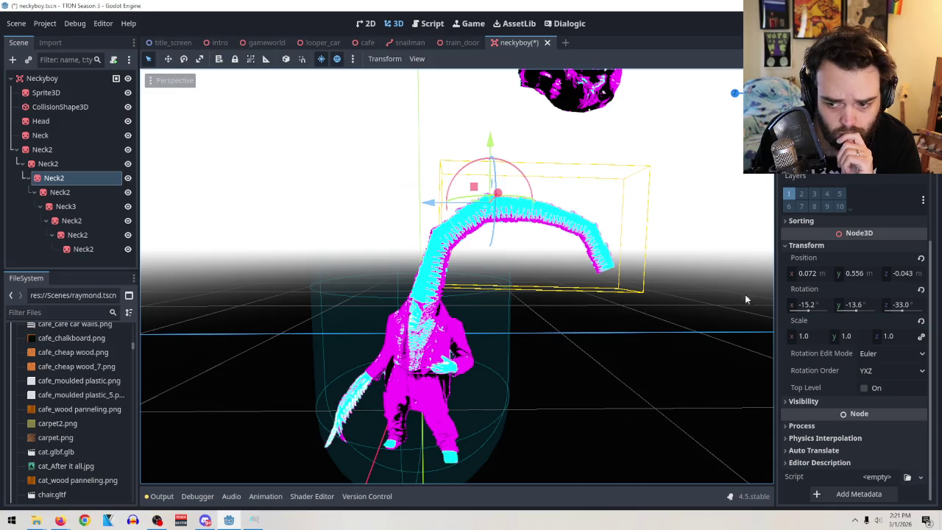
left_click(806, 335)
type("0.95")
key("Return")
type("5")
key("Return")
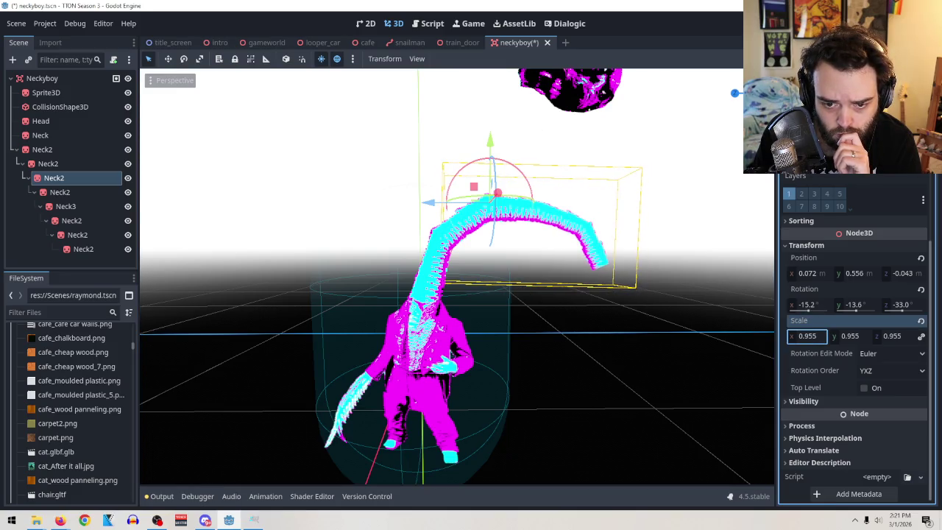
key("ctrl+z")
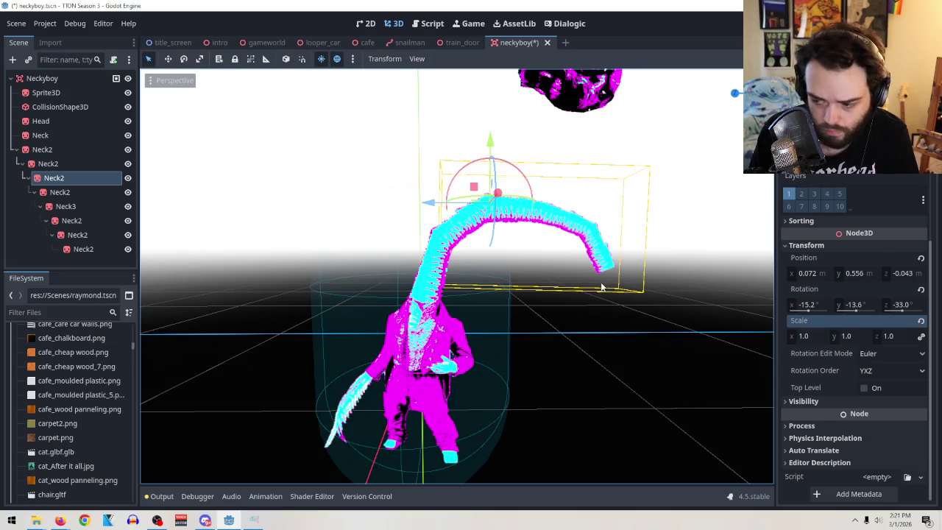
Shrink the upper Neck2 segment to 0.92 and nudge it to 0.043, 0.602
left_click(48, 164)
left_click_drag(803, 379, 789, 379)
mouse_move(464, 160)
left_mouse_down()
mouse_move(460, 180)
mouse_move(470, 168)
left_mouse_up()
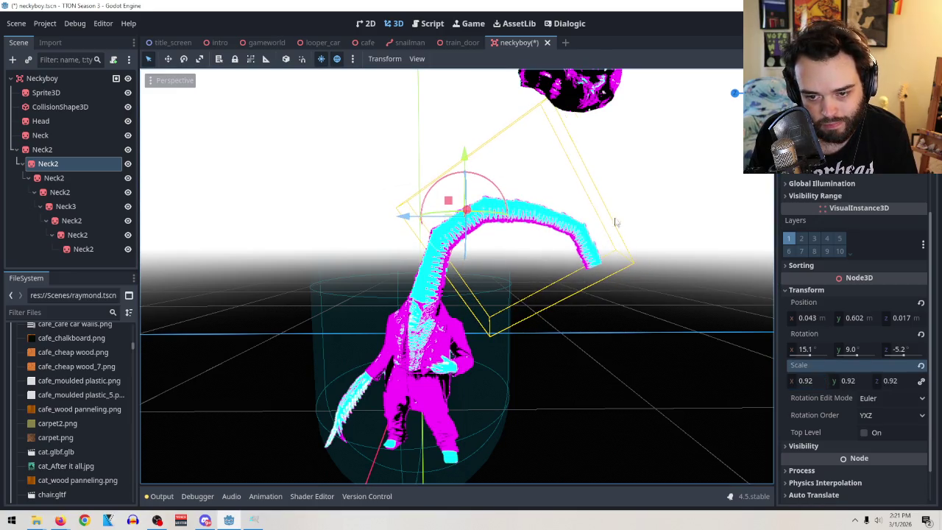
left_click(40, 121)
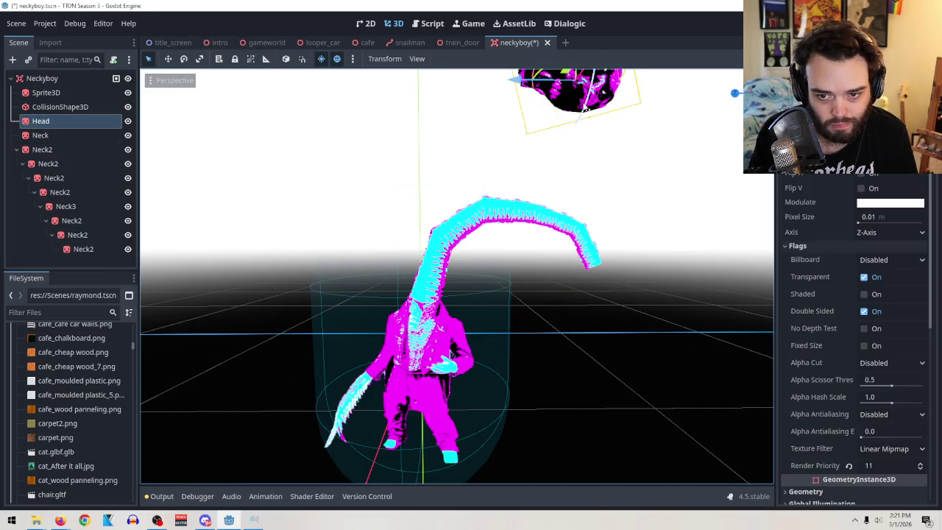
In the right orthogonal view, move the Head down to the neck tip
scroll(589, 118, "down", 3)
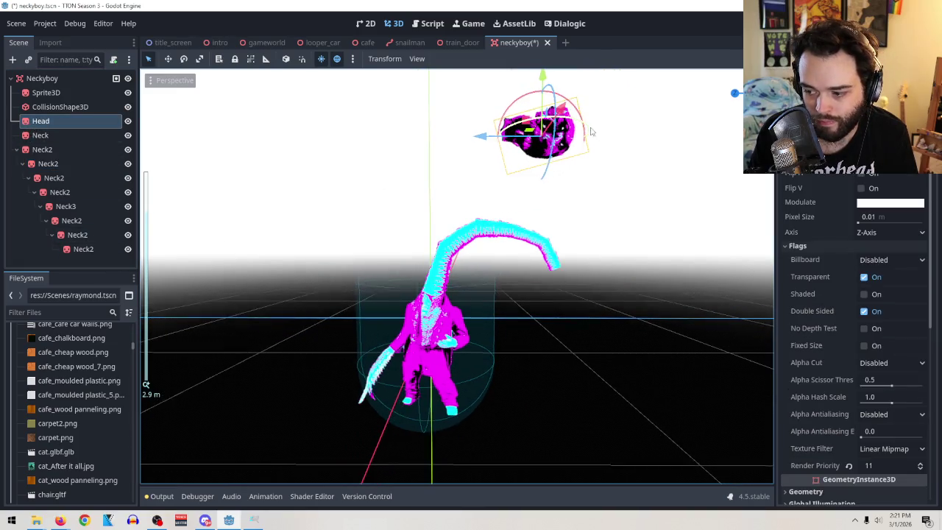
left_click(747, 110)
left_click_drag(535, 88, 557, 233)
left_click_drag(475, 287, 477, 287)
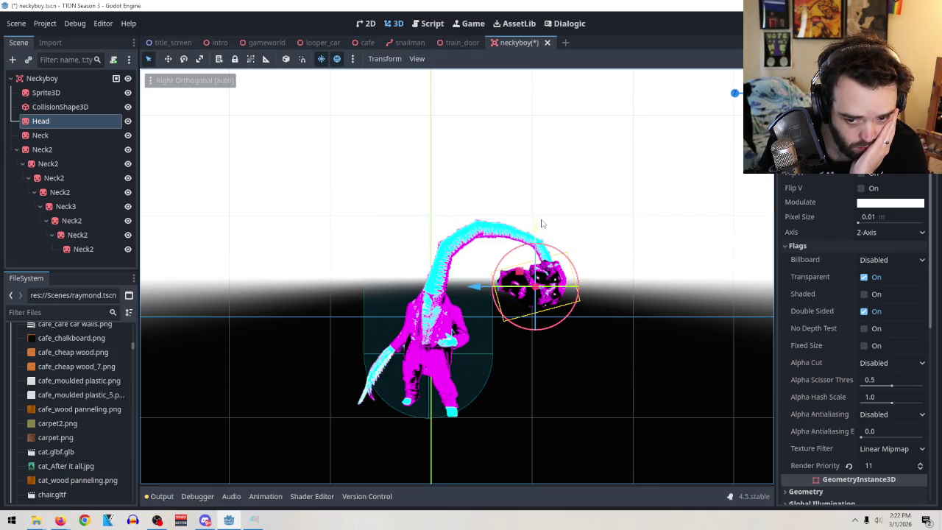
Rotate the top Neck2 segment and reparent Head under the last Neck2 segment
left_click(44, 149)
mouse_move(476, 217)
left_mouse_down()
mouse_move(444, 194)
mouse_move(394, 207)
mouse_move(391, 303)
mouse_move(595, 120)
mouse_move(664, 236)
mouse_move(610, 256)
mouse_move(509, 201)
left_mouse_up()
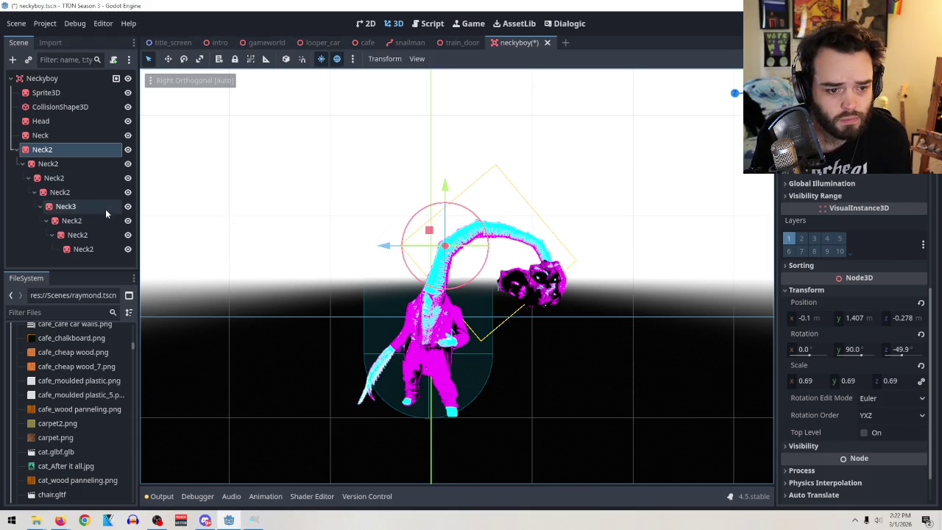
mouse_move(44, 123)
left_mouse_down()
mouse_move(82, 250)
mouse_move(103, 251)
left_mouse_up()
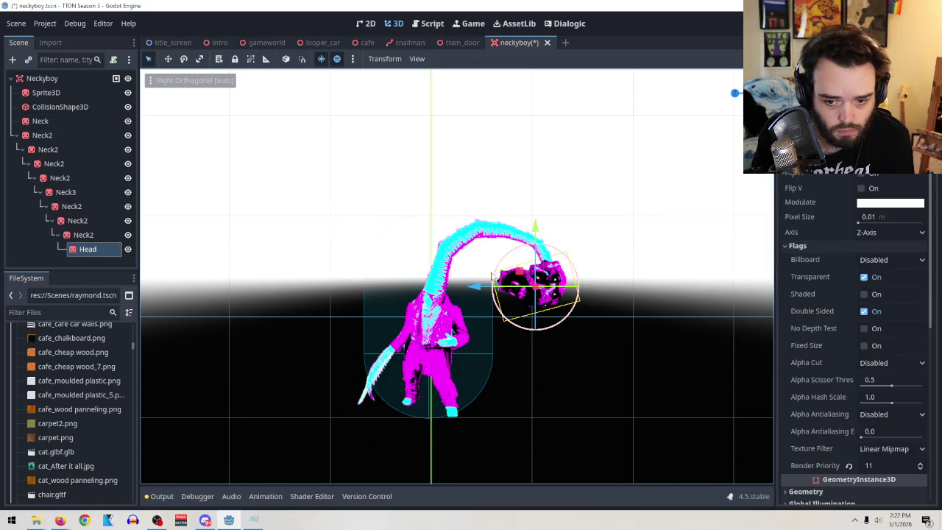
left_click(571, 263)
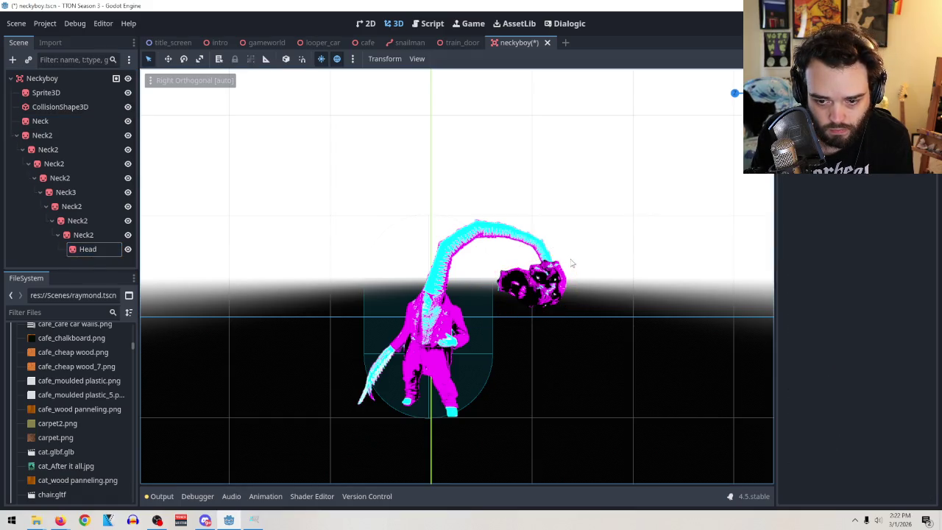
left_click(37, 138)
left_click(40, 122)
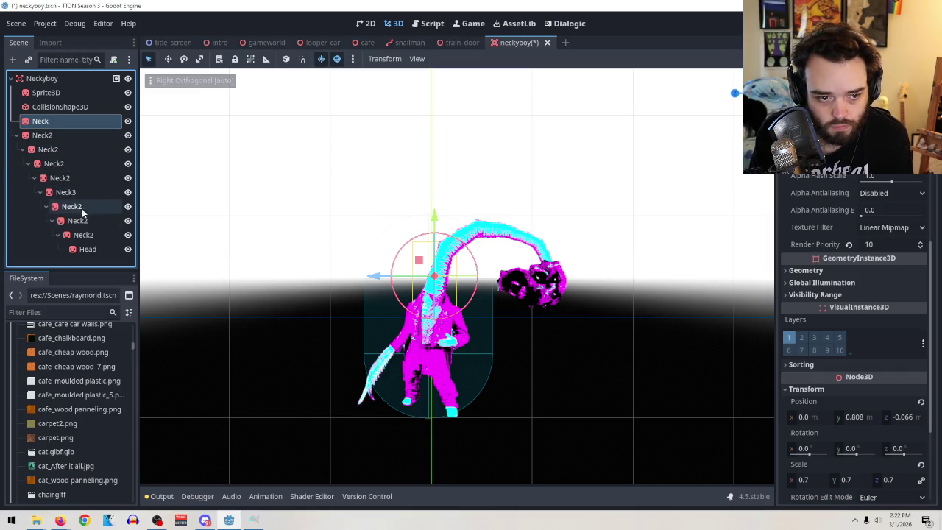
Rotate the Head about -17.6° to tilt it at the end of the neck
left_click(86, 248)
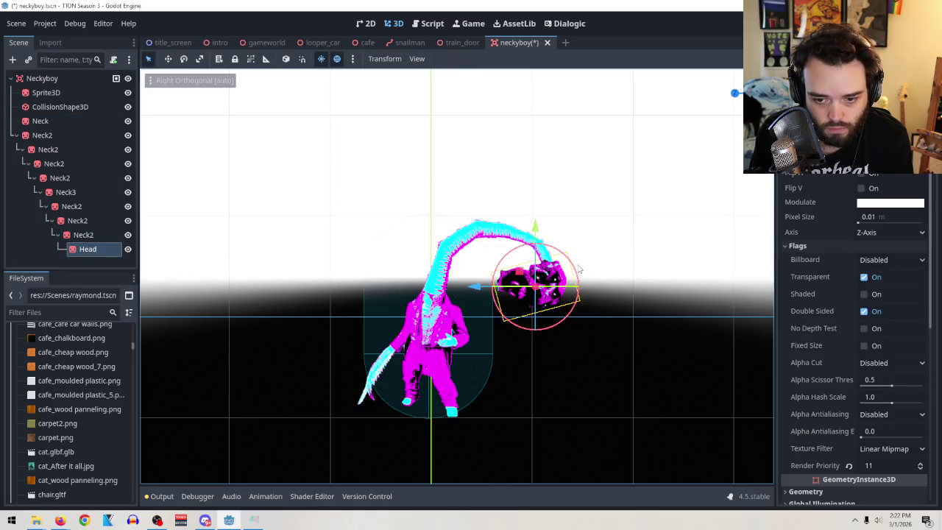
left_click_drag(579, 268, 580, 281)
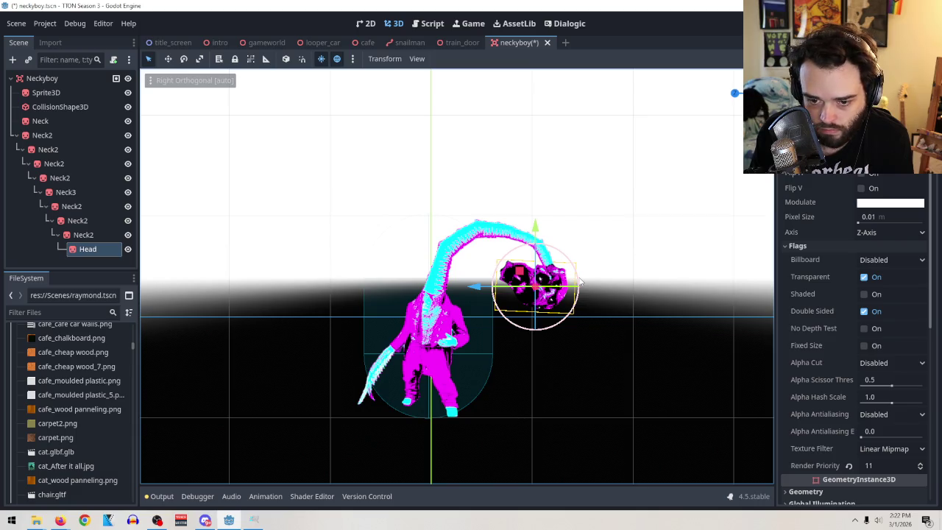
left_click(83, 235)
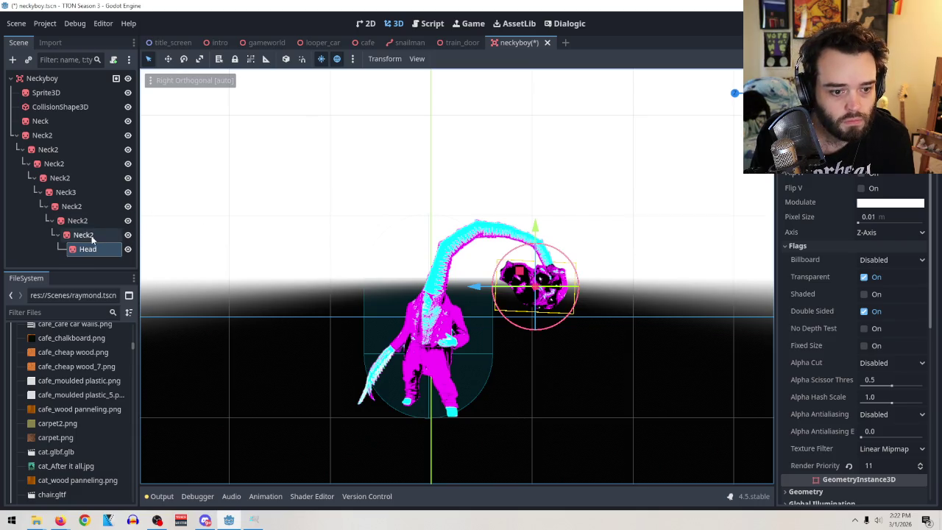
left_click(34, 78)
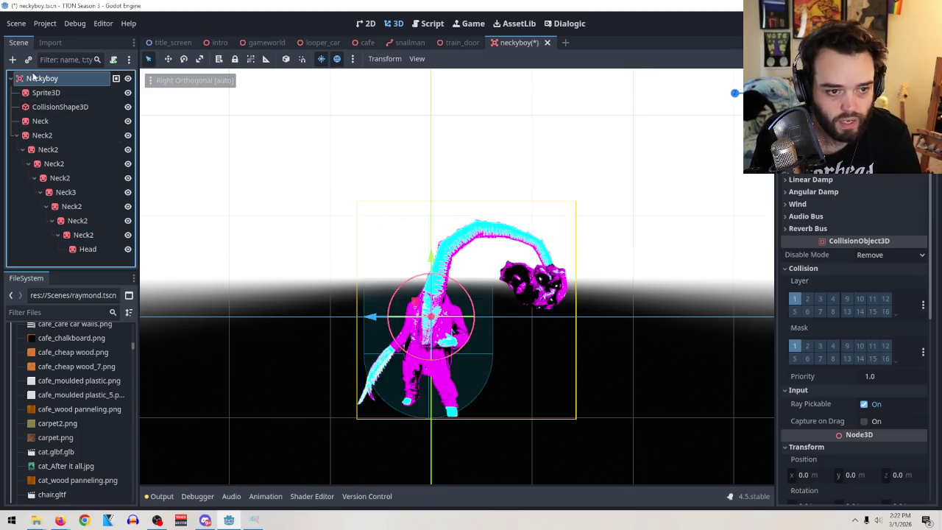
Save the neckyboy scene, then open raymond.tscn via a 'ray' filter and close it
left_click(16, 24)
left_click(25, 112)
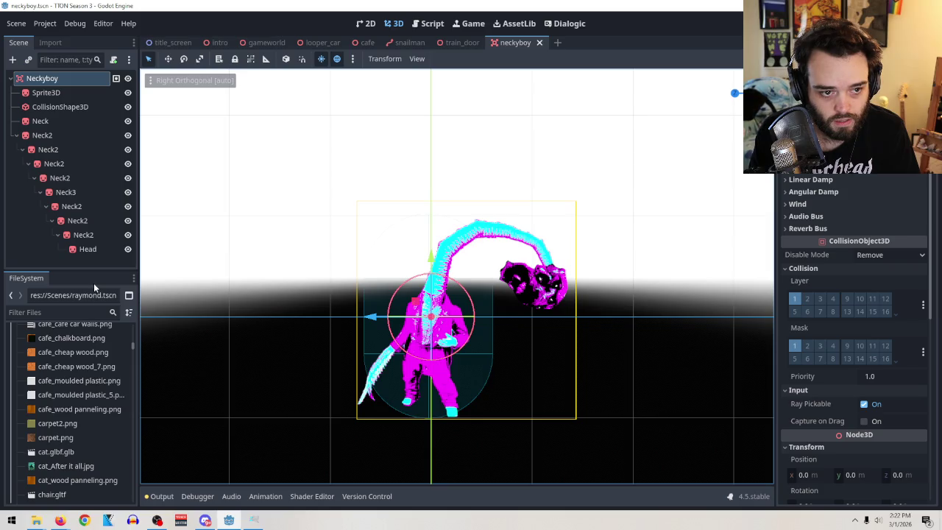
left_click(71, 309)
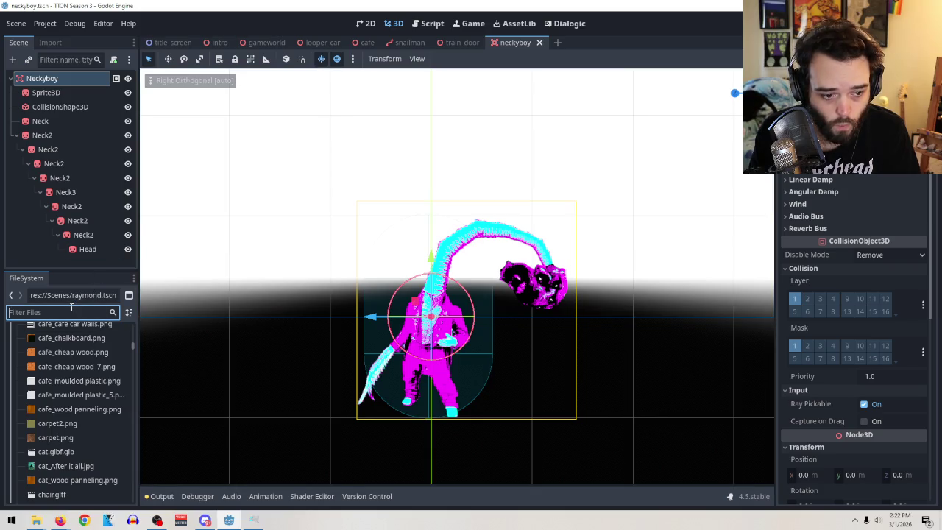
type("ray")
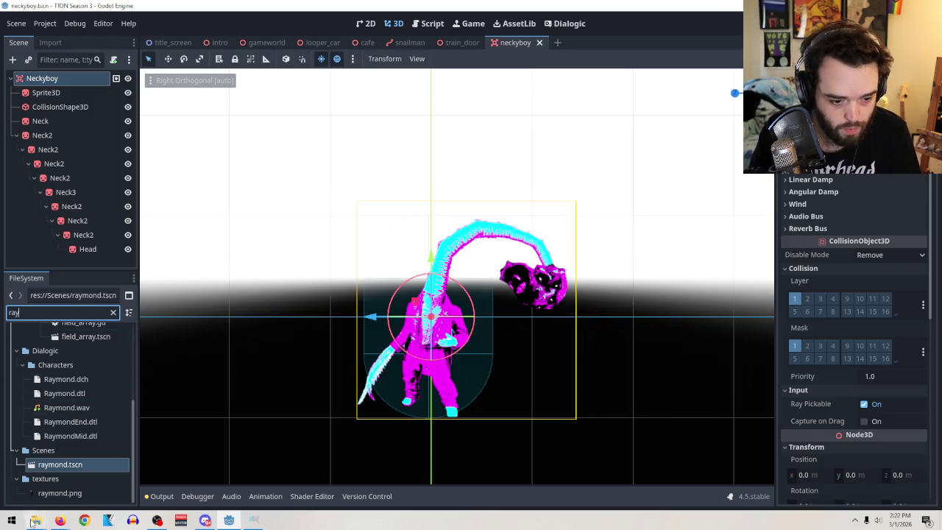
double_click(62, 464)
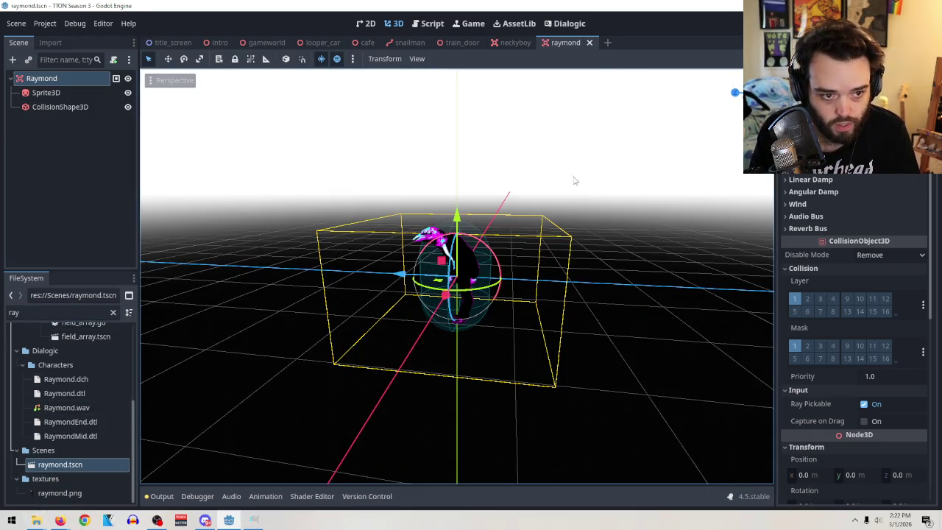
left_click(590, 42)
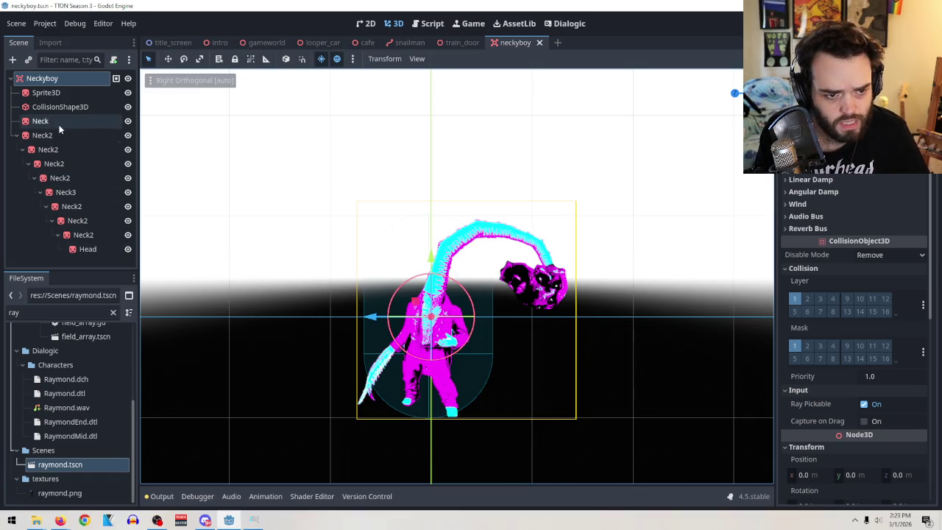
left_click(12, 60)
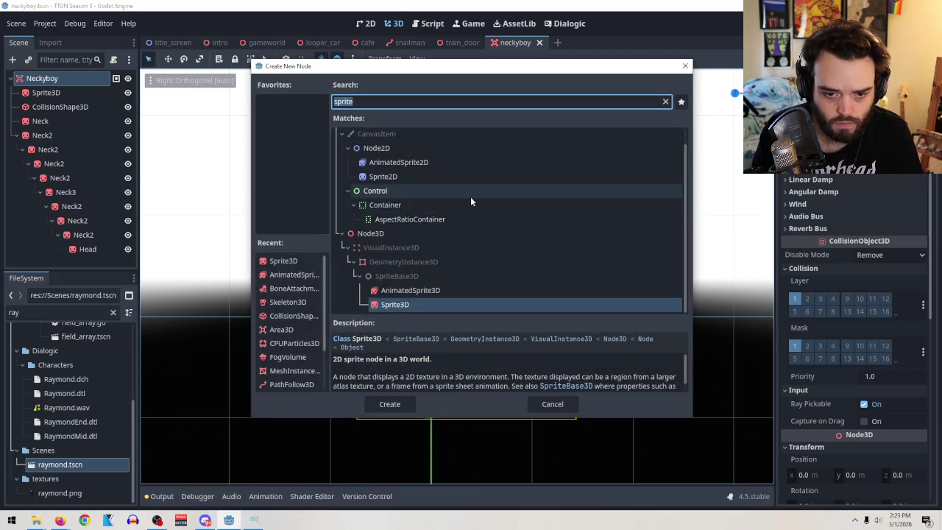
Add an AnimationPlayer child node to Neckyboy, found by searching 'animate'
type("animate")
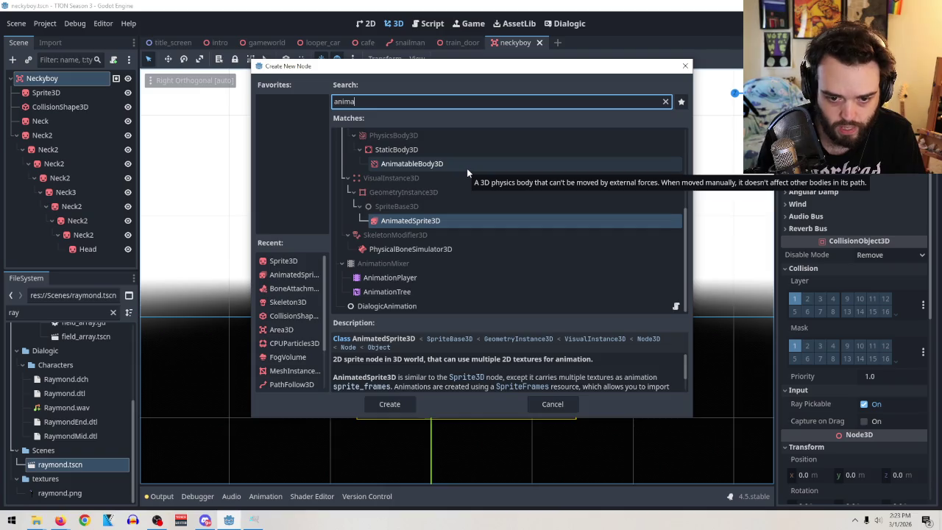
left_click(410, 291)
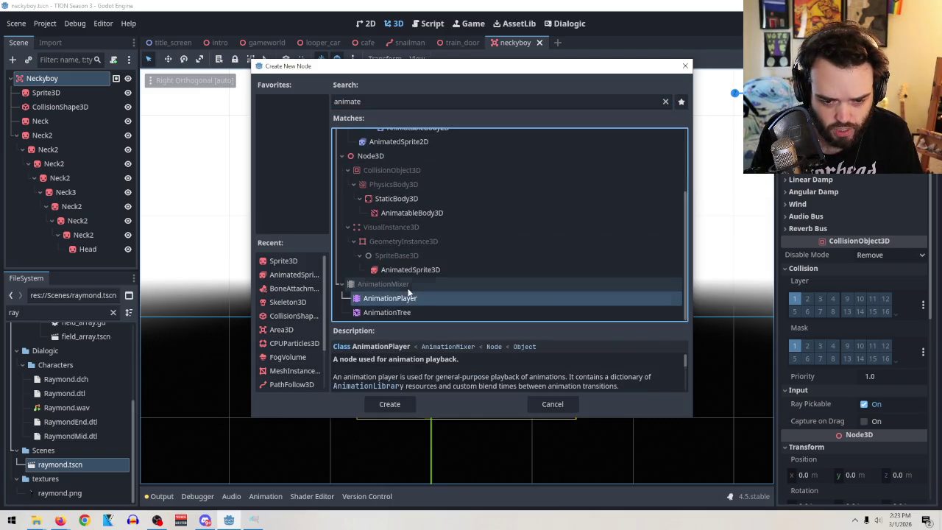
left_click(409, 312)
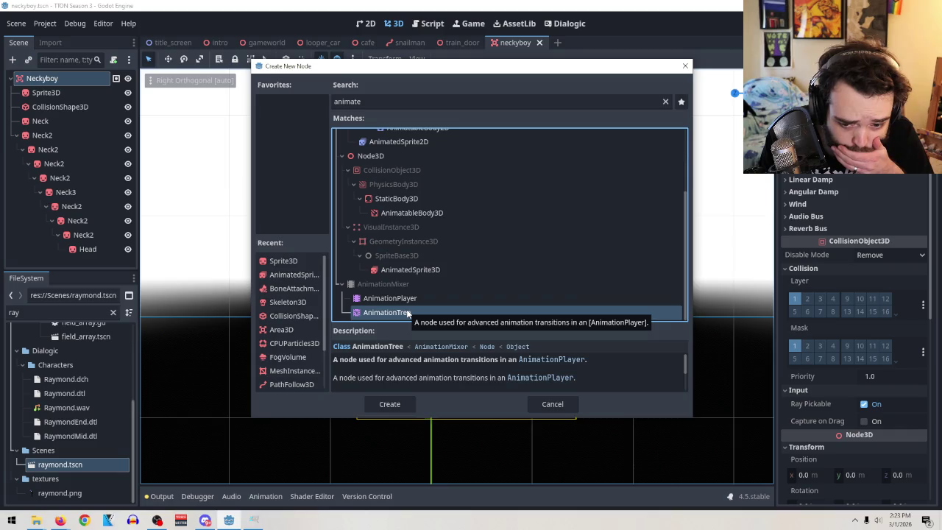
left_click(403, 302)
left_click(394, 401)
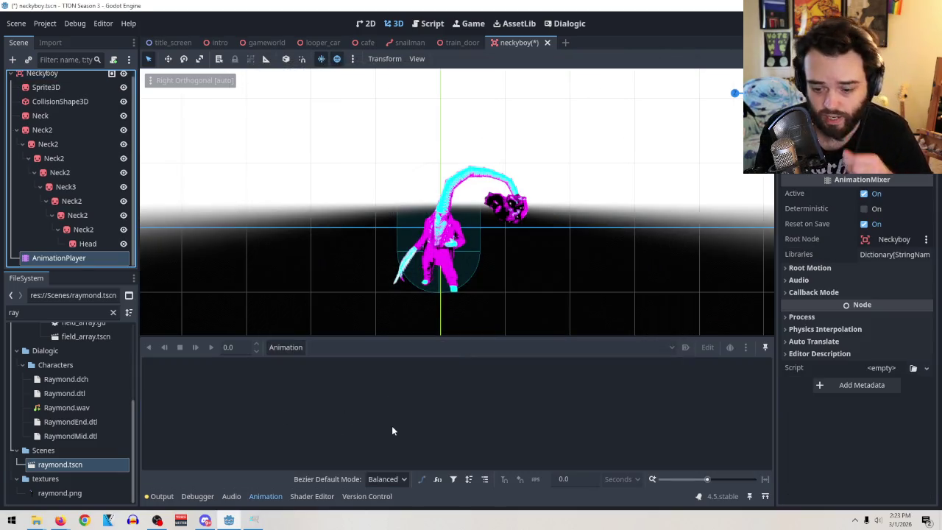
Create a new empty animation named Wiggles
left_click(288, 347)
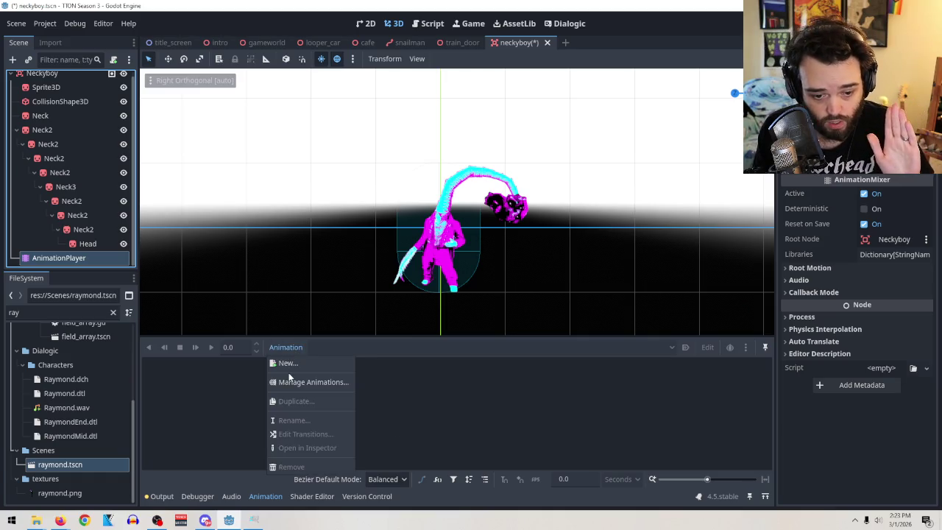
left_click(287, 363)
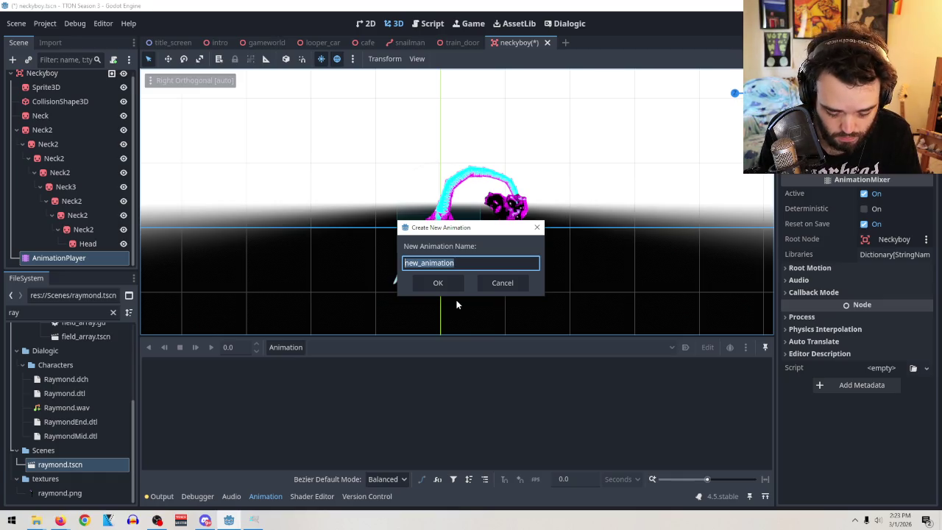
type("bestQua")
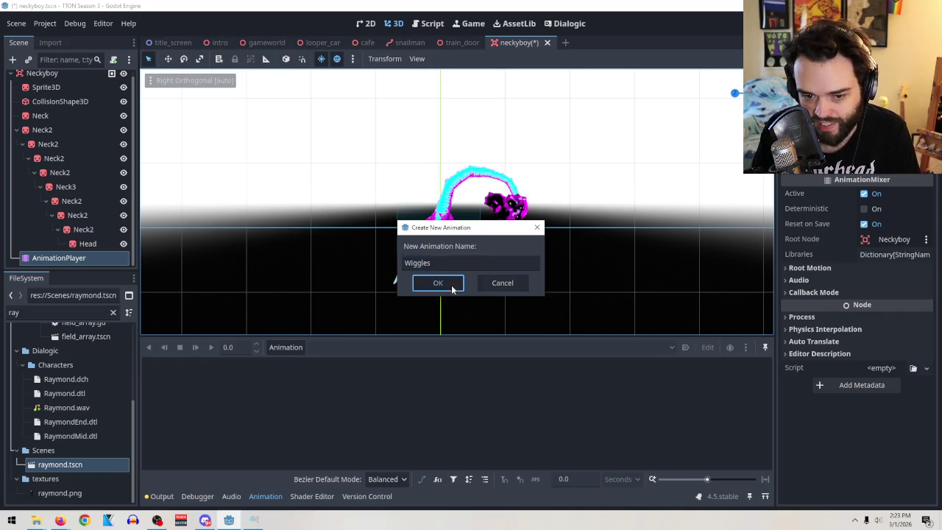
left_click(456, 285)
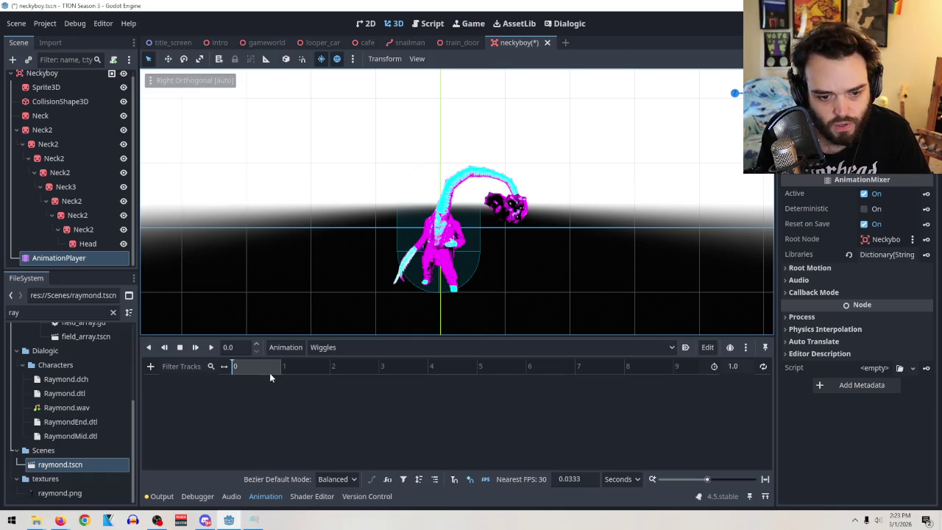
left_click(36, 129)
left_click_drag(36, 130, 151, 377)
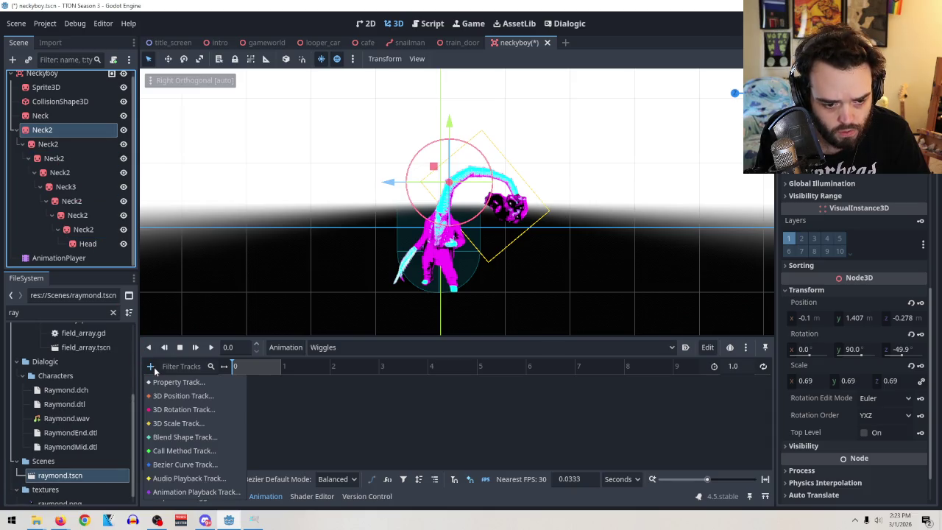
left_click(173, 411)
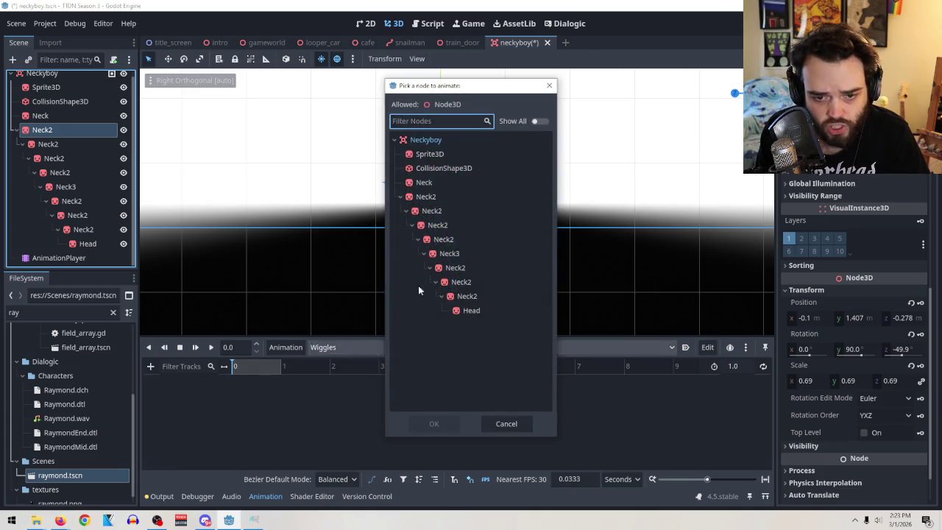
left_click(424, 196)
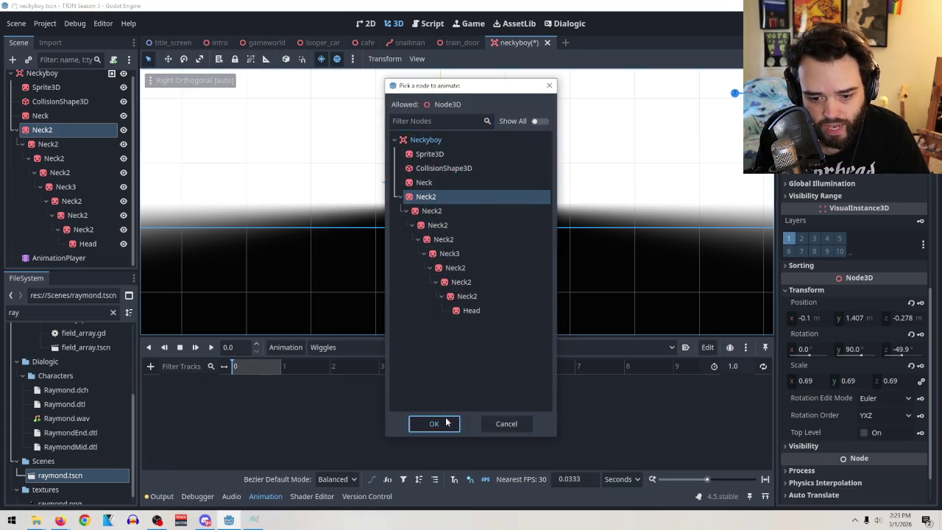
left_click(434, 423)
left_click(151, 366)
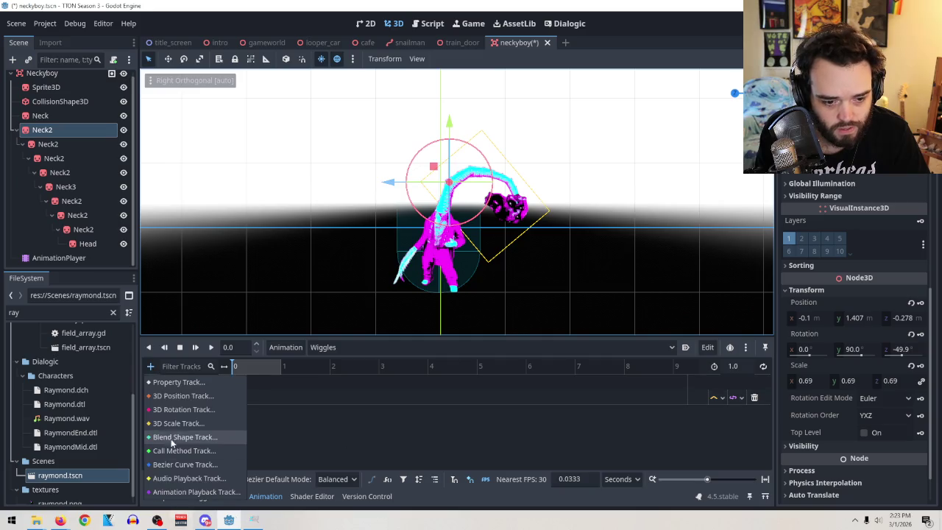
left_click(171, 410)
left_click(432, 211)
left_click(434, 423)
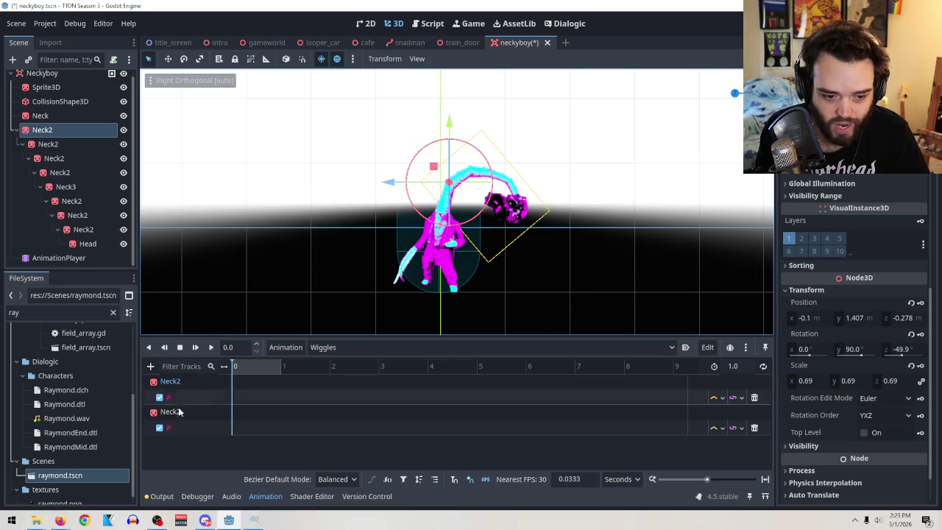
left_click(180, 413)
left_click(755, 427)
left_click(756, 397)
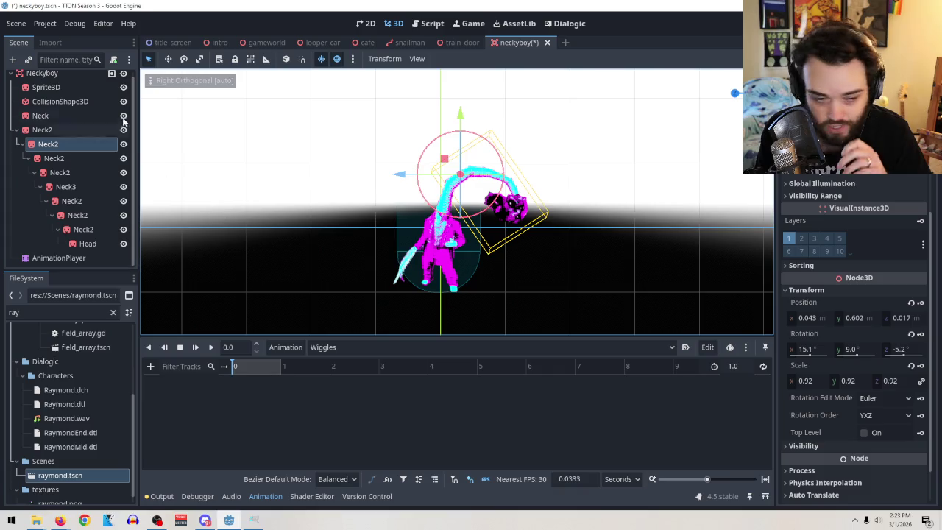
double_click(54, 130)
Rename the first two neck nodes to Neck1 and Neck3
left_click(66, 128)
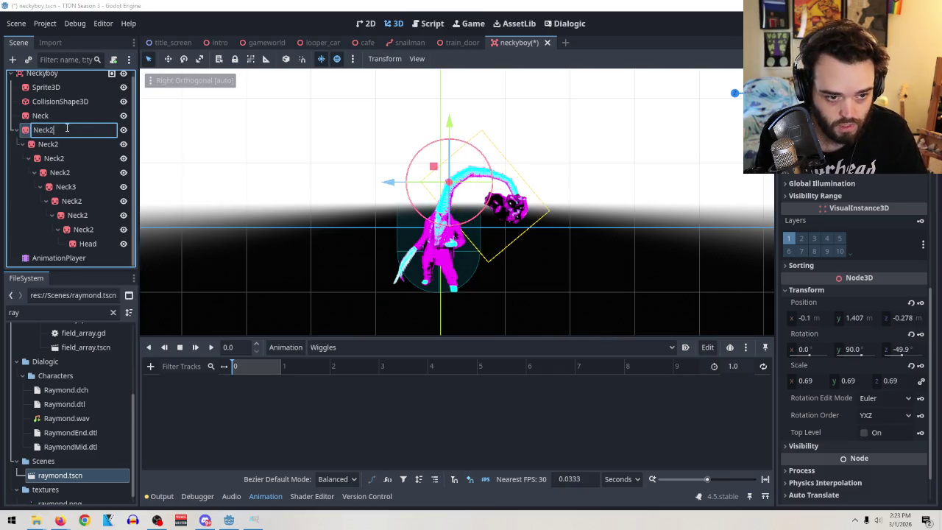
key("BackSpace")
type("1")
key("Return")
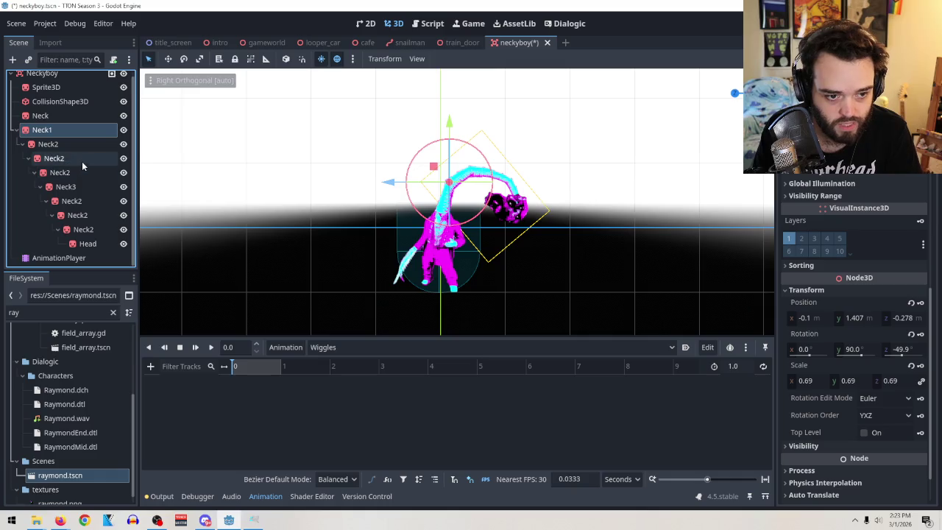
double_click(82, 158)
left_click(82, 160)
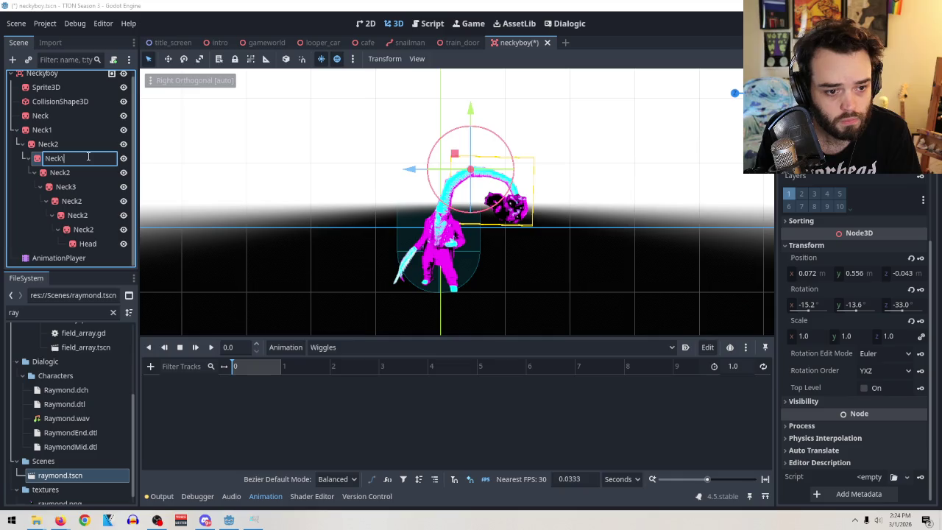
type("3")
key("Return")
Rename the next nested neck nodes Neck4, Neck5 and Neck7
double_click(66, 173)
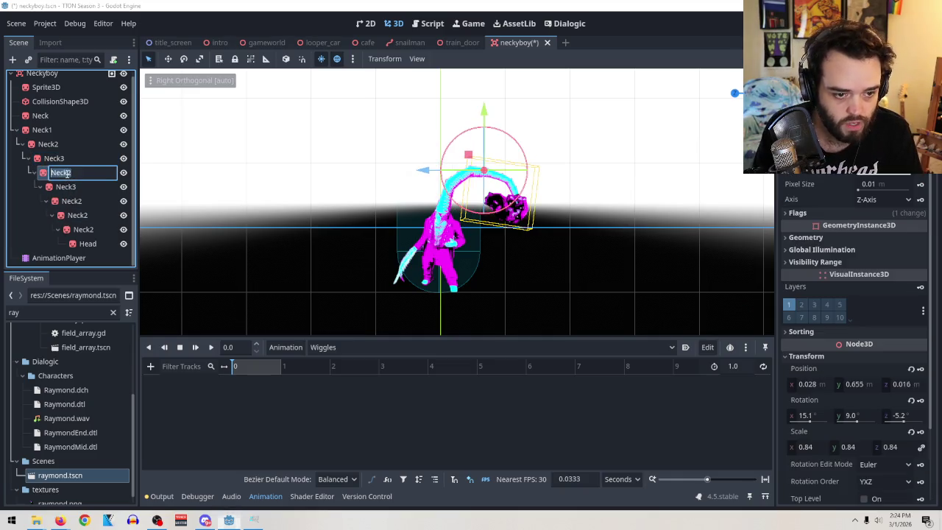
left_click(82, 171)
type("4")
key("Return")
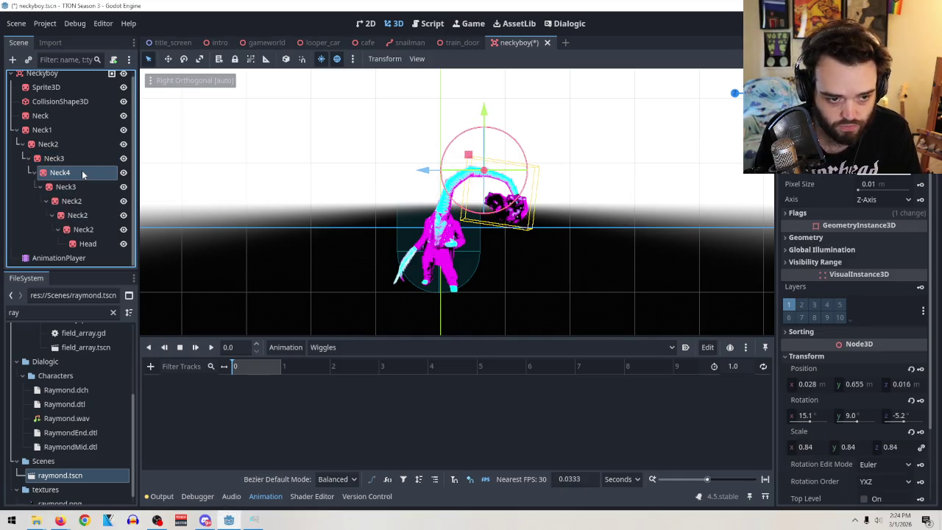
double_click(81, 187)
left_click(80, 187)
key("BackSpace")
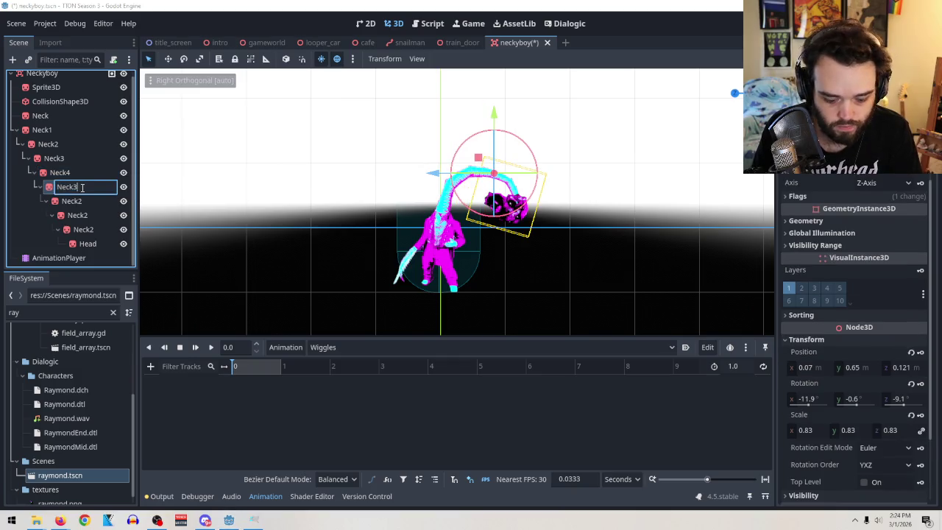
type("5")
key("Return")
left_click(72, 202)
left_click(97, 201)
key("BackSpace")
type("7")
key("Return")
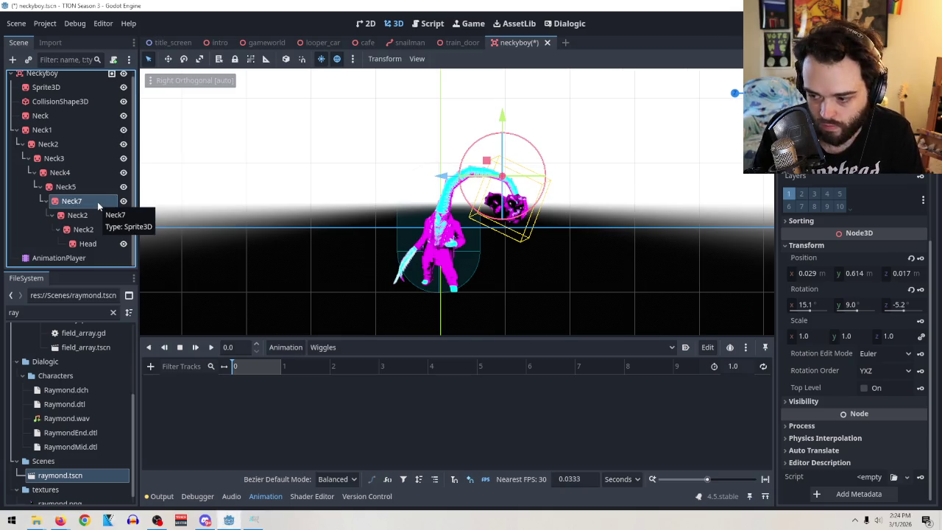
Rename the last two nested neck nodes Neck8 and Neck9
left_click(91, 215)
left_click(93, 214)
key("BackSpace")
type("8")
key("Return")
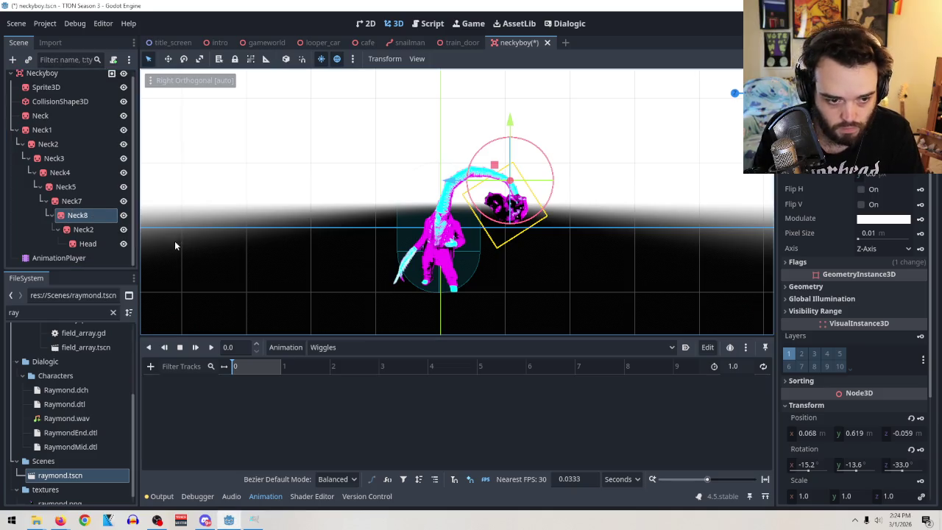
left_click(107, 230)
left_click(107, 230)
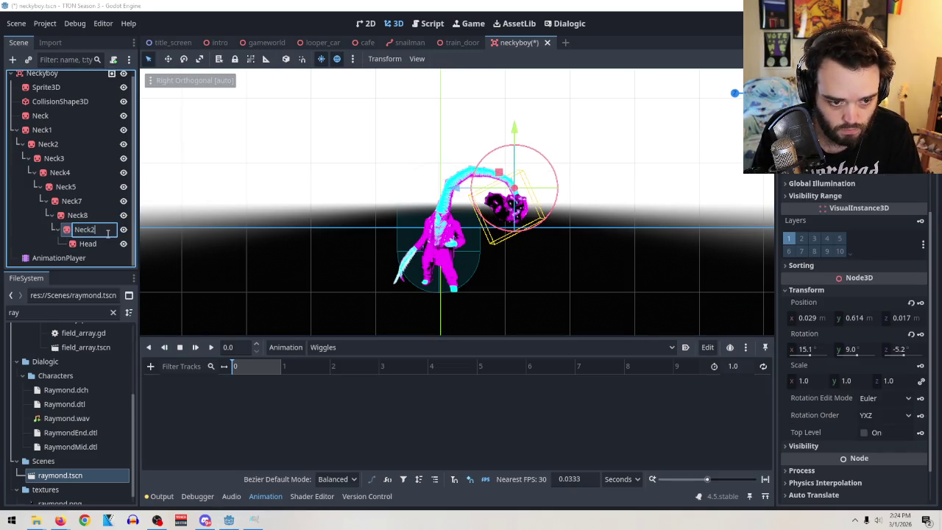
type("9")
key("Return")
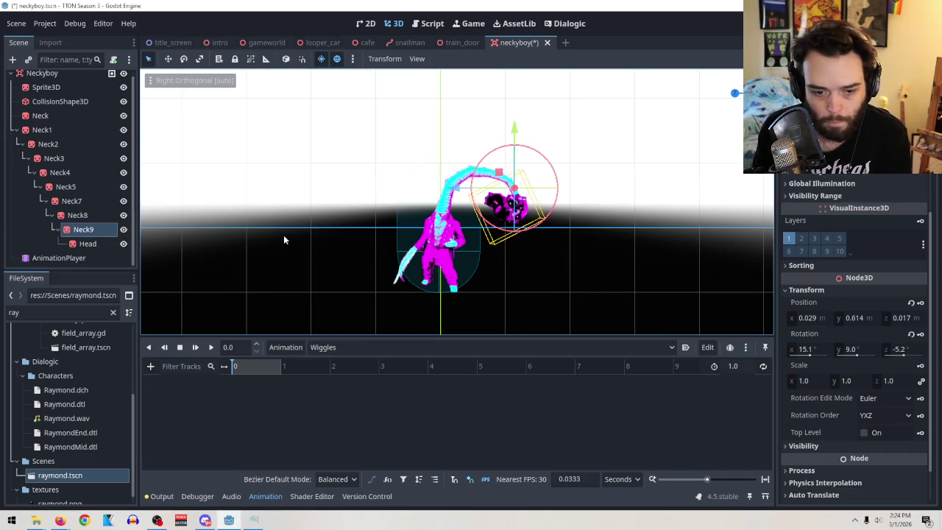
Add a 3D rotation track for Neck1, removing a mistaken Neck2 track first
left_click(151, 366)
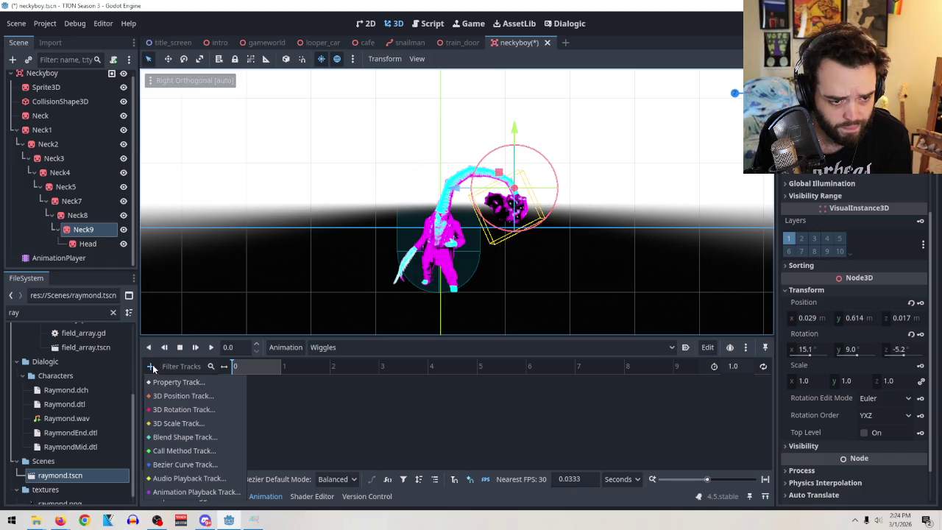
left_click(164, 410)
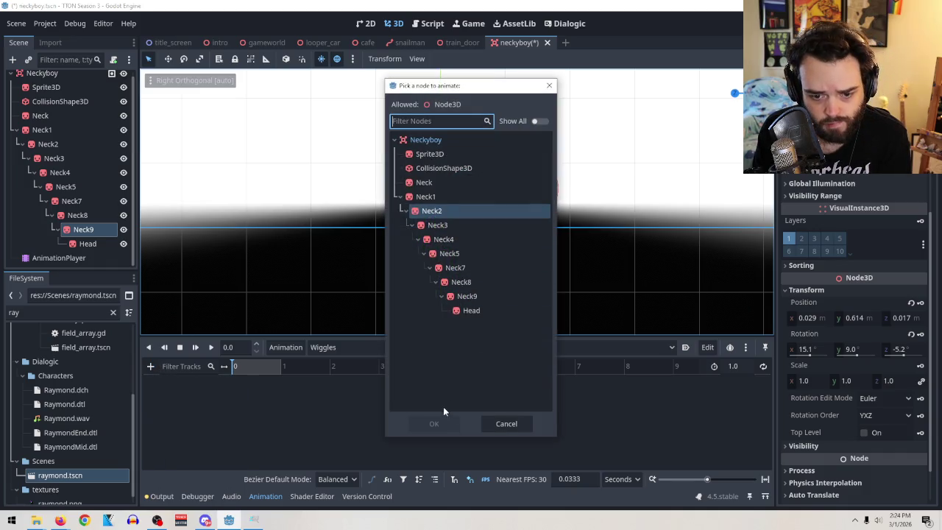
double_click(433, 211)
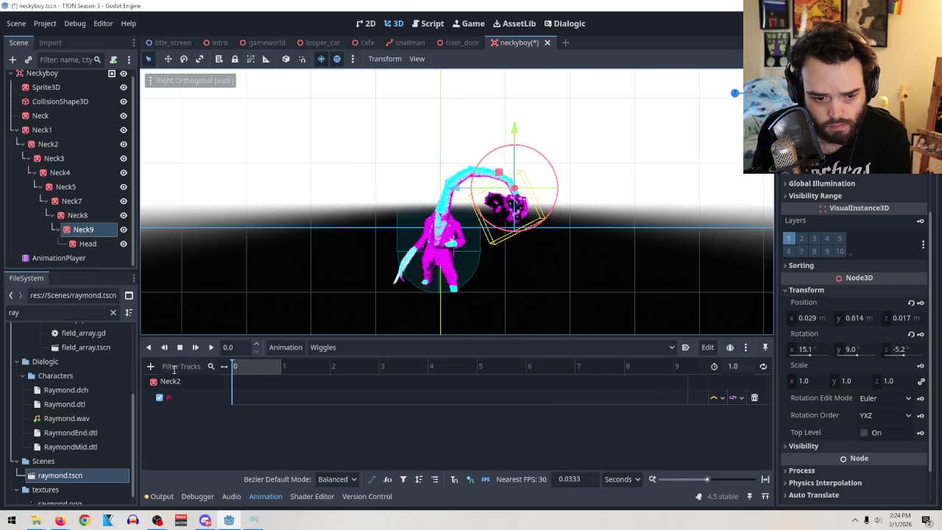
left_click(754, 398)
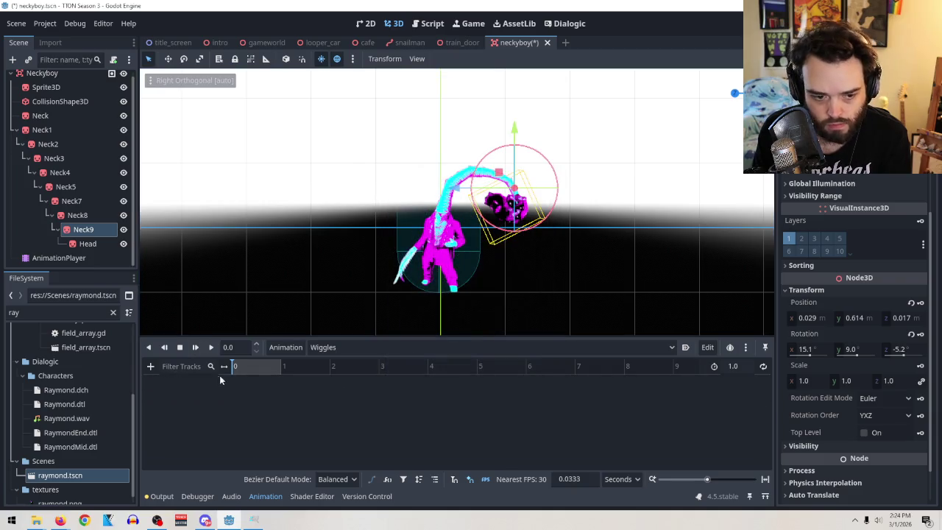
left_click(152, 366)
left_click(166, 407)
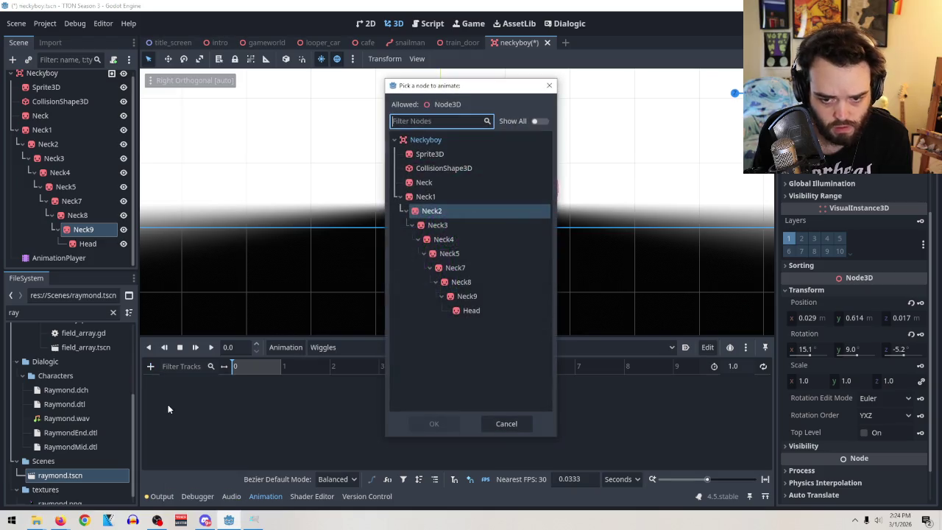
double_click(426, 211)
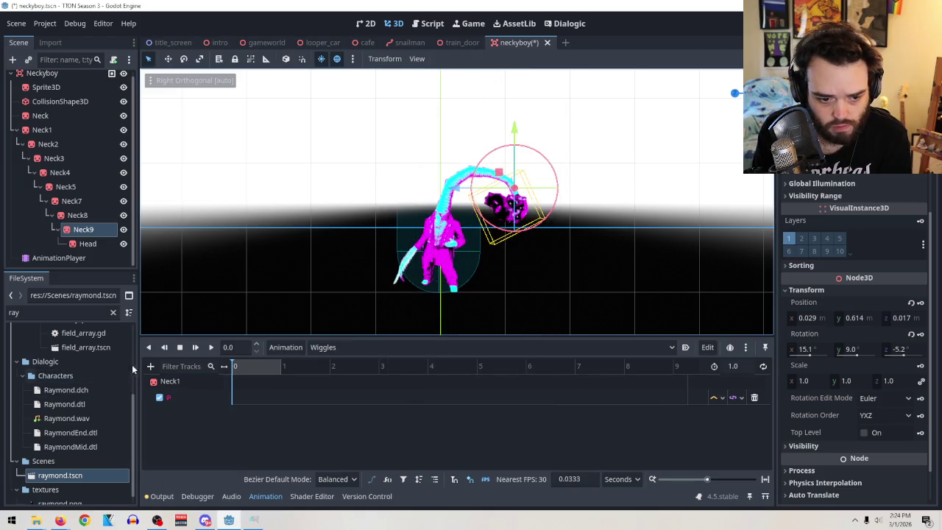
Add rotation tracks for Neck2, Neck3 and Neck4
left_click(149, 366)
left_click(226, 397)
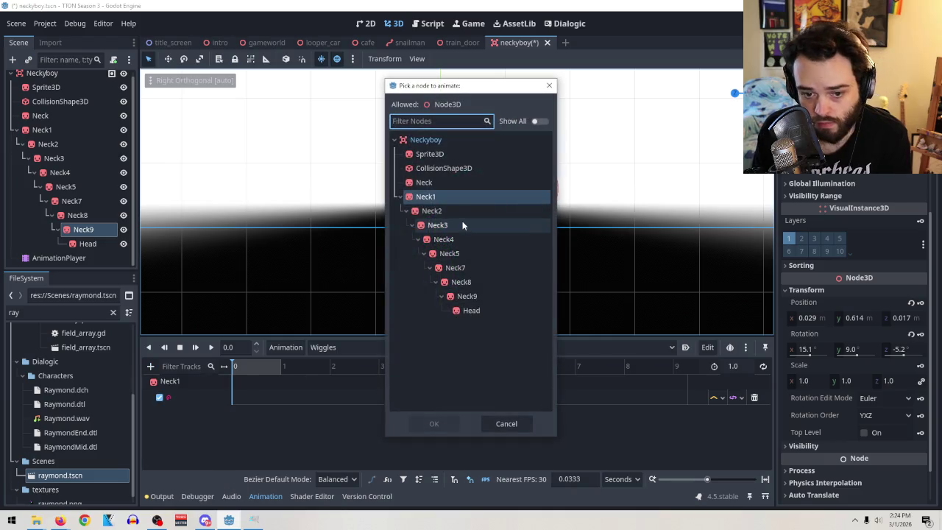
double_click(455, 212)
left_click(150, 366)
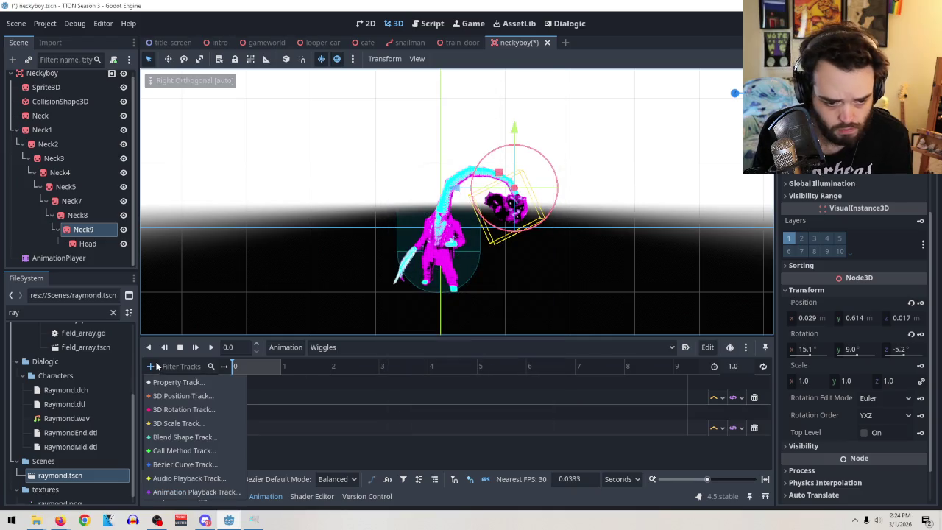
left_click(177, 397)
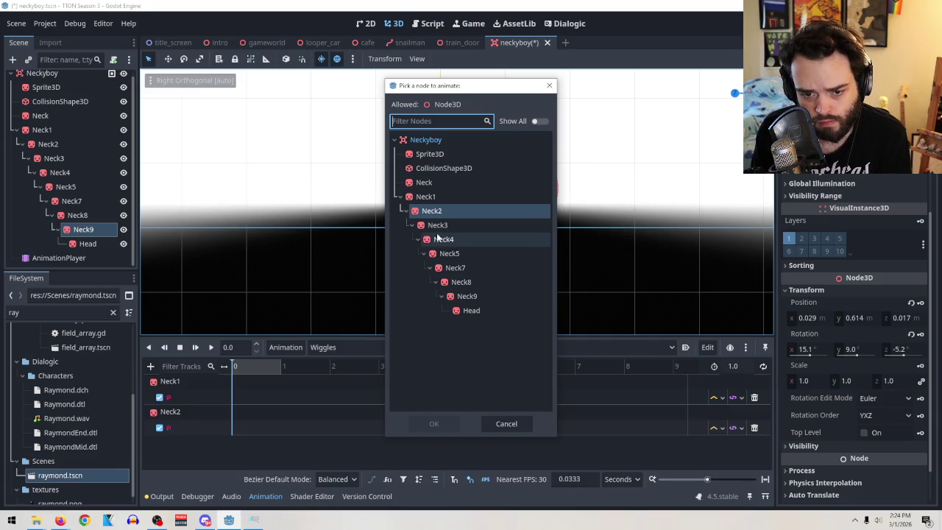
double_click(437, 225)
left_click(150, 366)
left_click(179, 408)
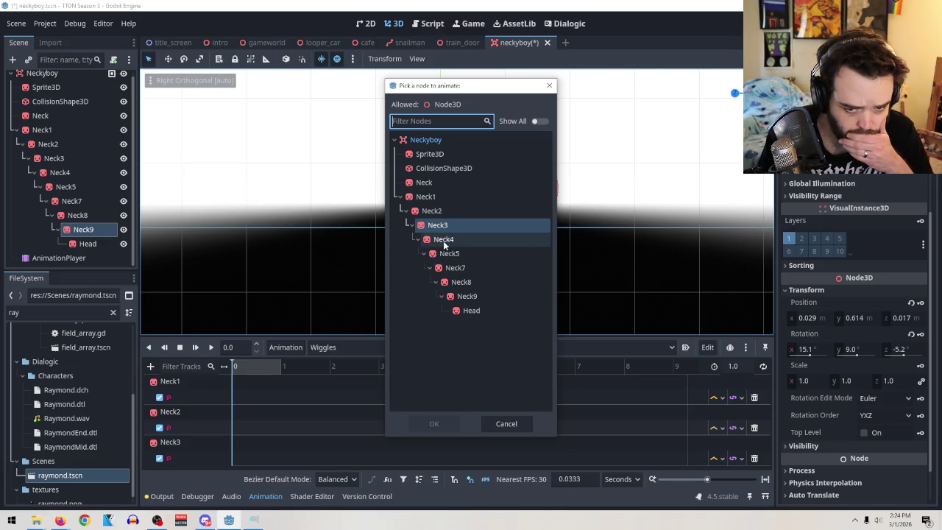
double_click(443, 241)
Add rotation tracks for Neck5, Neck7 and Neck8
left_click(150, 367)
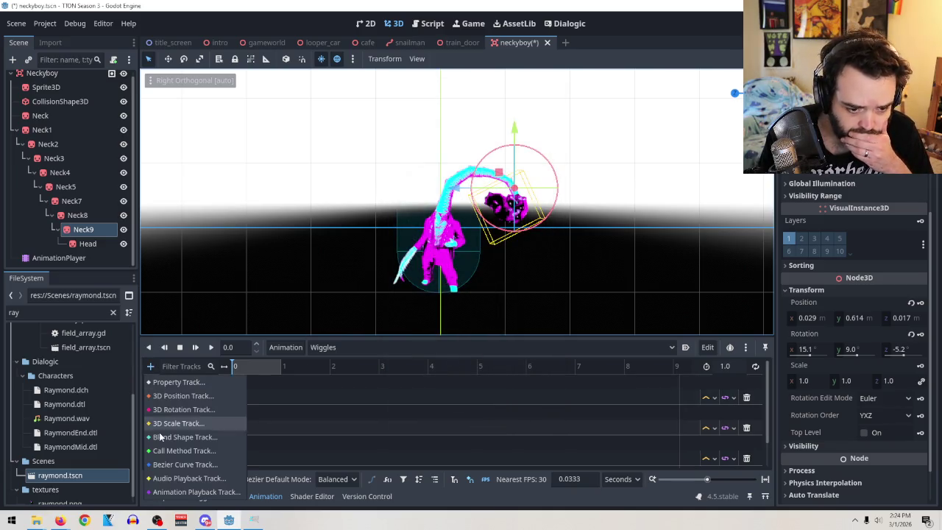
left_click(180, 409)
left_click(436, 254)
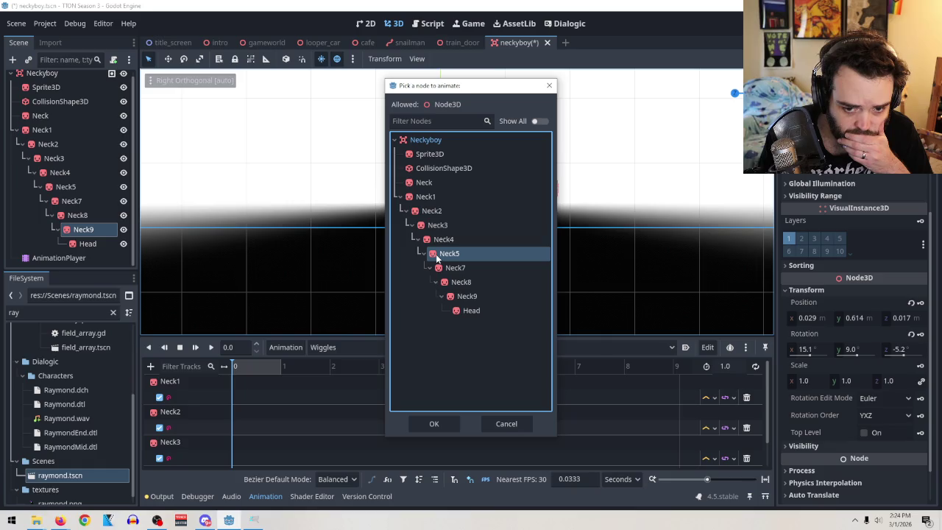
left_click(445, 421)
left_click(152, 367)
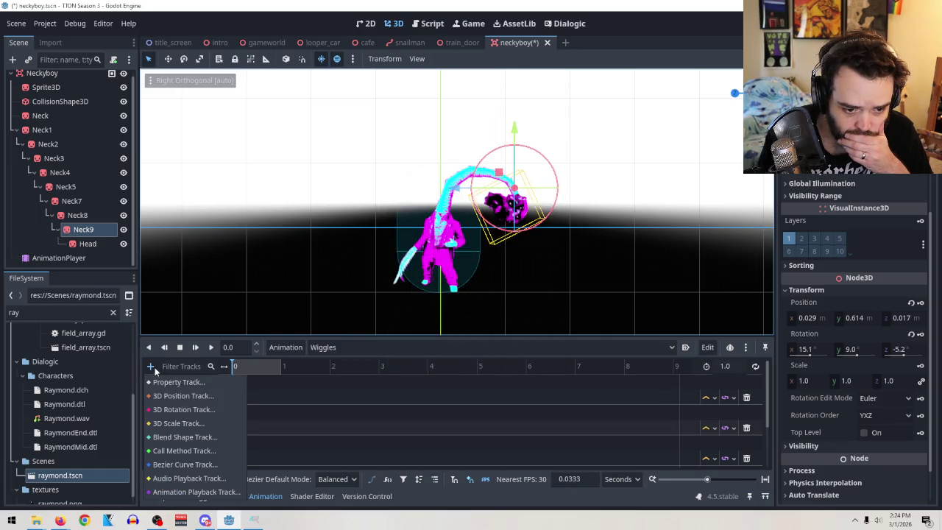
left_click(183, 410)
left_click(455, 268)
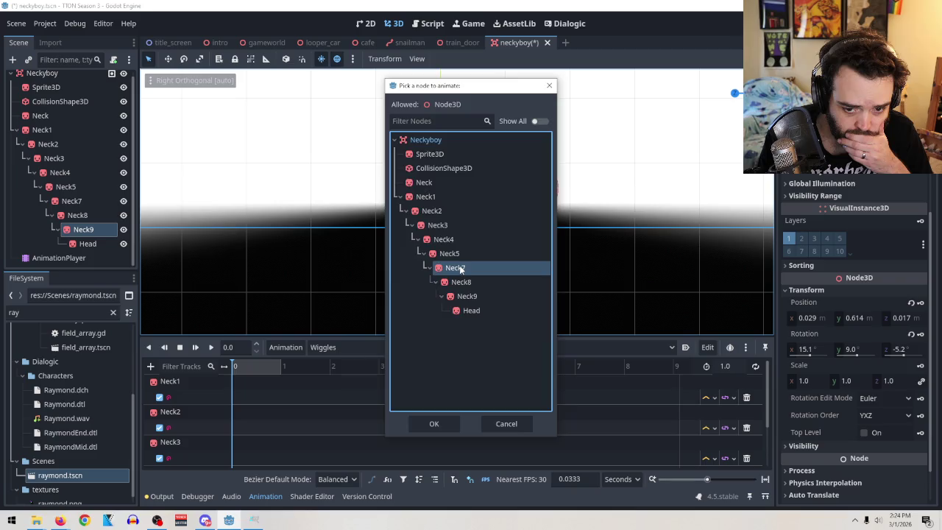
left_click(434, 423)
left_click(152, 366)
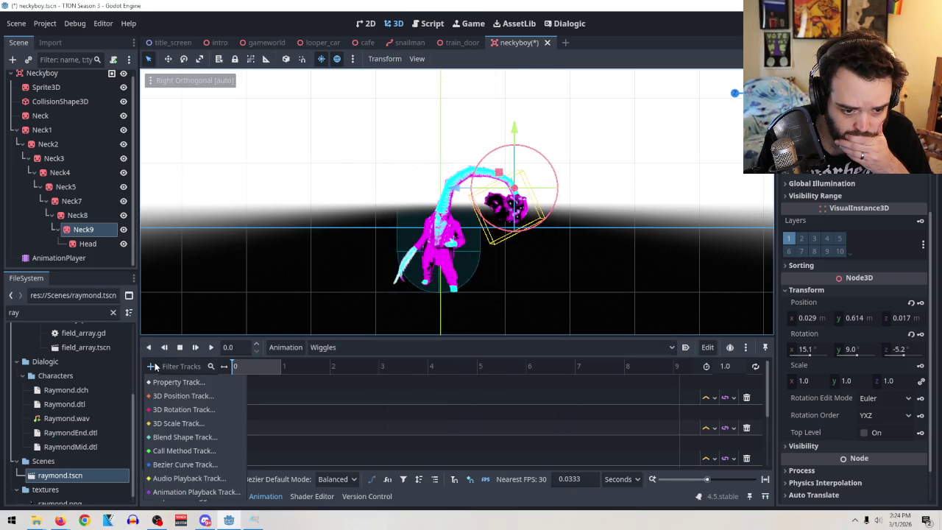
left_click(183, 409)
left_click(447, 285)
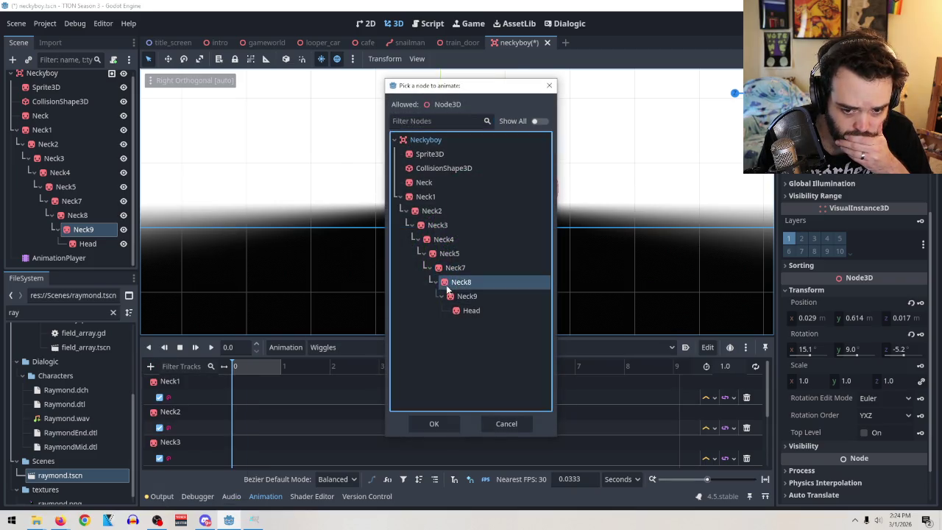
double_click(446, 287)
Add rotation tracks for Neck9 and the Head
left_click(150, 367)
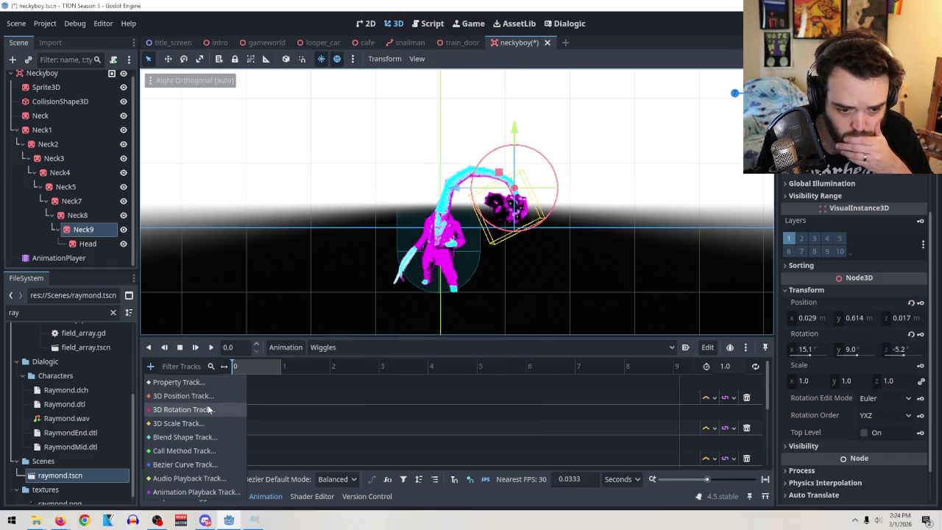
left_click(177, 409)
double_click(454, 298)
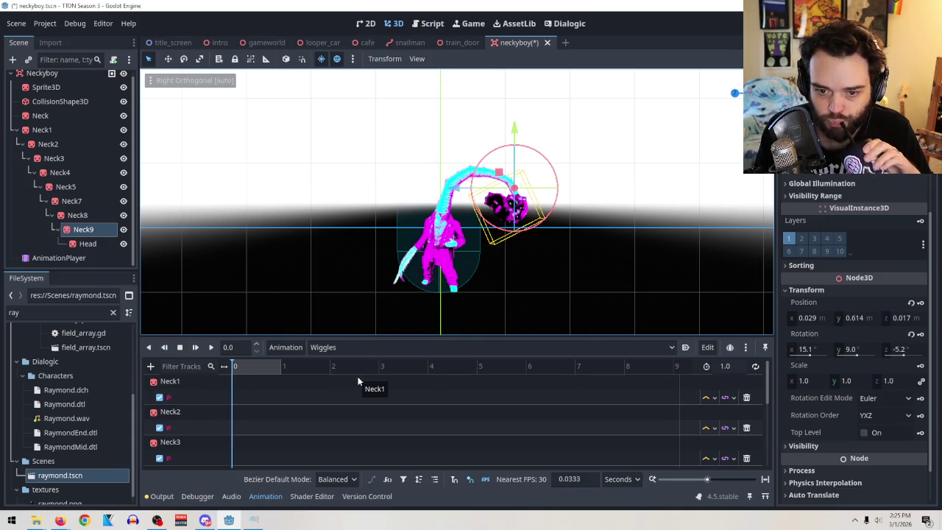
scroll(358, 381, "down", 6)
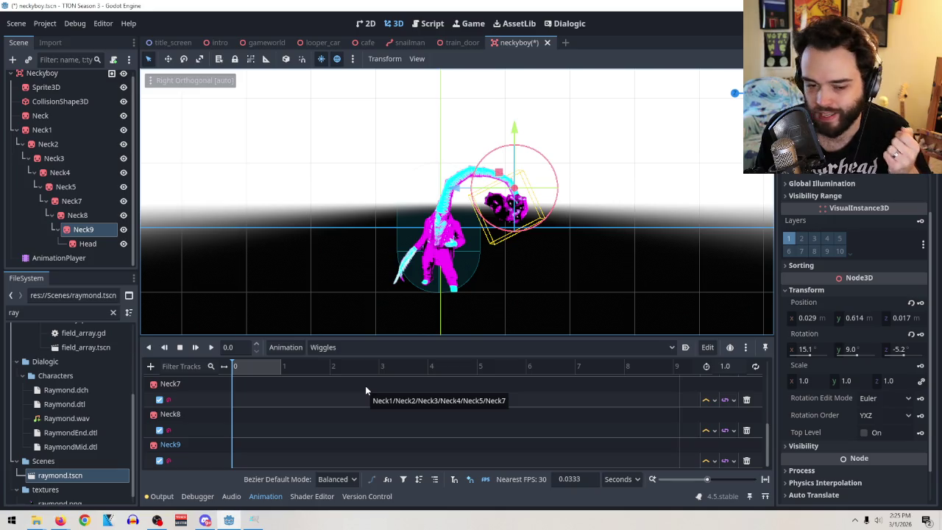
left_click(151, 366)
left_click(190, 409)
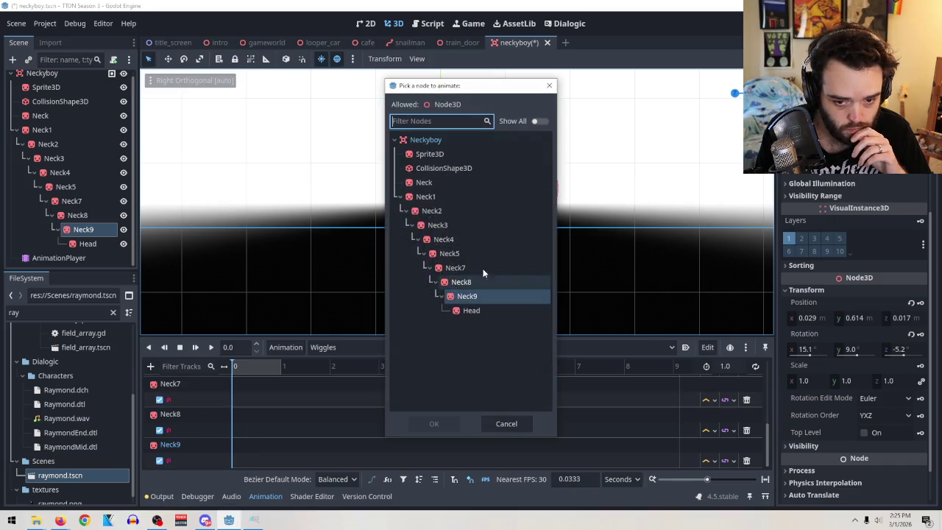
double_click(472, 309)
scroll(301, 414, "down", 1)
scroll(264, 405, "up", 5)
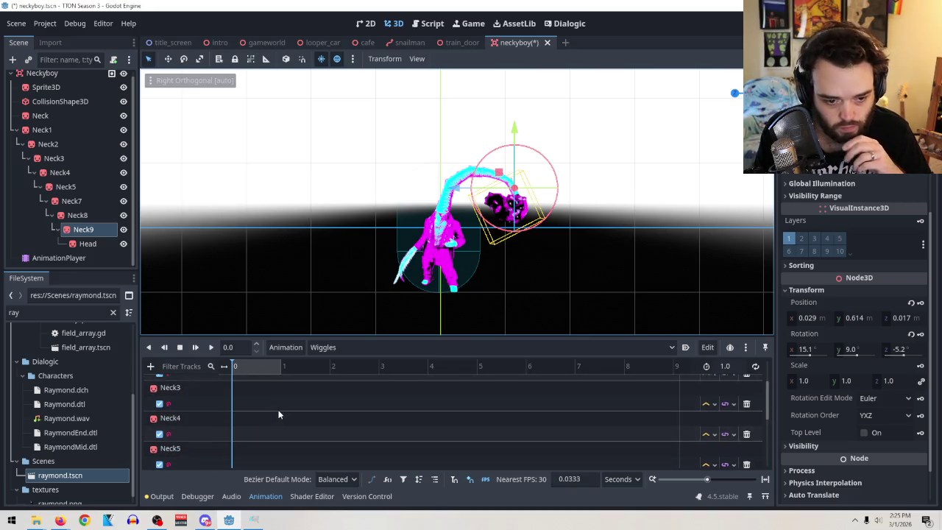
left_click(150, 366)
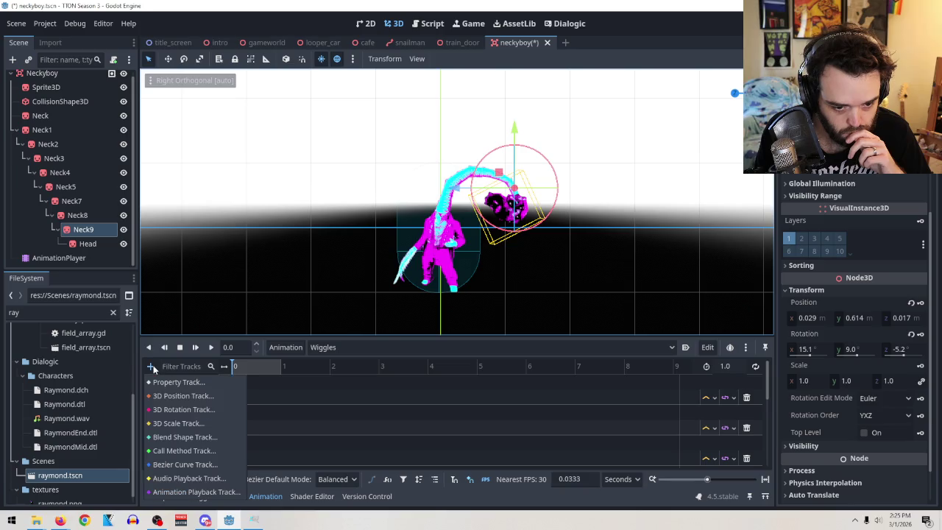
Insert a Neck1 rotation keyframe at time 0, then zoom in on the character in perspective
left_click(292, 408)
left_click(248, 398)
right_click(245, 400)
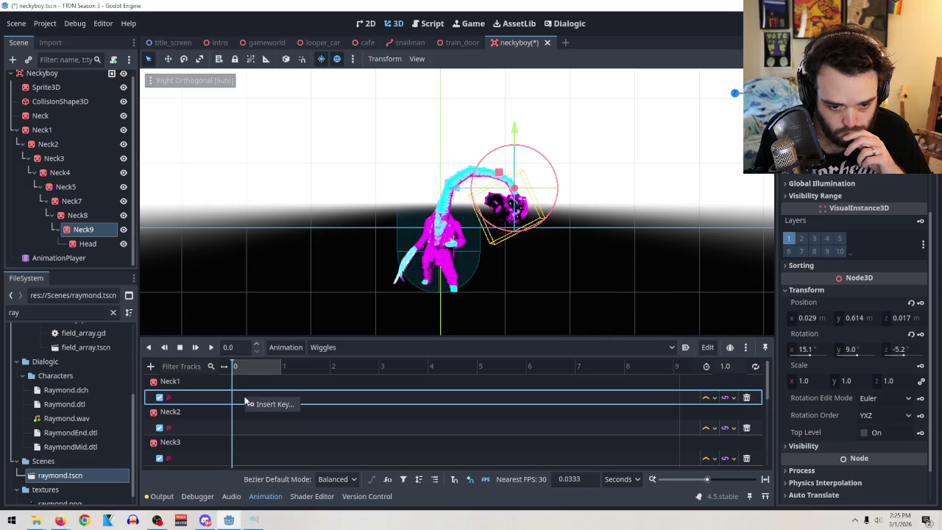
left_click(257, 403)
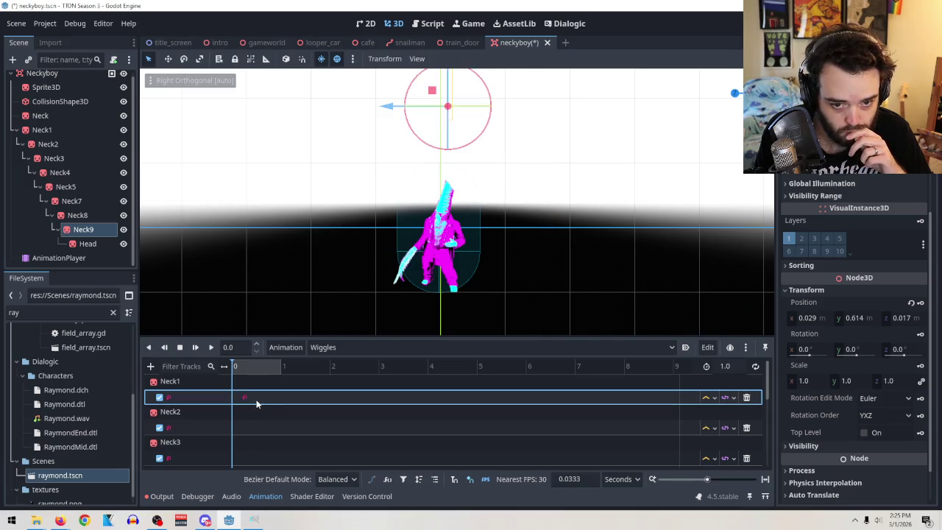
left_click_drag(245, 398, 234, 398)
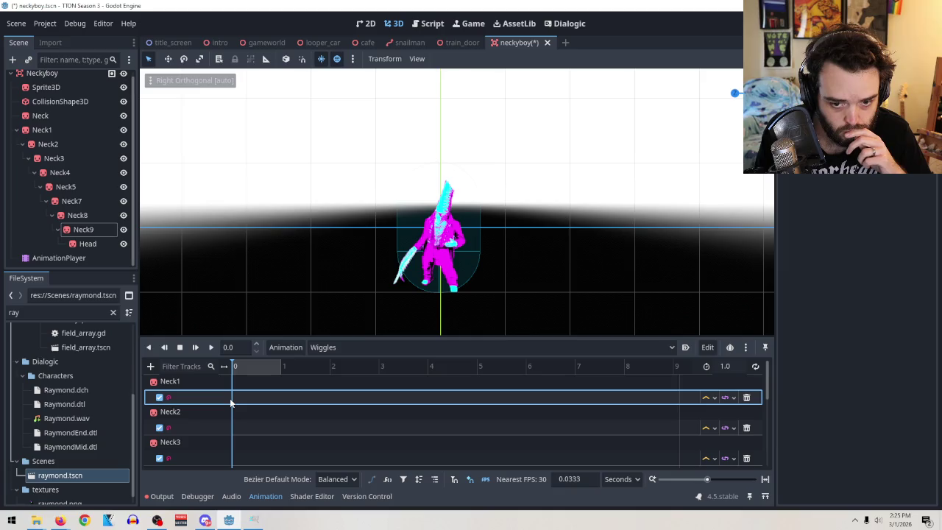
mouse_move(519, 221)
left_mouse_down()
mouse_move(538, 80)
mouse_move(502, 228)
mouse_move(361, 301)
mouse_move(534, 235)
mouse_move(645, 220)
mouse_move(574, 212)
mouse_move(672, 216)
mouse_move(637, 206)
mouse_move(507, 214)
mouse_move(518, 199)
left_mouse_up()
scroll(574, 213, "up", 3)
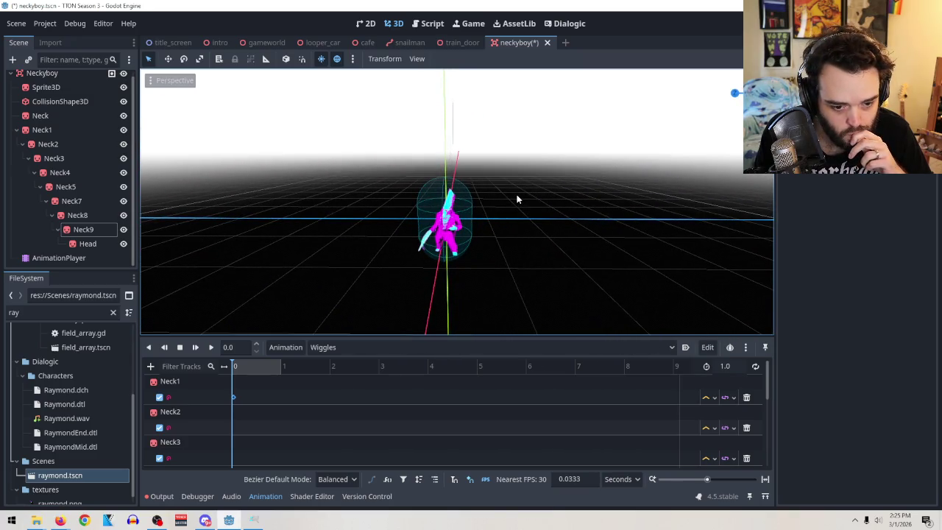
Select the Neck1 joint and zoom the view in close on the character
left_click(228, 401)
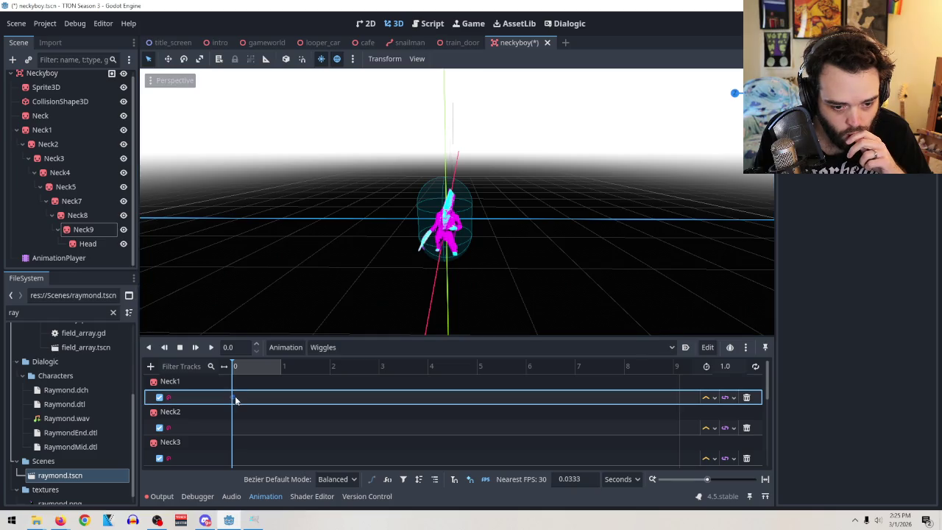
scroll(486, 221, "up", 2)
mouse_move(510, 193)
left_mouse_down()
mouse_move(635, 226)
mouse_move(396, 339)
left_mouse_up()
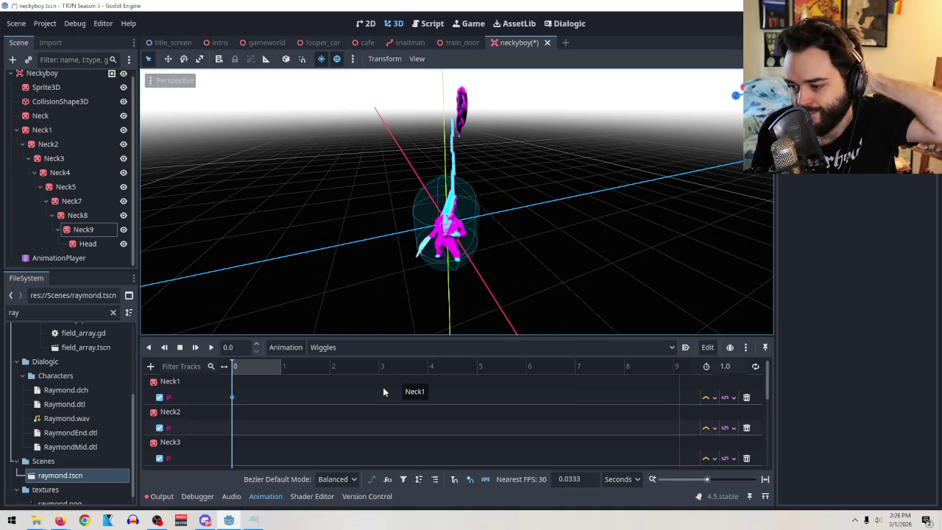
left_click(50, 129)
left_click_drag(462, 195, 445, 188)
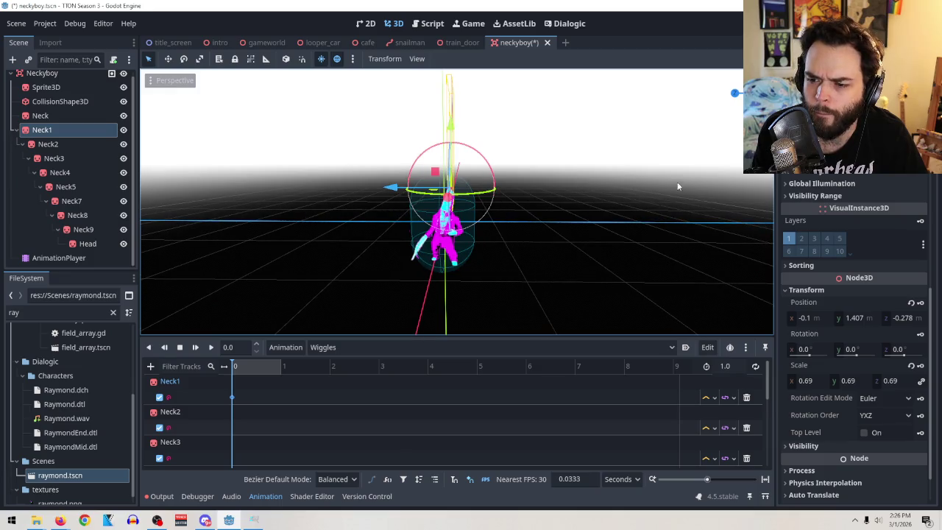
scroll(874, 490, "up", 10)
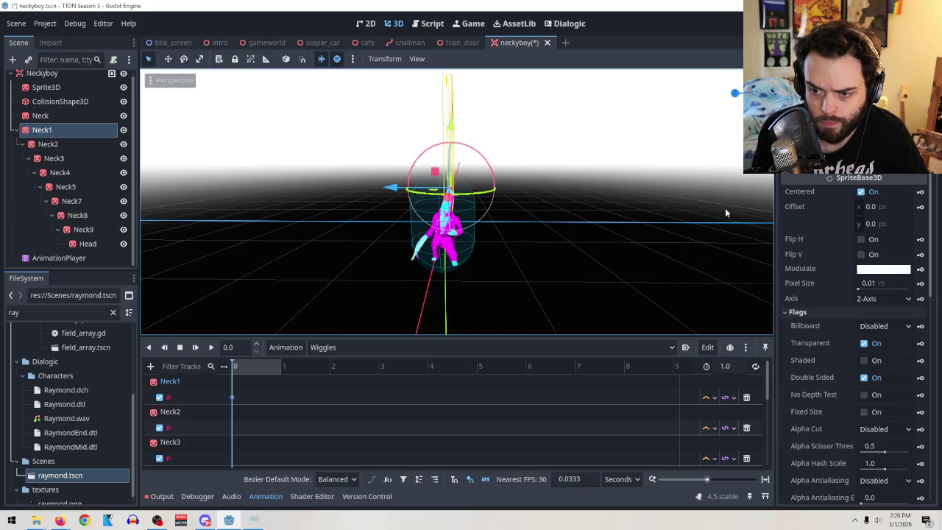
scroll(853, 339, "up", 3)
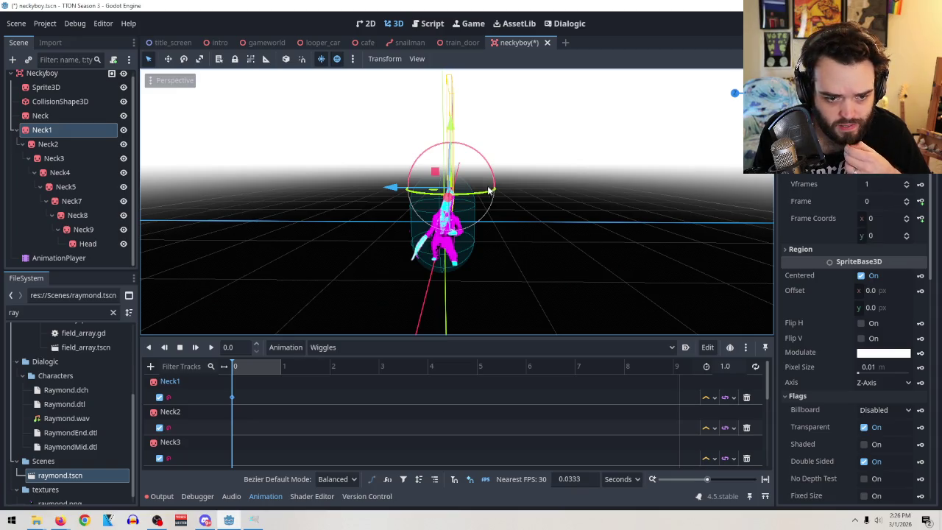
Rotate Neck1 so the neck and head tilt out to the upper right
mouse_move(479, 193)
left_mouse_down()
mouse_move(620, 139)
mouse_move(683, 166)
mouse_move(549, 122)
mouse_move(478, 122)
mouse_move(462, 132)
mouse_move(498, 185)
left_mouse_up()
scroll(592, 144, "up", 4)
left_click_drag(447, 117, 448, 122)
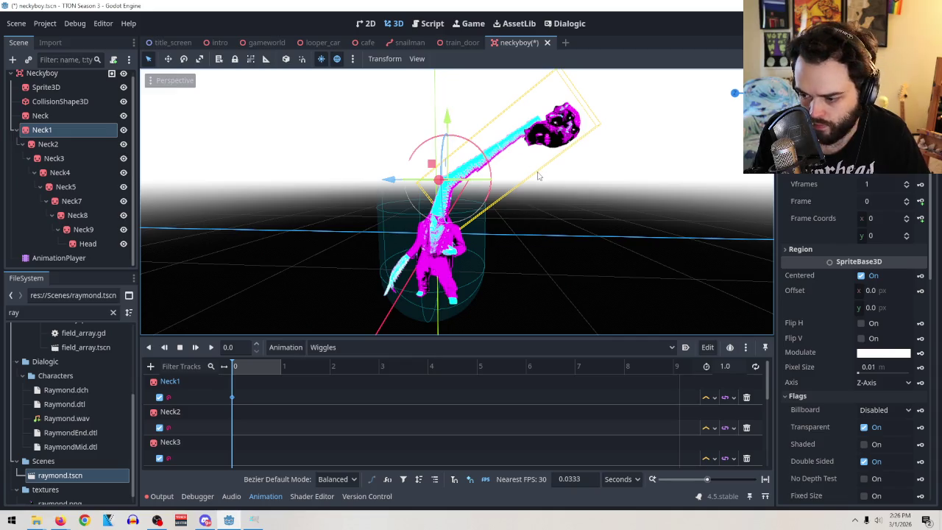
mouse_move(590, 217)
left_mouse_down()
mouse_move(605, 218)
mouse_move(593, 216)
left_mouse_up()
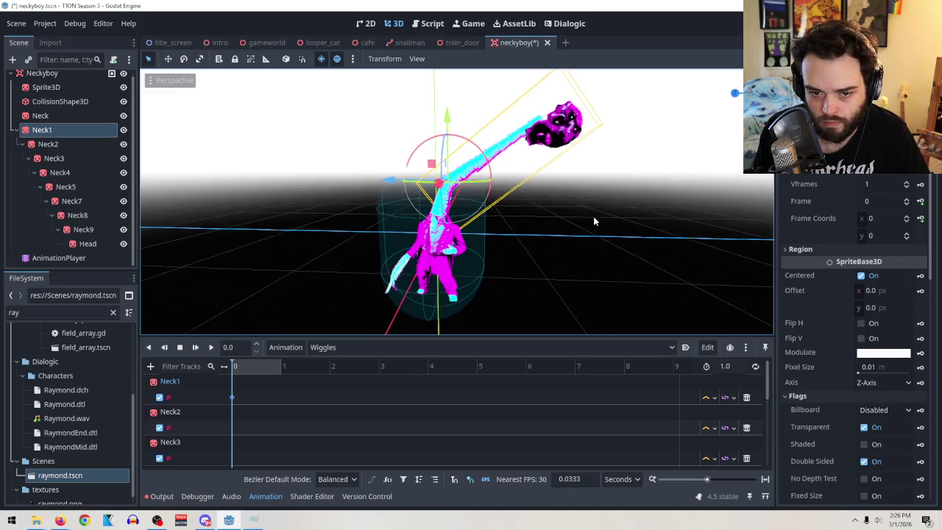
left_click(59, 144)
left_click(90, 245)
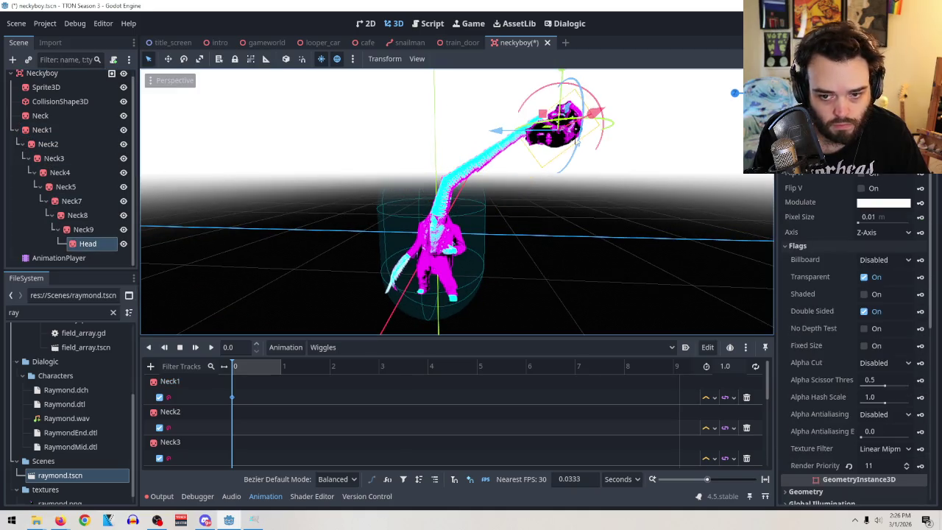
Rotate the Head and adjust Neck9, then switch to the Right view
left_click_drag(590, 93, 551, 86)
left_click(74, 230)
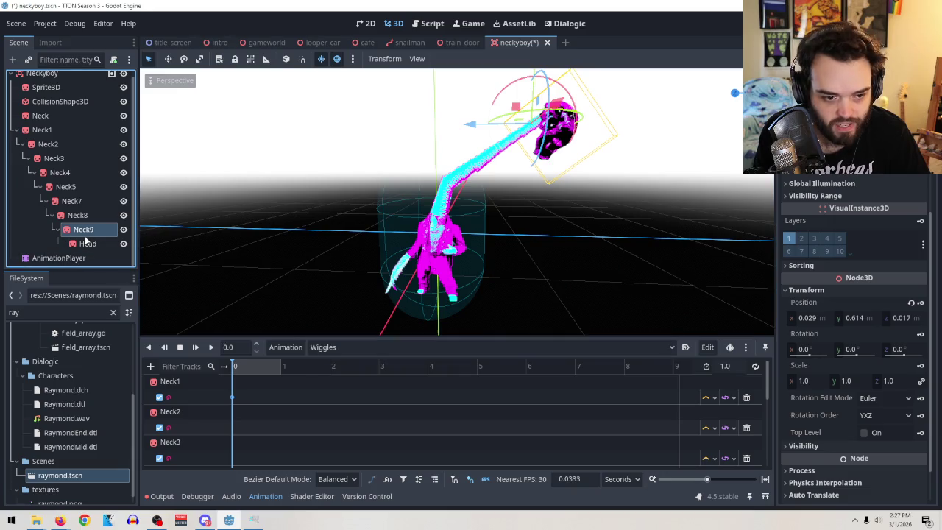
mouse_move(571, 94)
left_mouse_down()
mouse_move(582, 114)
mouse_move(572, 93)
mouse_move(671, 131)
left_mouse_up()
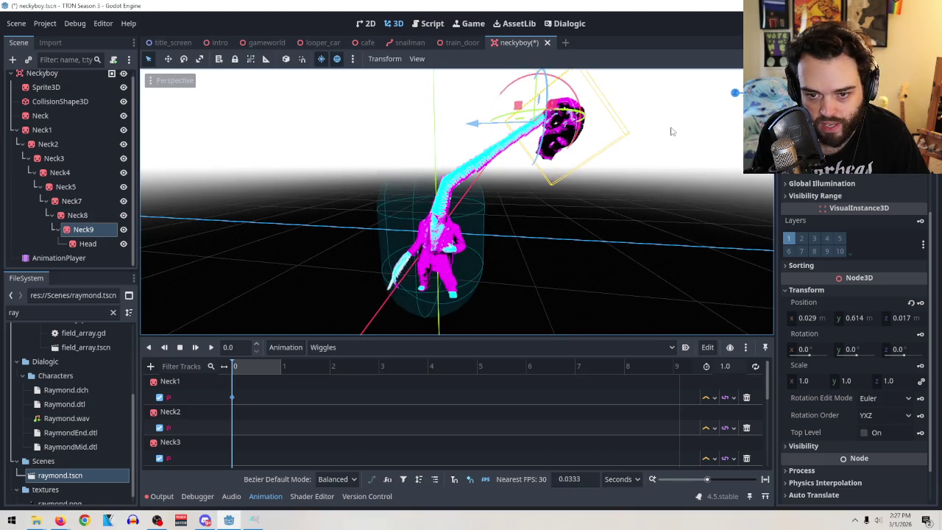
mouse_move(578, 79)
left_mouse_down()
mouse_move(611, 105)
mouse_move(609, 126)
mouse_move(555, 100)
left_mouse_up()
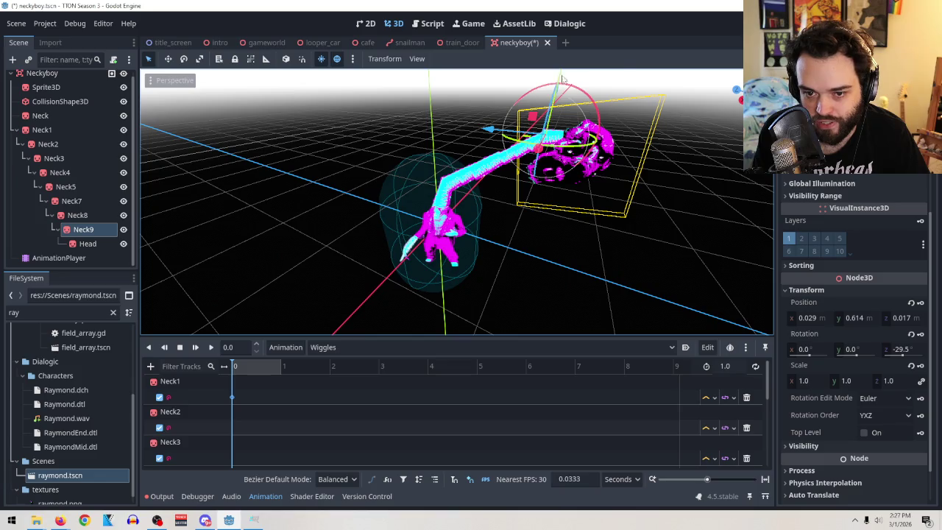
left_click_drag(632, 165, 697, 106)
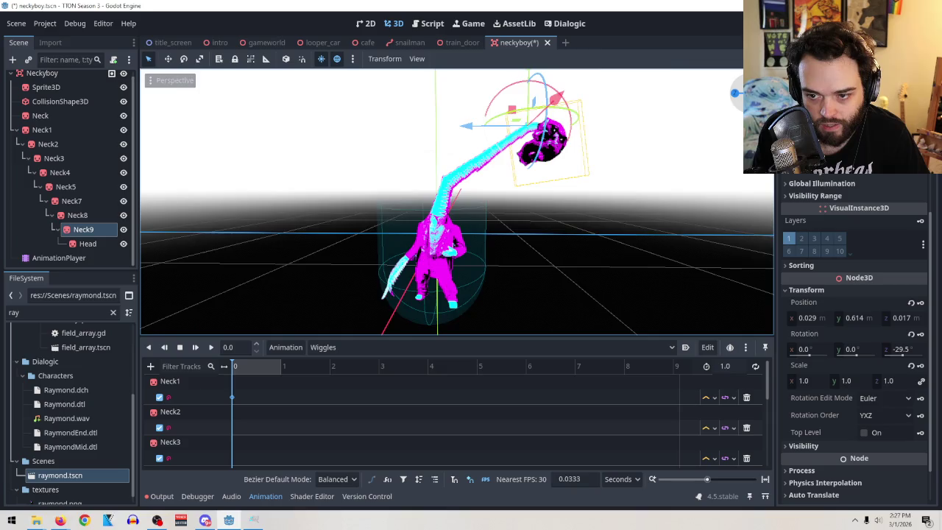
left_click(735, 94)
Rotate Neck8, Neck4 and Neck3 to curl the neck into a deeper hook
left_click(78, 215)
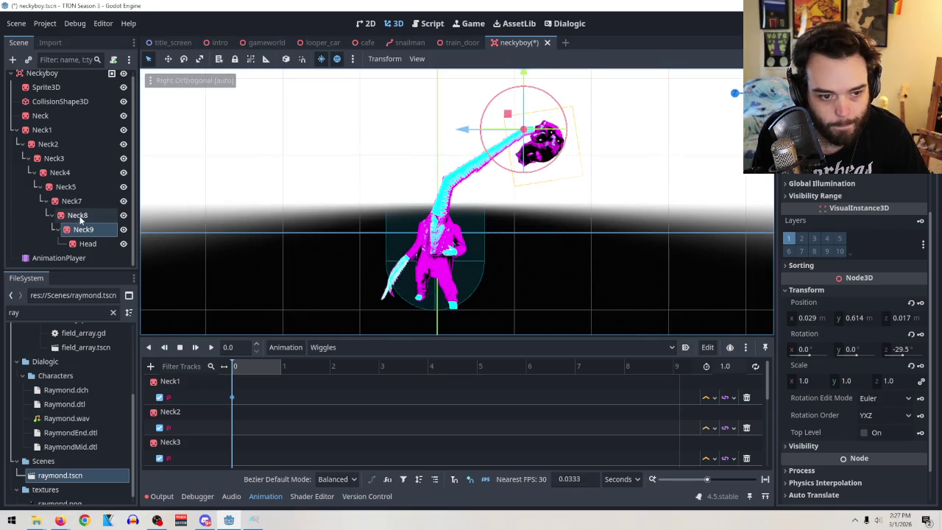
mouse_move(561, 131)
left_mouse_down()
mouse_move(543, 121)
mouse_move(546, 137)
left_mouse_up()
left_click(71, 201)
left_click(66, 186)
left_click(81, 173)
left_click_drag(437, 129, 446, 118)
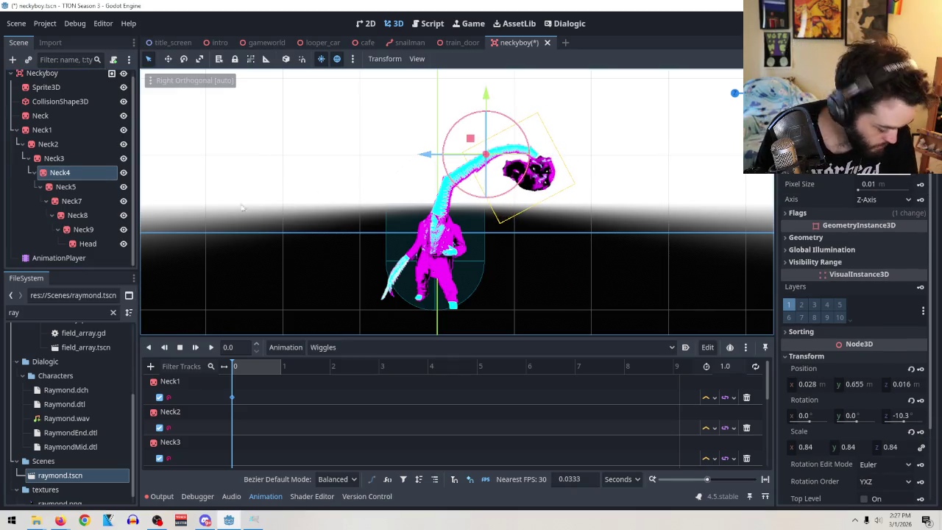
left_click(67, 158)
left_click_drag(506, 131, 558, 133)
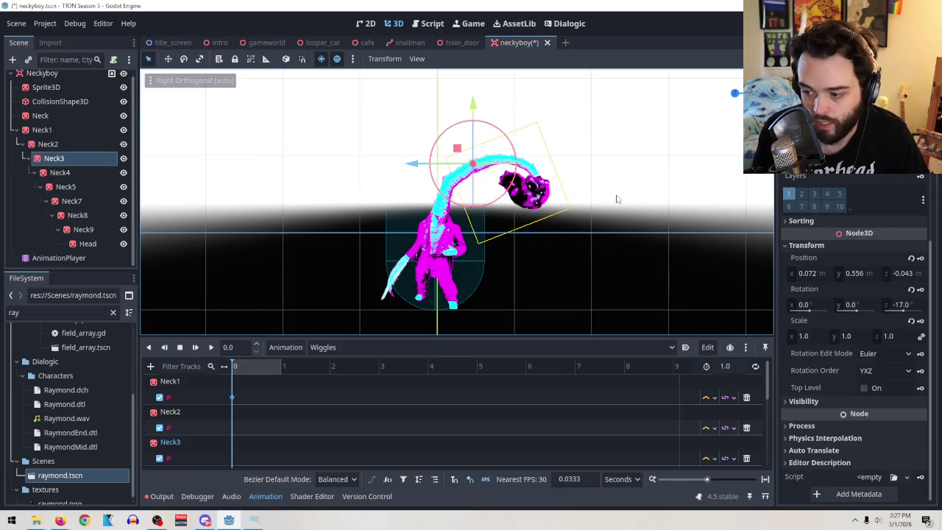
Rotate Neck2 to about -18.4° on Z so the head droops down
left_click(48, 144)
mouse_move(498, 147)
left_mouse_down()
mouse_move(488, 170)
mouse_move(470, 135)
mouse_move(507, 147)
mouse_move(460, 110)
left_mouse_up()
key("g")
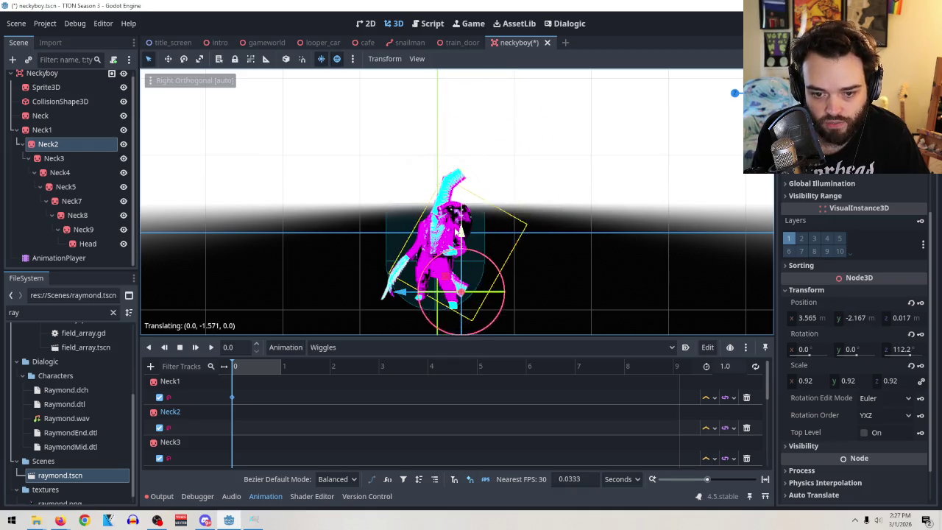
left_click(491, 168)
key("ctrl+z")
key("ctrl+z")
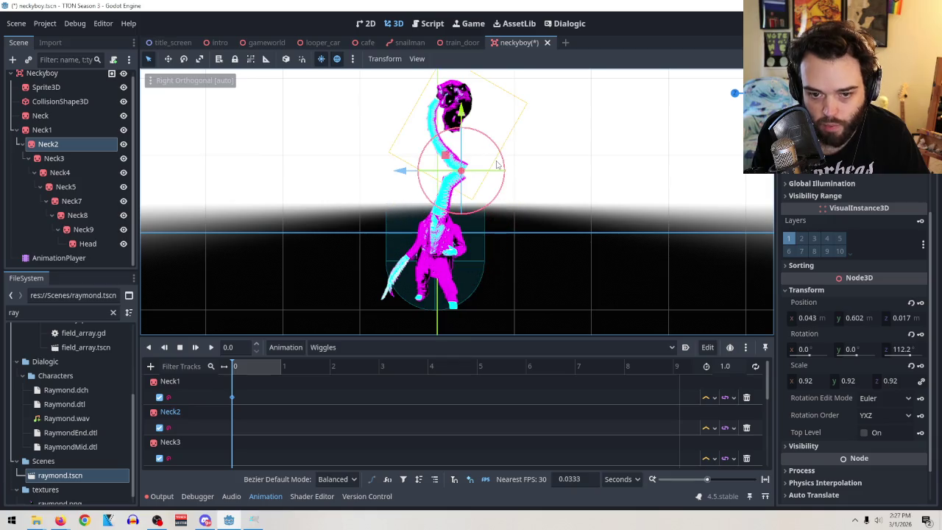
left_click_drag(491, 154, 477, 169)
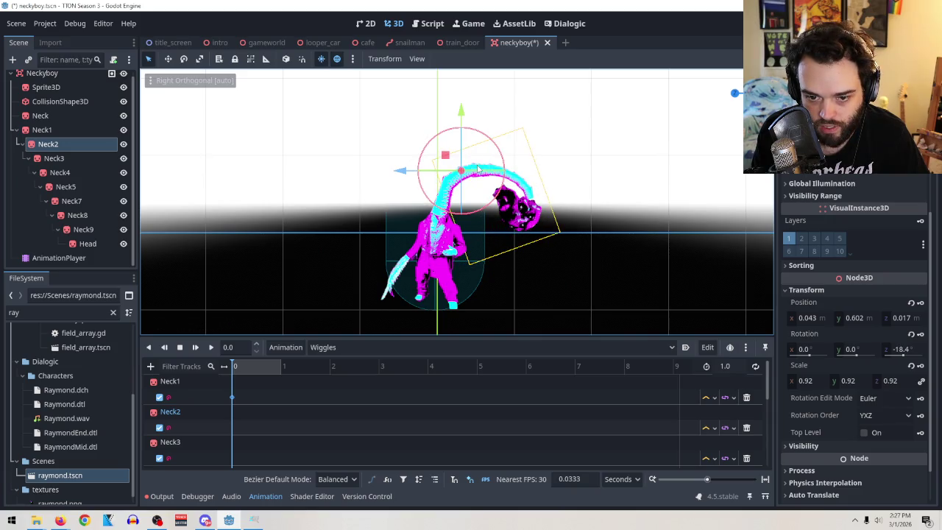
left_click(615, 211)
left_click(234, 398)
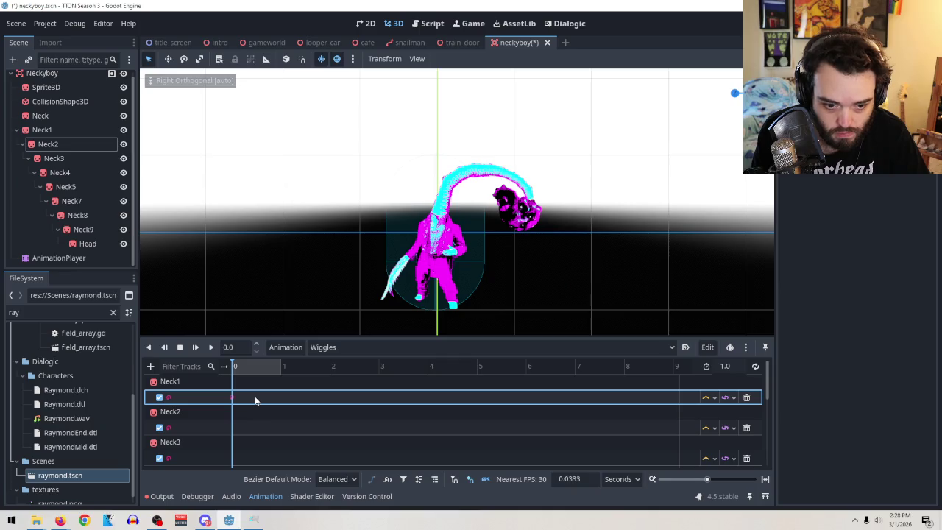
left_click(712, 399)
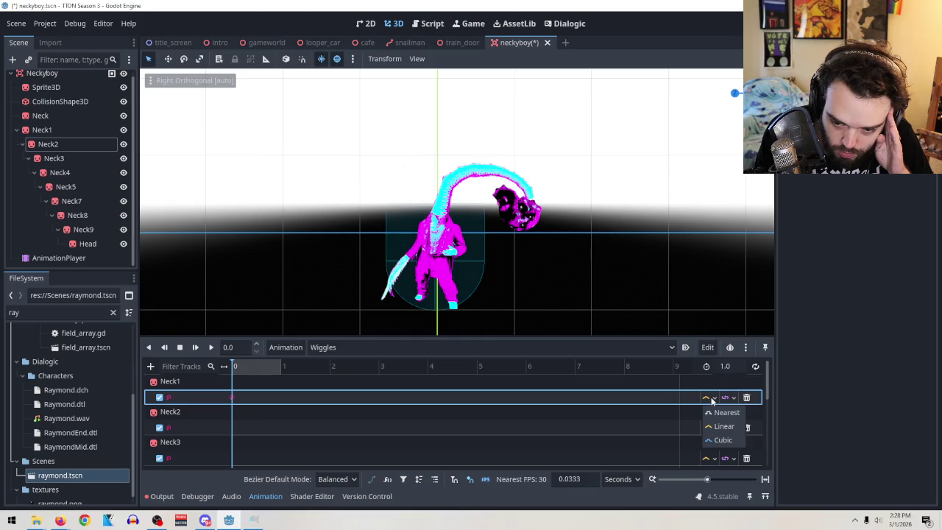
left_click(321, 404)
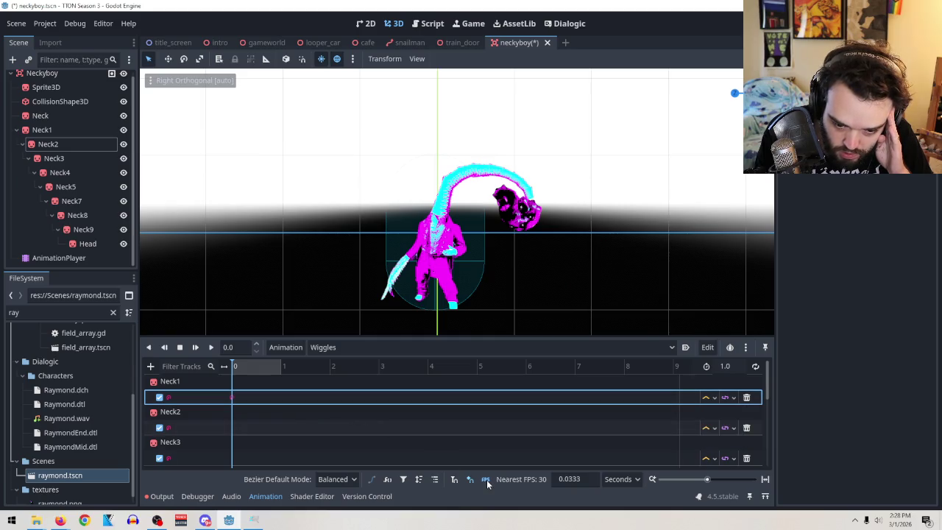
Insert a second Neck1 keyframe at about 0.8 s on the Wiggles track
right_click(272, 397)
left_click(294, 402)
left_click(271, 398)
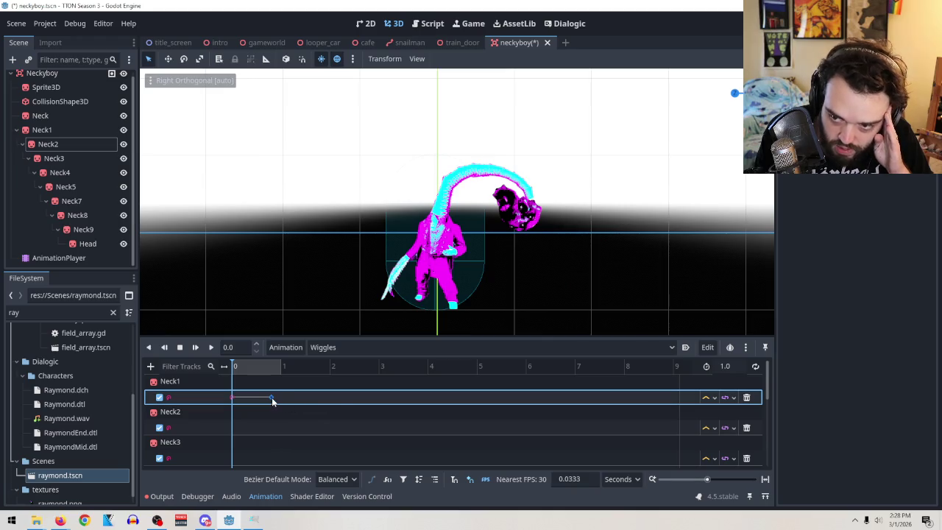
left_click(234, 399)
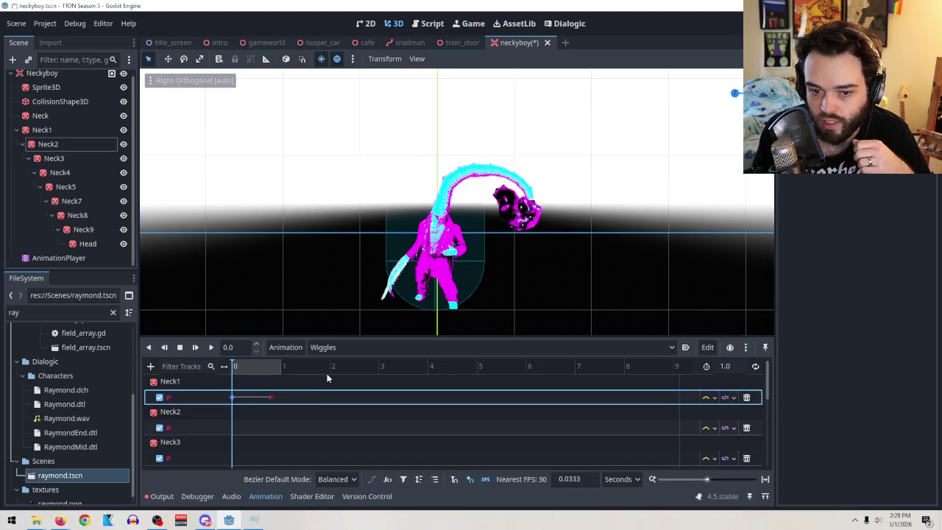
Play and stop the Wiggles animation twice to check the Neck1 motion
left_click(212, 347)
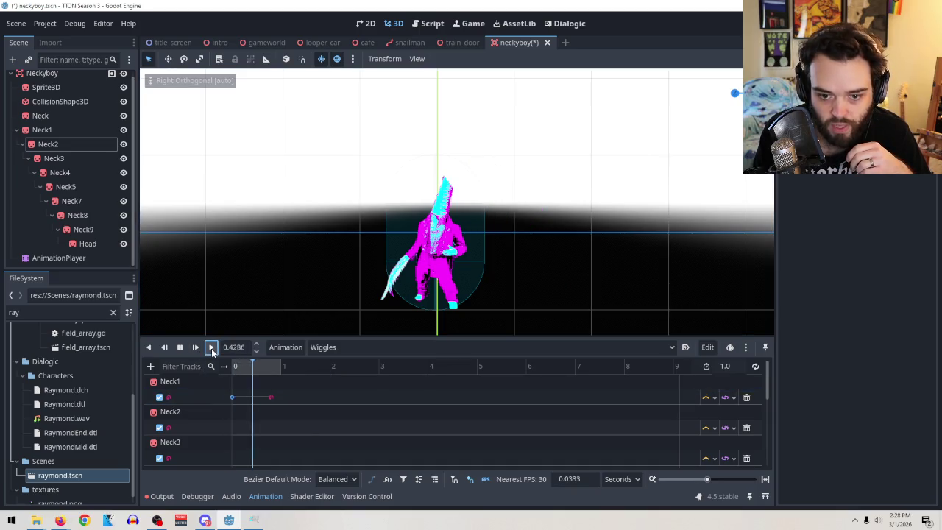
left_click(182, 348)
left_click(234, 398)
left_click(233, 398)
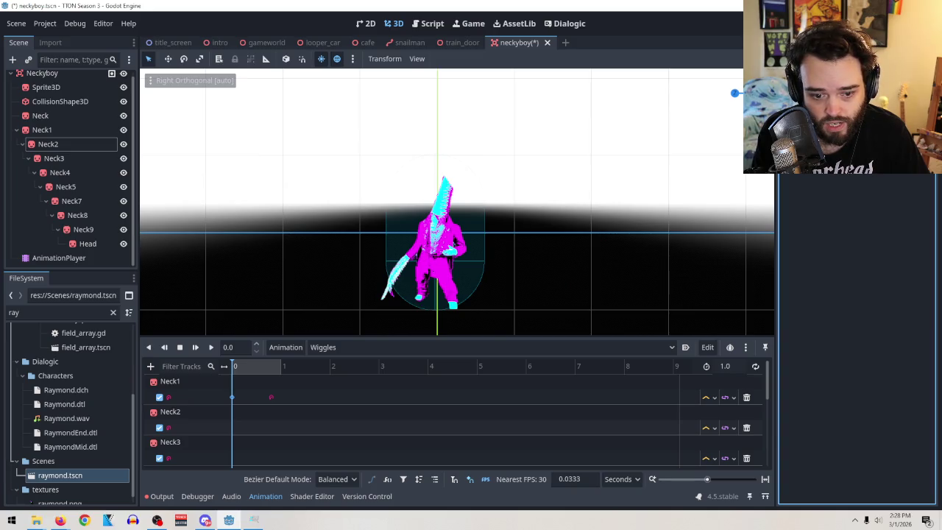
left_click(211, 347)
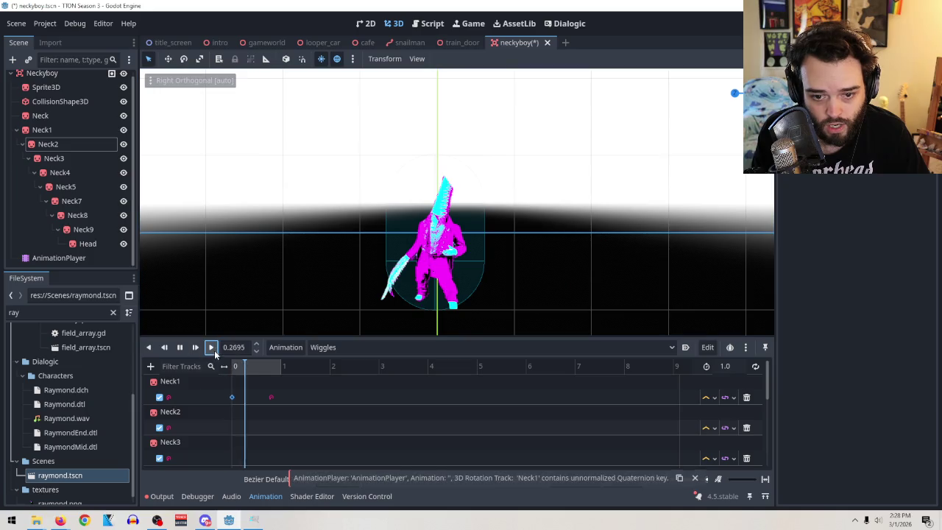
Rewind Wiggles to 0 and insert a Neck2 rotation key at time 0
left_click(180, 346)
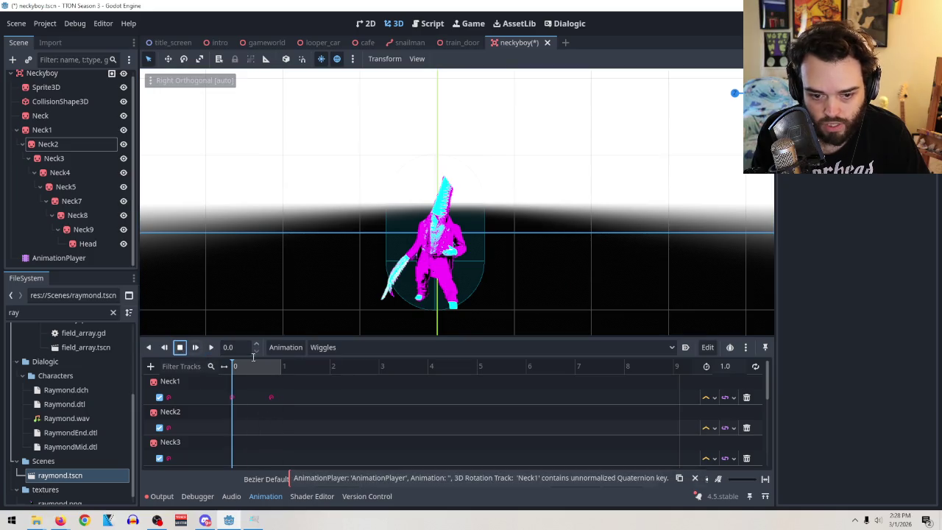
left_click(235, 398)
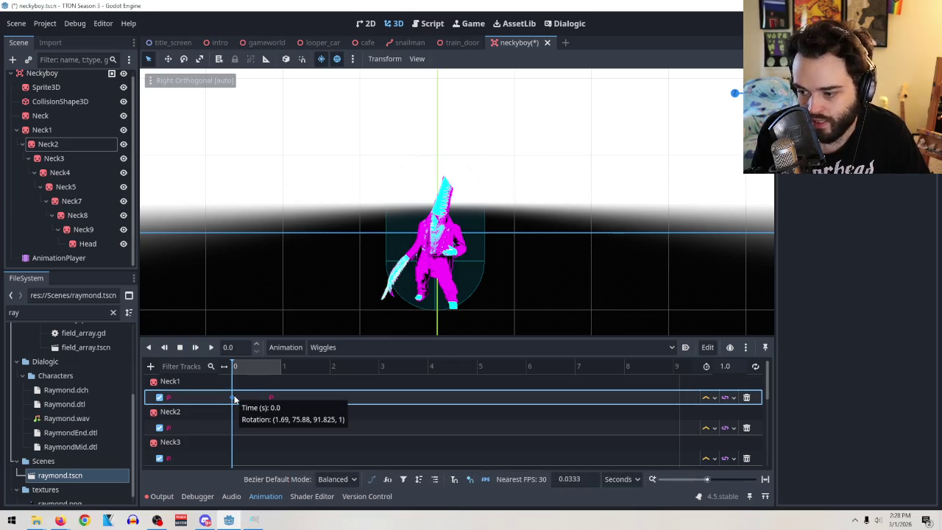
scroll(256, 395, "down", 2)
scroll(255, 395, "up", 1)
left_click(168, 383)
left_click(234, 412)
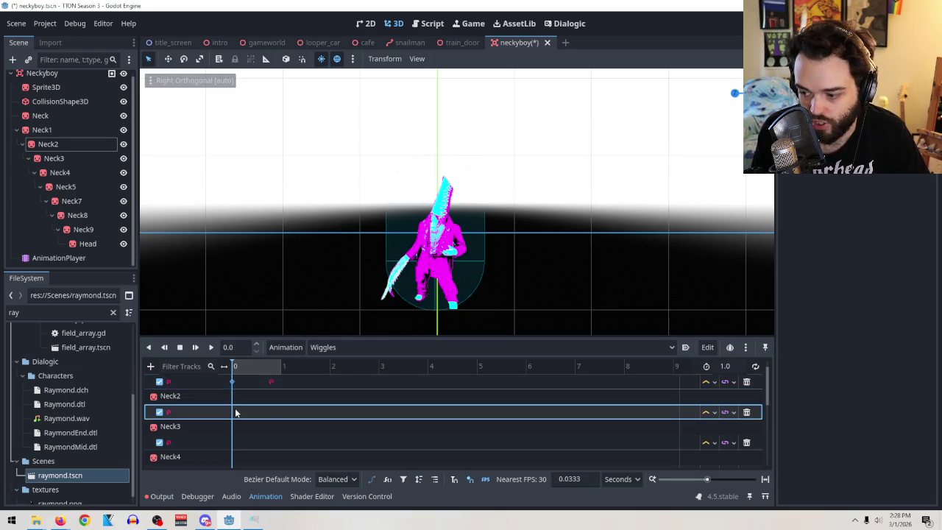
right_click(237, 412)
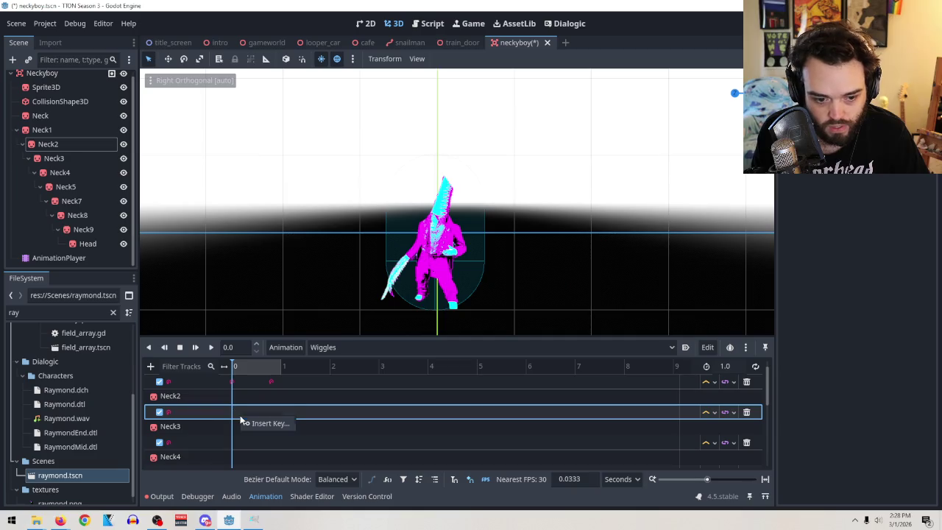
left_click(254, 423)
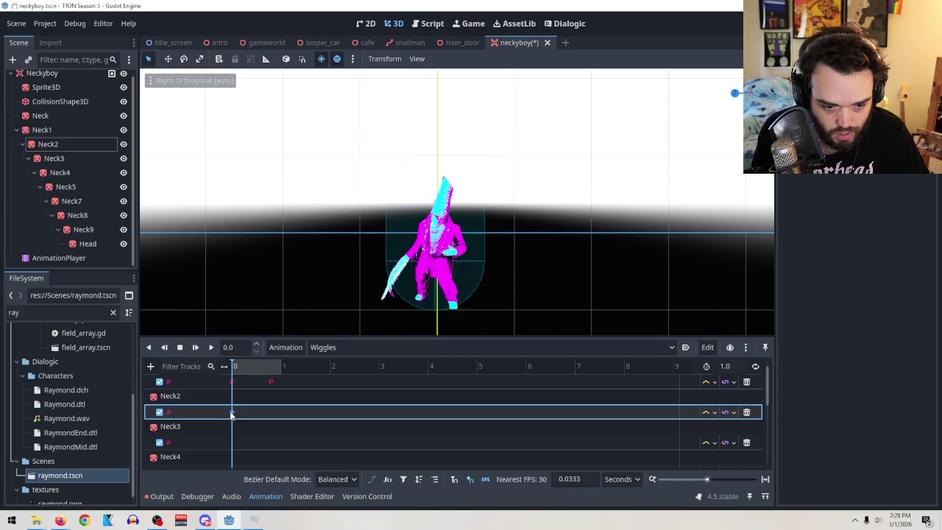
Insert a Neck3 key at time 0, then delete it again
scroll(234, 434, "down", 1)
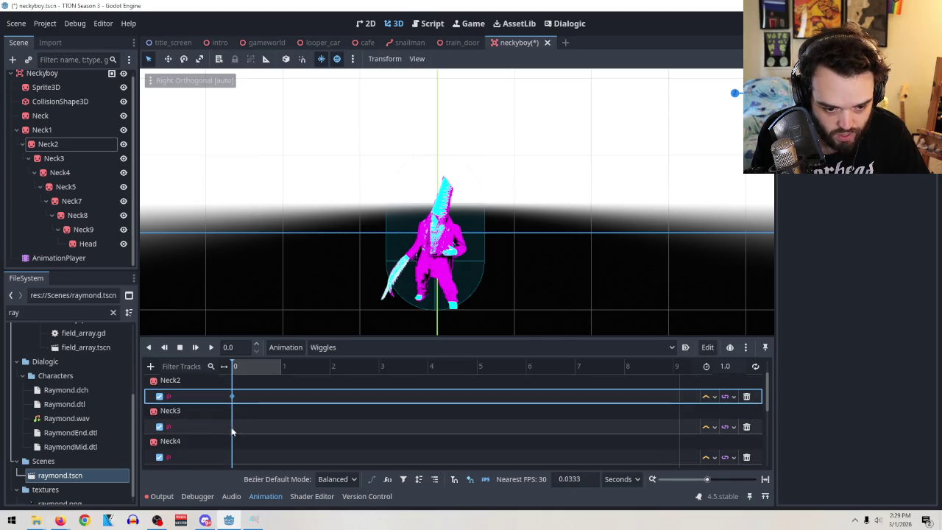
right_click(234, 425)
left_click(258, 426)
left_click(231, 427)
scroll(326, 379, "up", 1)
scroll(322, 408, "down", 1)
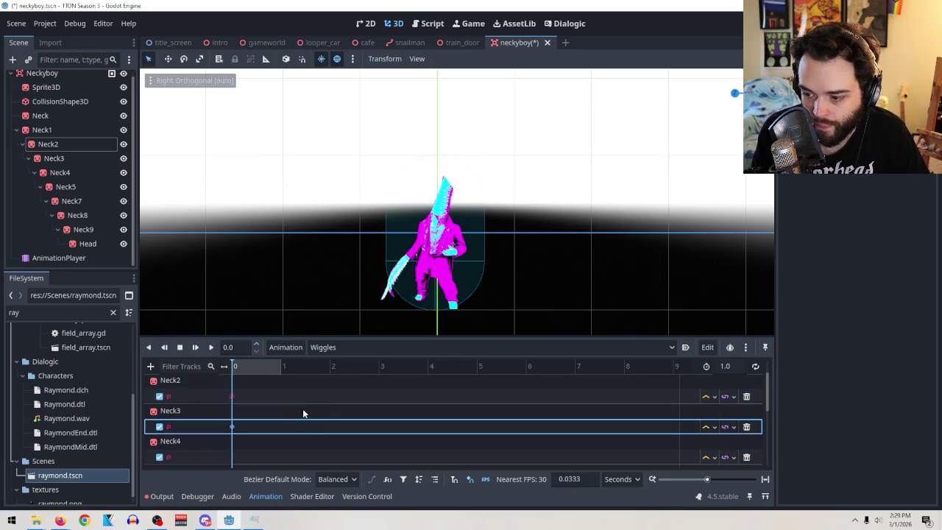
key("Delete")
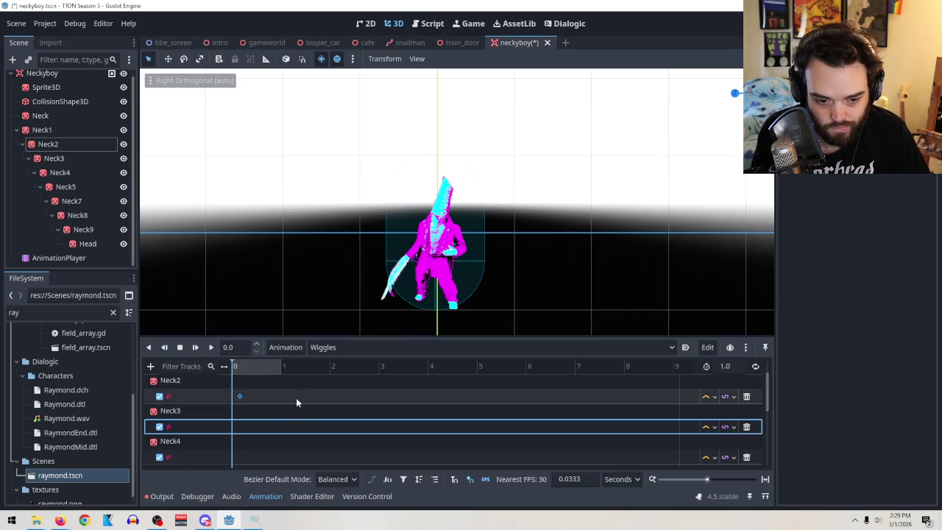
Delete Neck1's later rotation keyframe
scroll(295, 397, "up", 1)
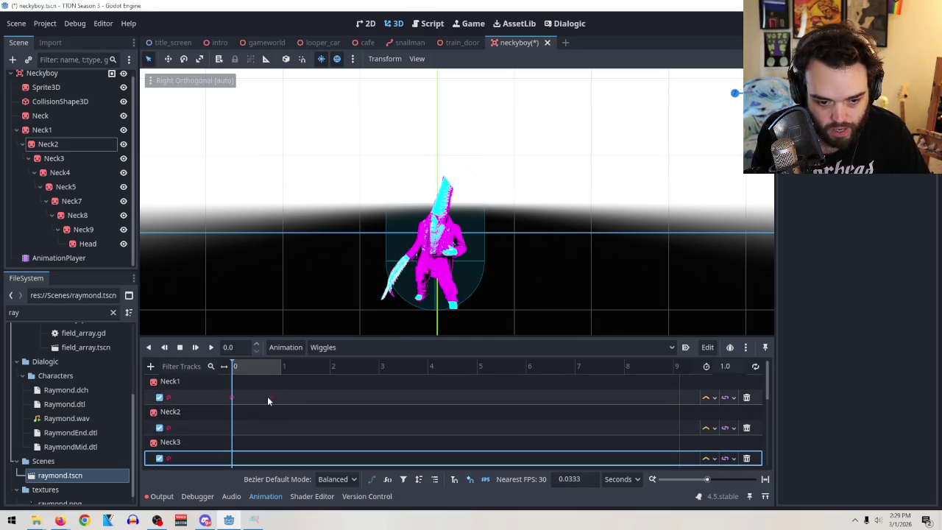
double_click(272, 398)
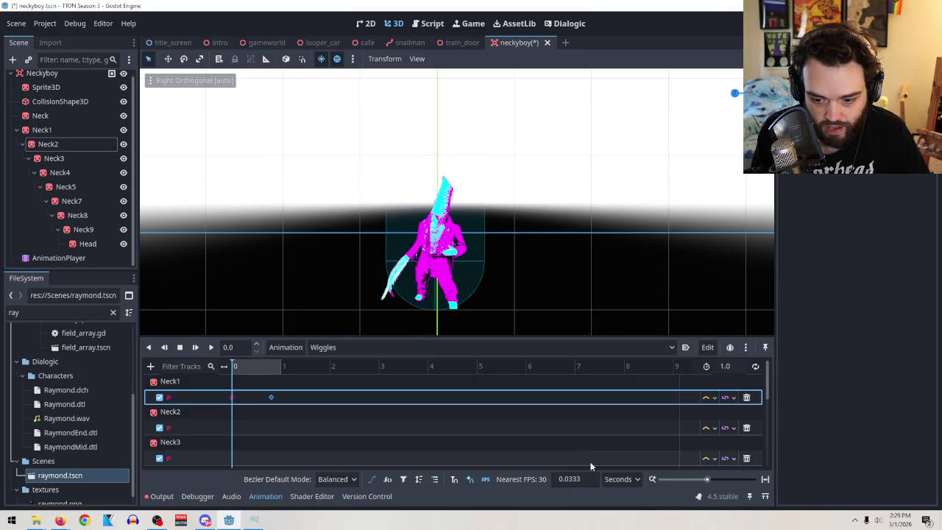
right_click(271, 398)
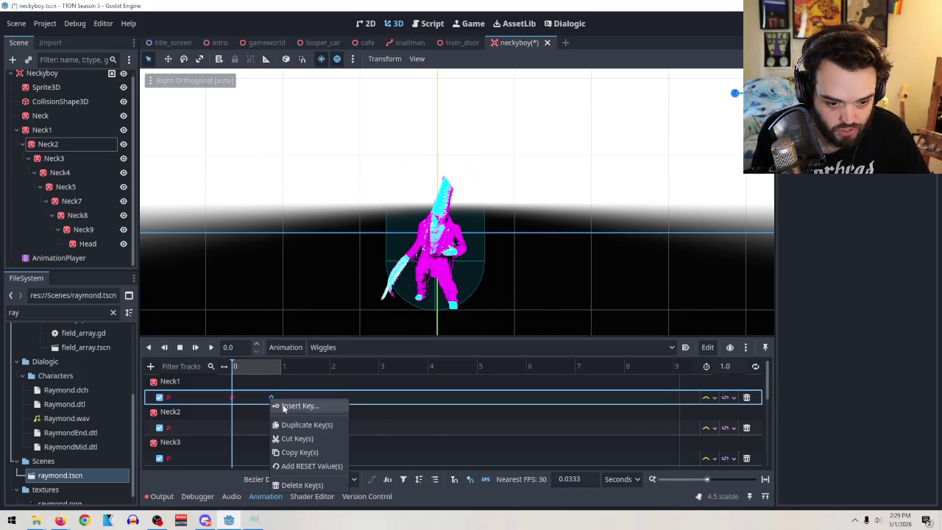
left_click(302, 485)
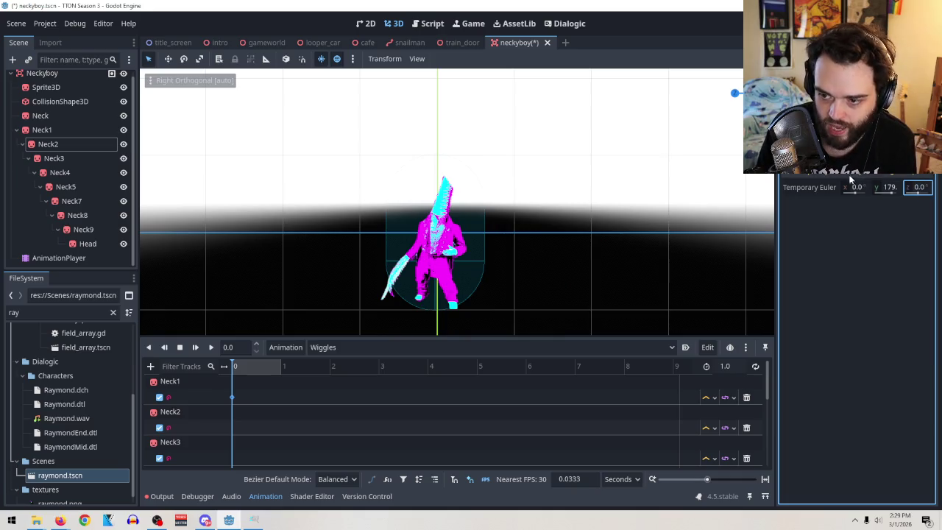
Clear the Neck1 key's Y and Z Euler rotations to 0
left_click(890, 187)
key("BackSpace")
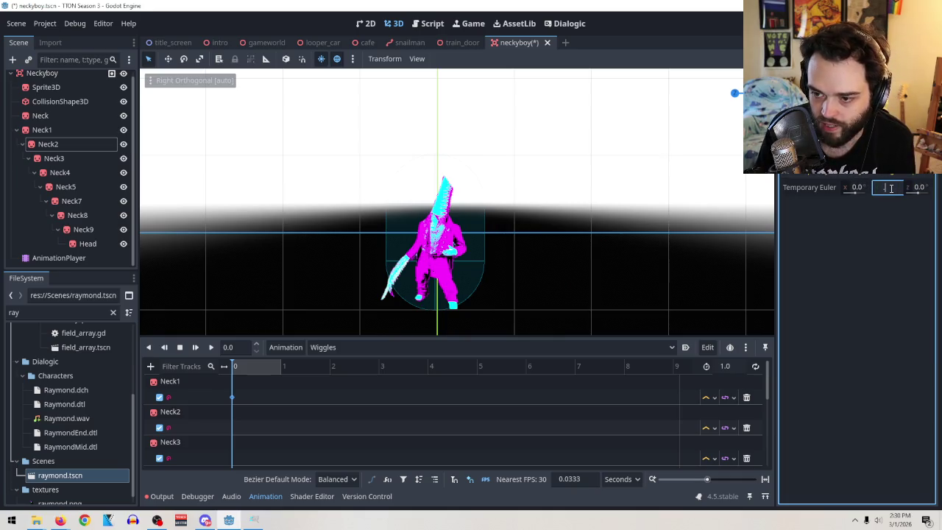
key("Return")
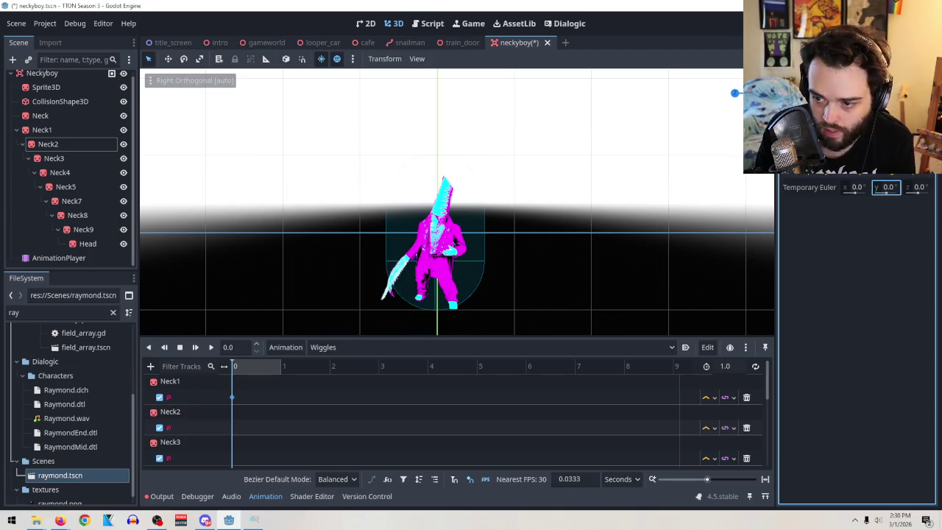
left_click(917, 191)
left_click_drag(916, 193, 920, 194)
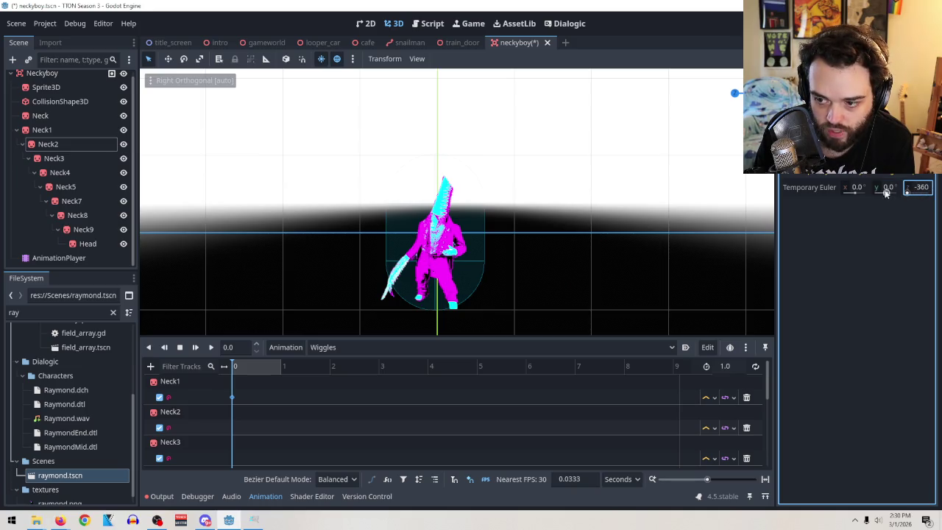
type("0")
key("Return")
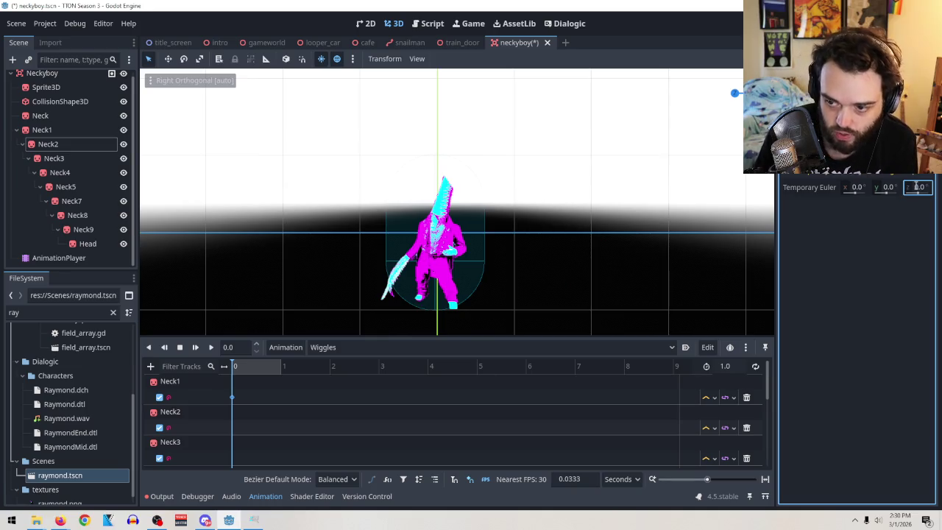
Try Y rotations of 360 and -81, then settle Y back at 0
left_click(888, 188)
type("360")
key("Return")
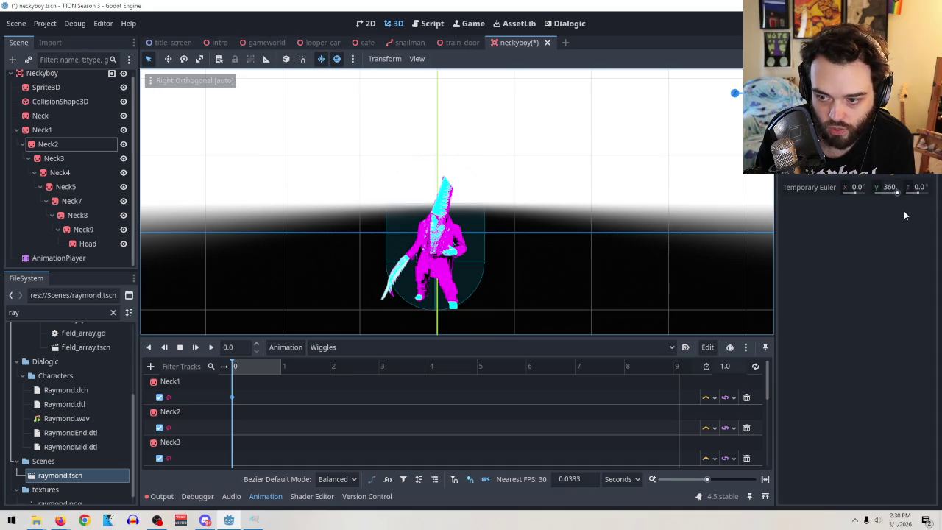
left_click(888, 188)
type("-81.")
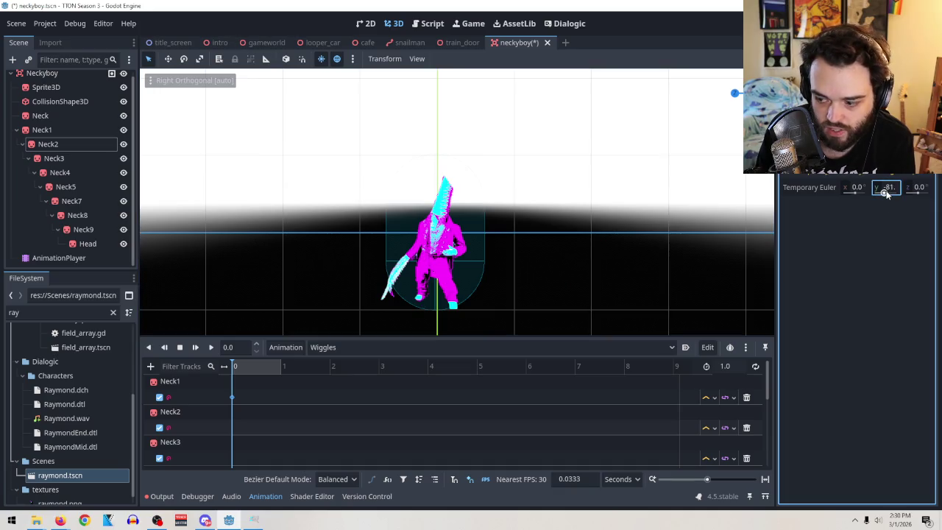
left_click(888, 188)
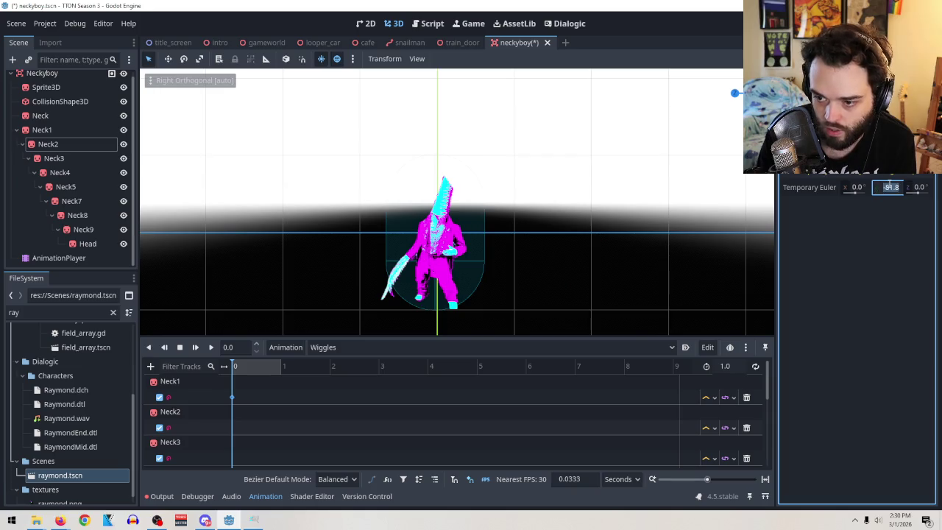
type("0")
key("Return")
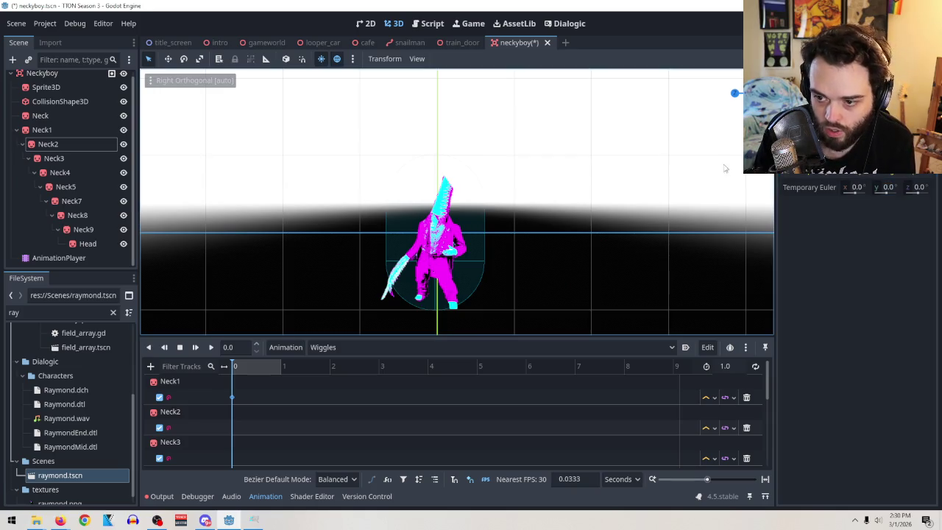
Widen the Inspector and orbit the 3D view into perspective to see the upright neck
mouse_move(774, 186)
left_mouse_down()
mouse_move(641, 186)
mouse_move(766, 199)
left_mouse_up()
left_click_drag(840, 190, 830, 190)
type("235")
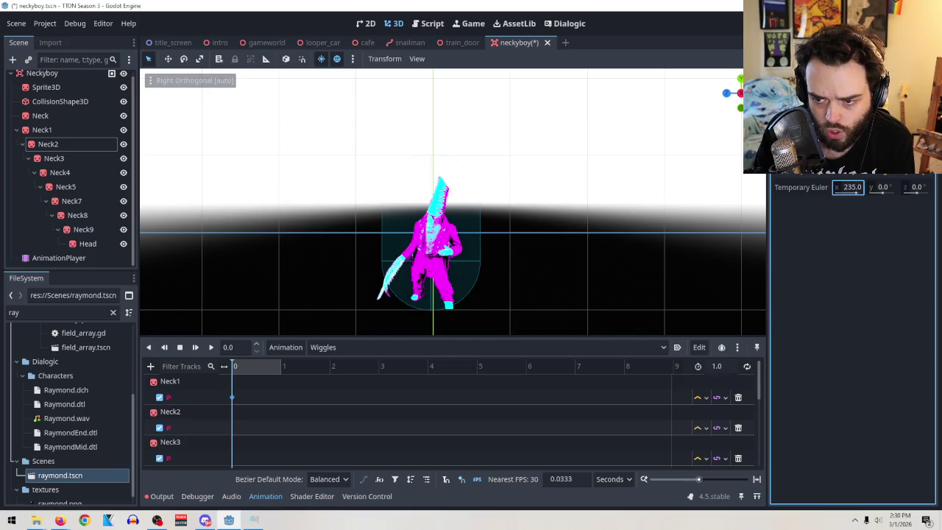
left_click(564, 224)
mouse_move(564, 224)
left_mouse_down()
mouse_move(588, 303)
mouse_move(613, 335)
left_mouse_up()
mouse_move(316, 221)
left_mouse_down()
mouse_move(309, 109)
mouse_move(535, 149)
mouse_move(548, 127)
mouse_move(486, 165)
mouse_move(414, 174)
mouse_move(454, 202)
mouse_move(364, 146)
mouse_move(567, 124)
mouse_move(549, 135)
left_mouse_up()
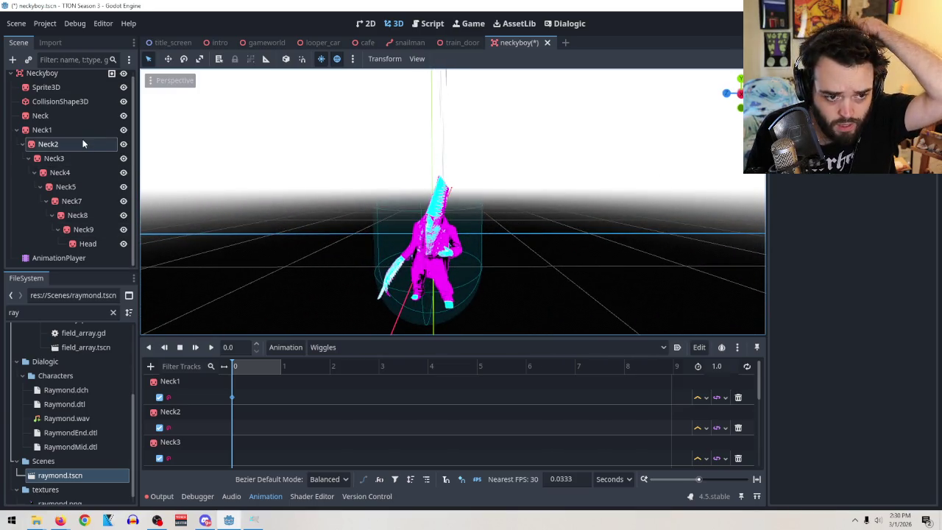
scroll(82, 144, "up", 1)
left_click(63, 78)
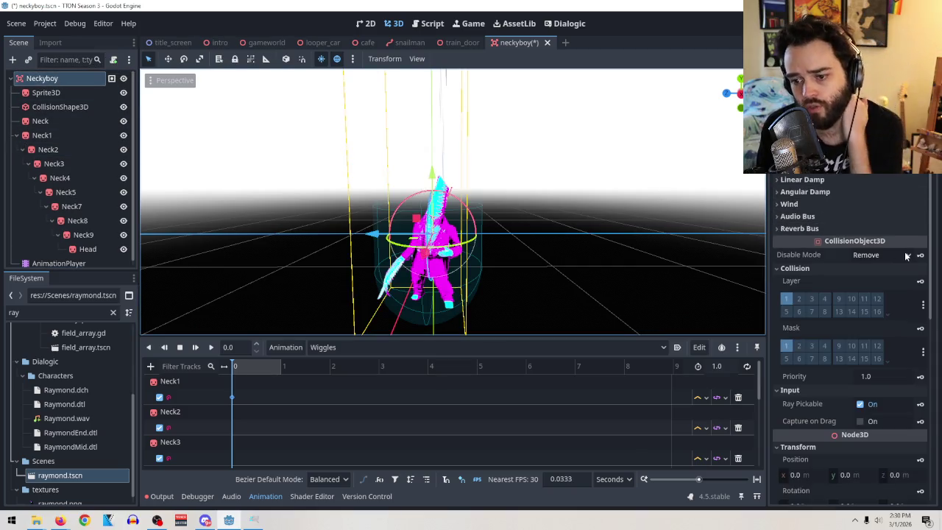
Scroll through Neckyboy's root settings, then key Neck1's rotation track at 0 s
scroll(833, 349, "down", 5)
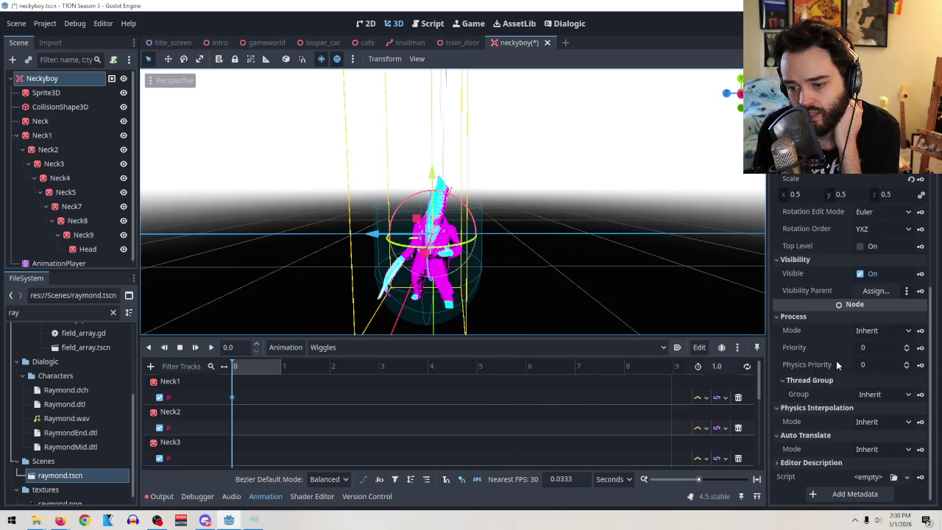
scroll(824, 348, "up", 5)
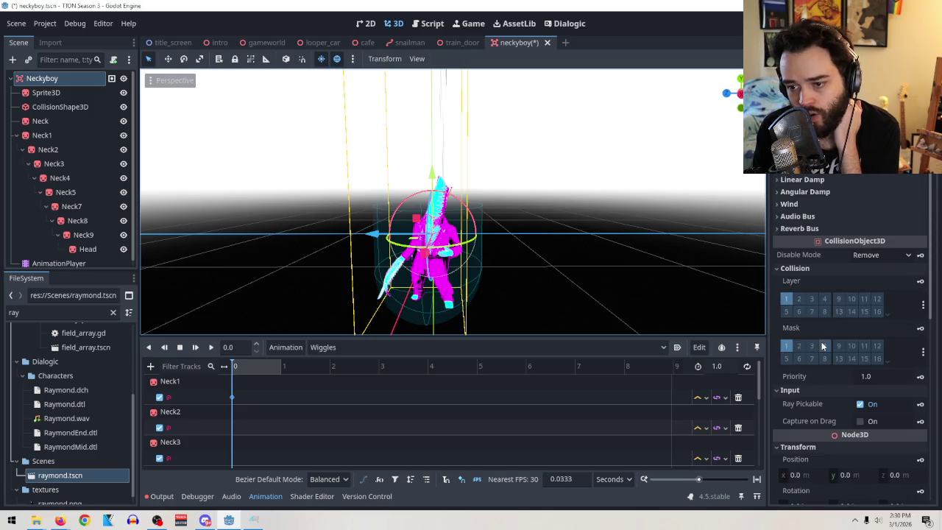
scroll(827, 277, "down", 5)
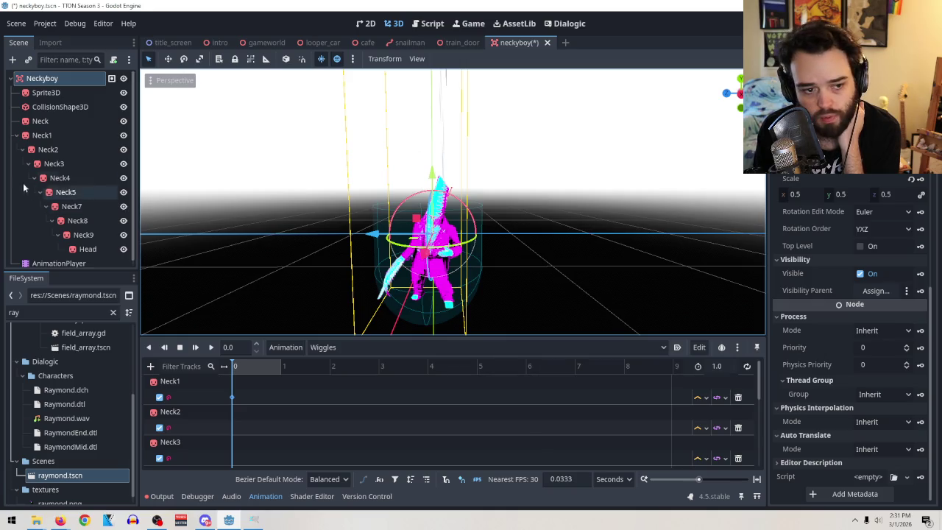
left_click(35, 136)
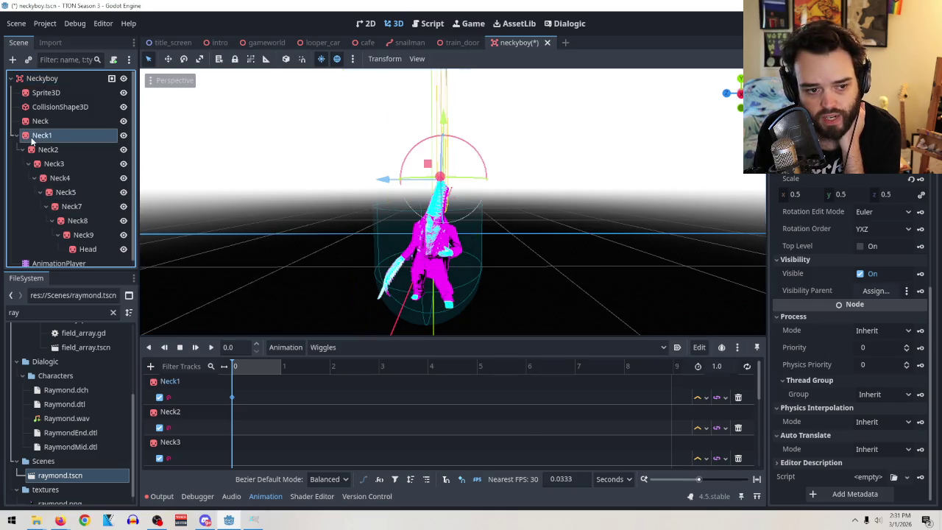
left_click(232, 398)
left_click(253, 410)
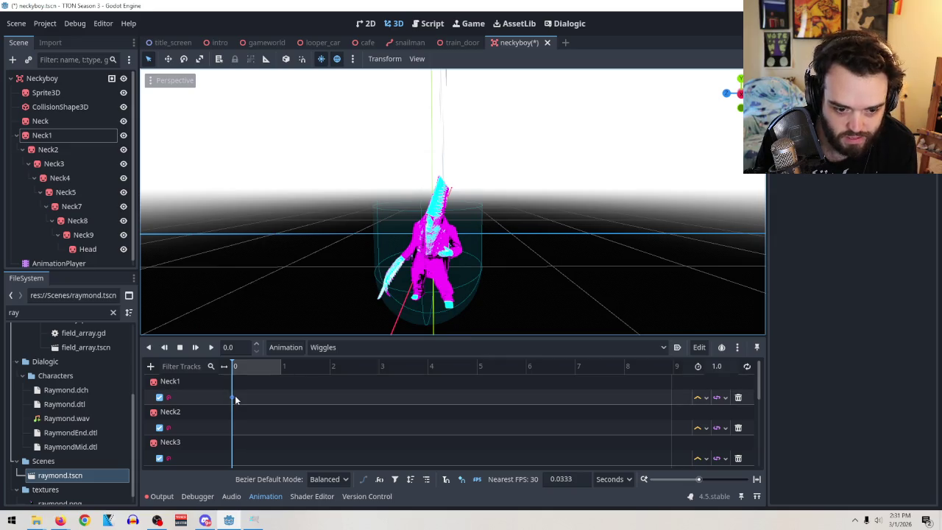
Insert a Neck1 key near 1 s with new Z and Y rotations, then rewind the playhead to 0
left_click(297, 398)
left_click(283, 368)
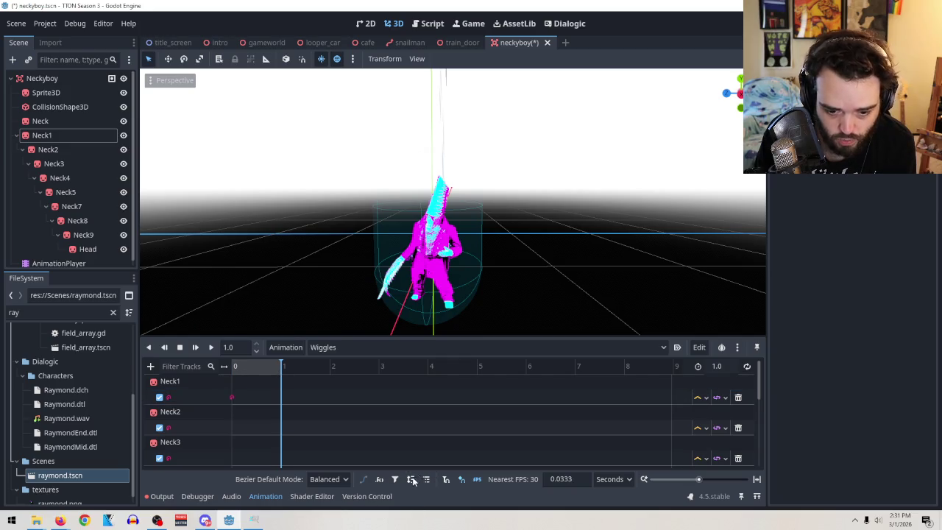
right_click(282, 403)
left_click(297, 409)
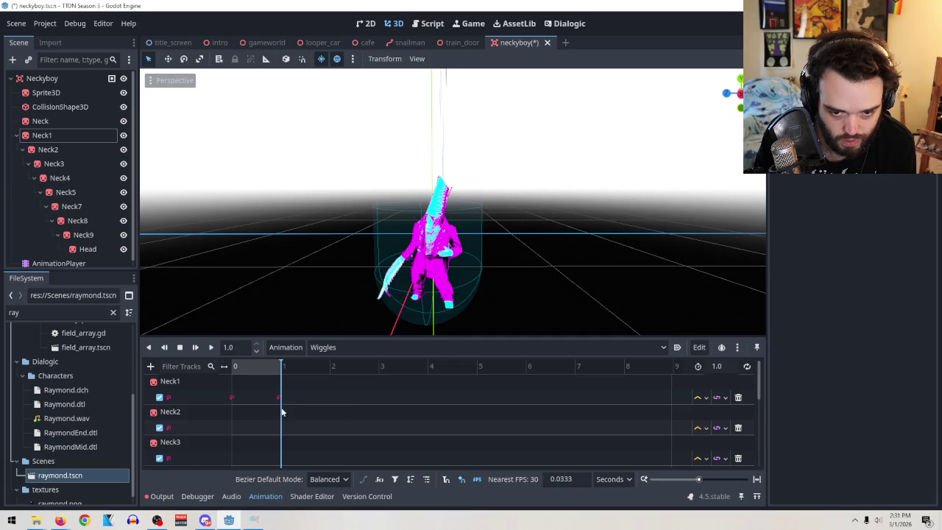
left_click(232, 397)
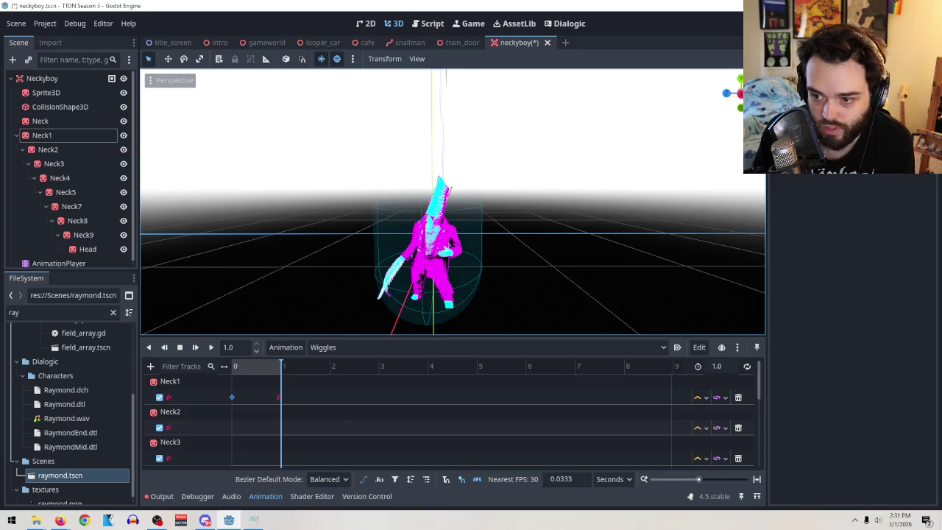
left_click(278, 397)
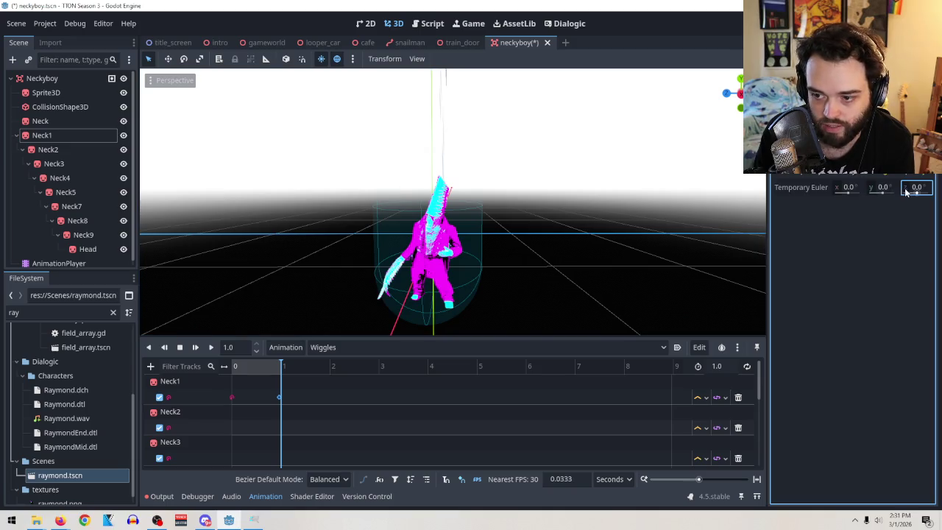
type("360")
key("Return")
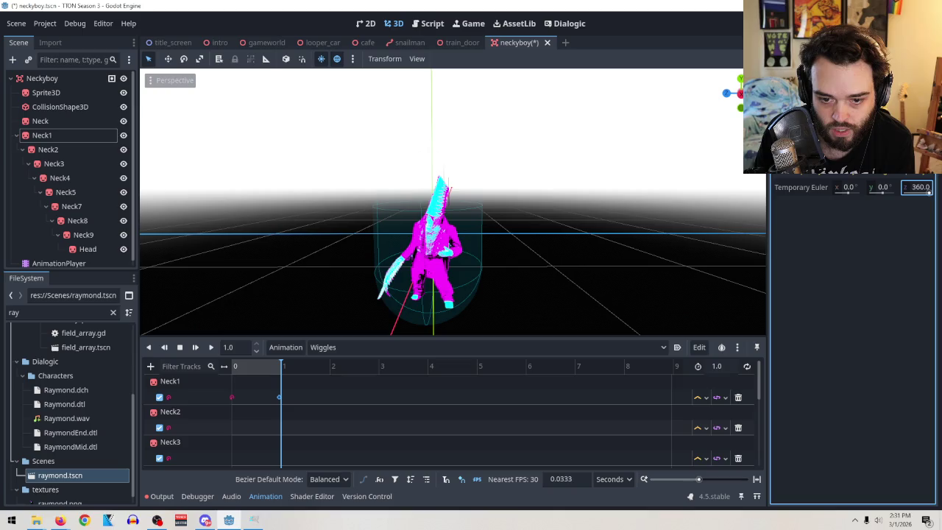
left_click_drag(475, 219, 590, 231)
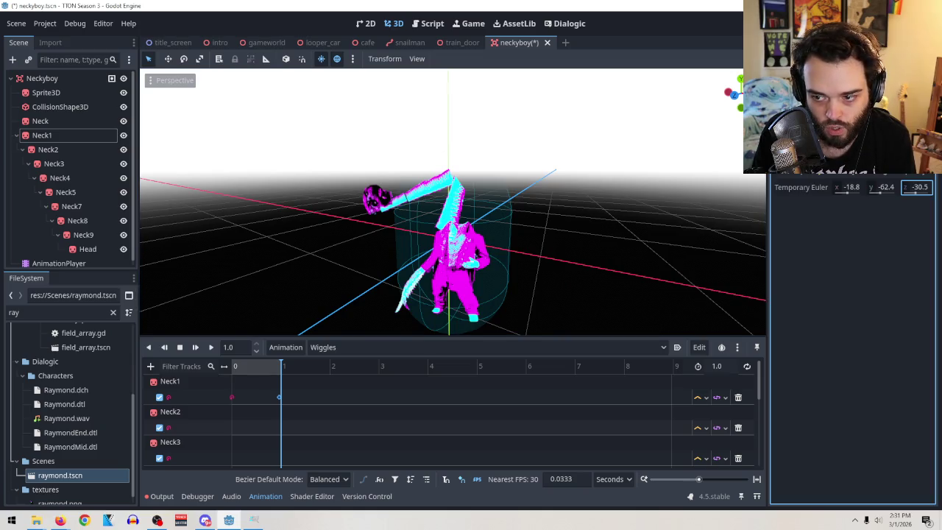
left_click(880, 188)
type("-107.")
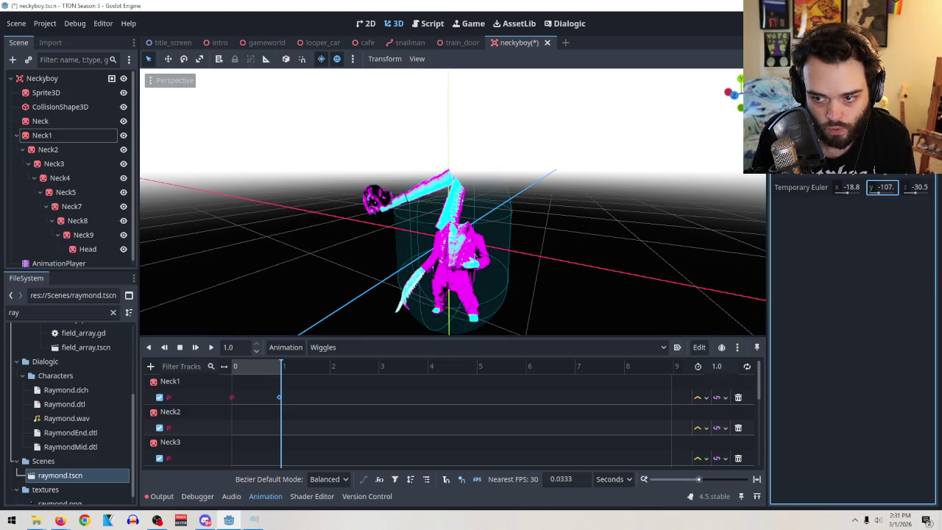
key("Return")
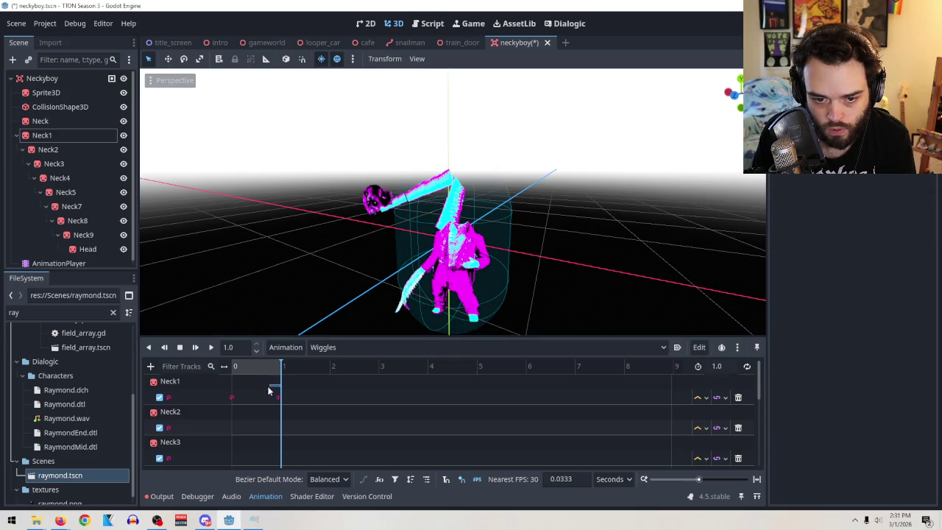
mouse_move(280, 368)
left_mouse_down()
mouse_move(228, 376)
mouse_move(280, 368)
mouse_move(269, 367)
left_mouse_up()
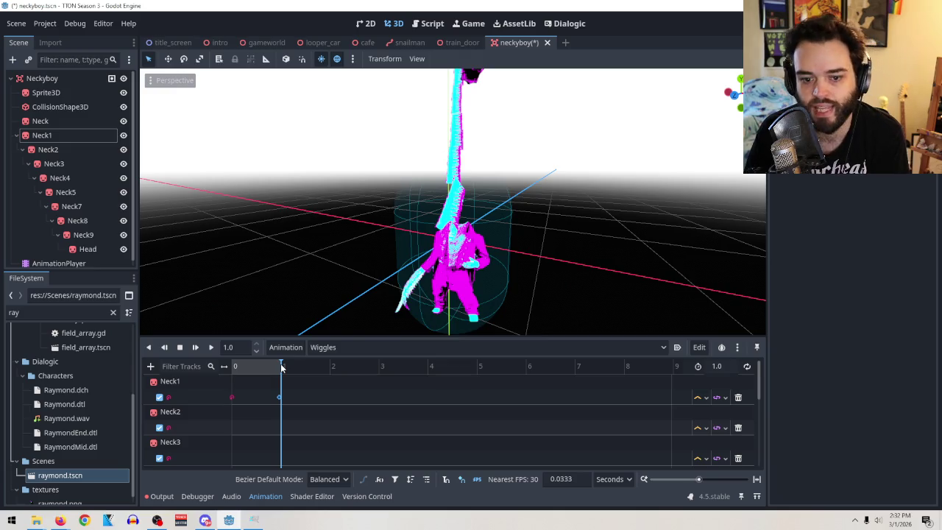
Set the Neck sprite's Billboard mode back to Disabled
left_click(46, 92)
scroll(873, 221, "up", 10)
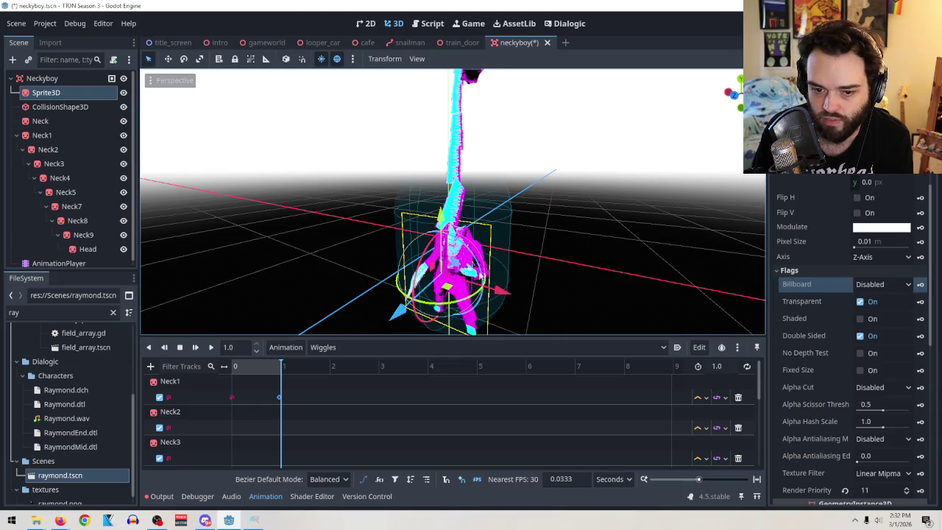
left_click(40, 121)
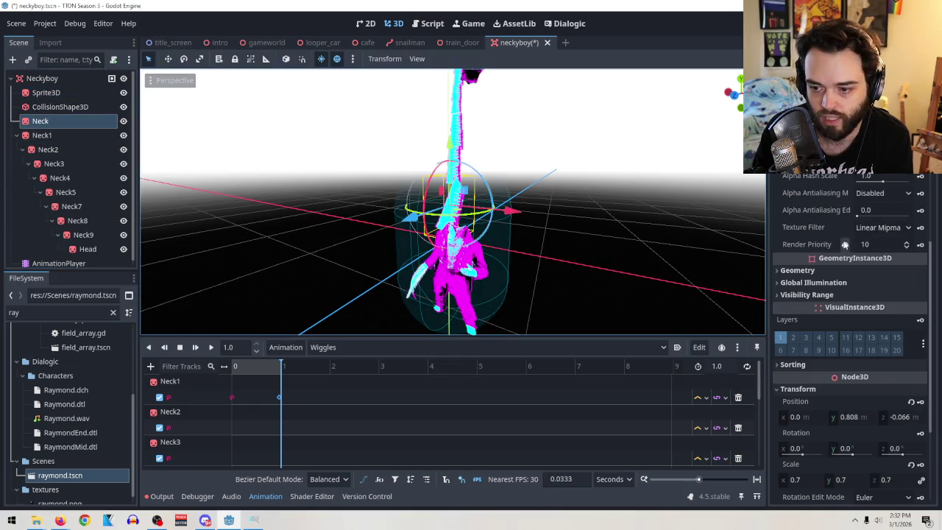
scroll(857, 254, "up", 8)
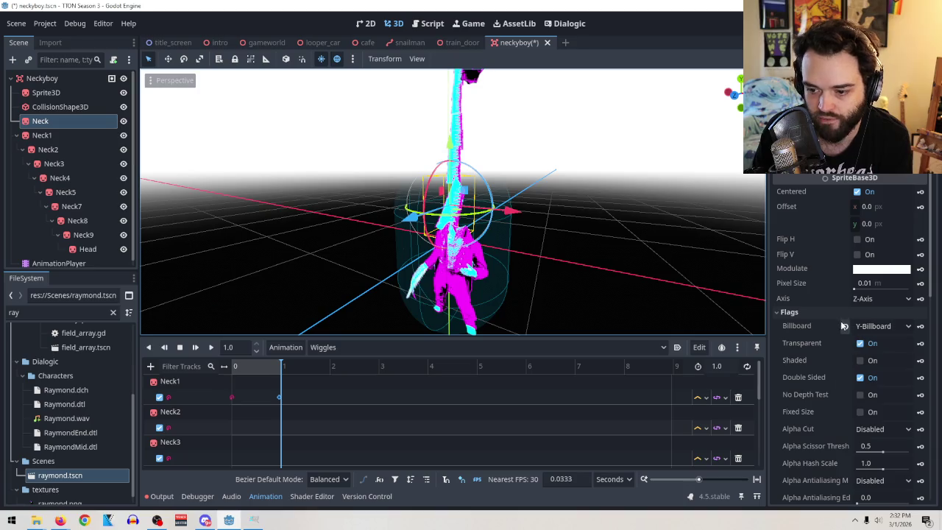
left_click(844, 325)
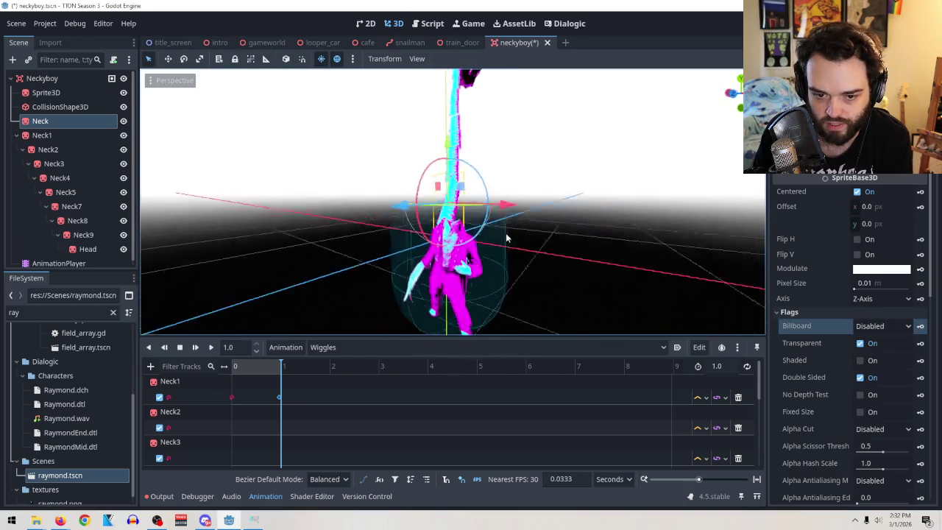
In Front view, shift Neck along X, then move Neck1 along X and Z
key("KP_1")
left_click(739, 96)
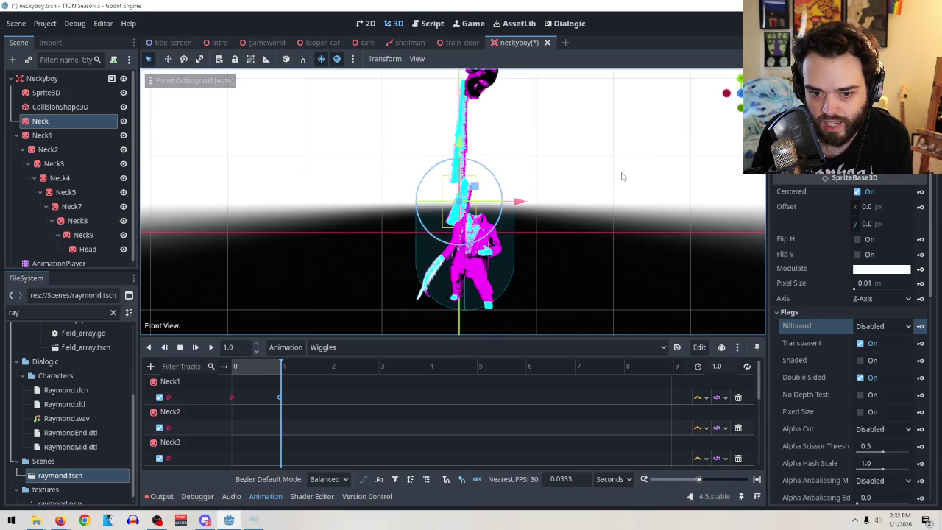
left_click_drag(527, 208, 543, 207)
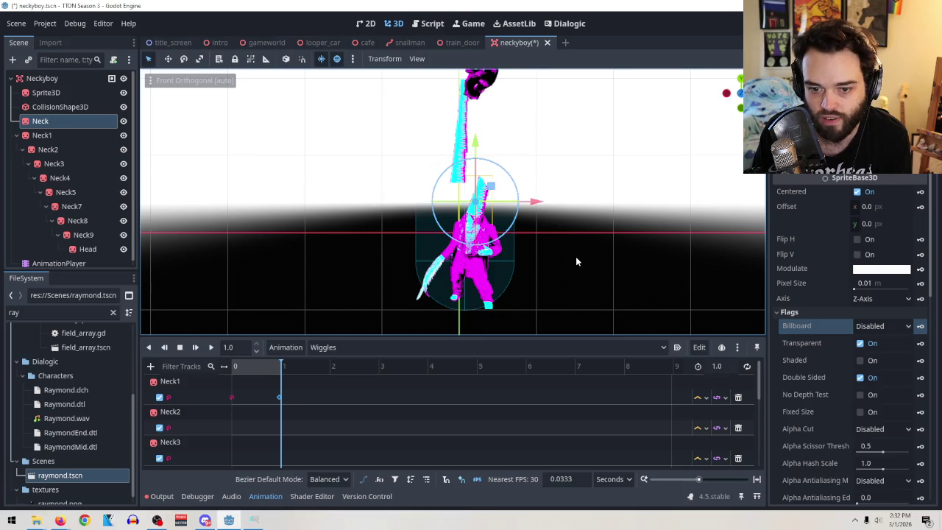
left_click(42, 135)
mouse_move(596, 213)
left_mouse_down()
mouse_move(614, 221)
mouse_move(608, 189)
mouse_move(604, 199)
left_mouse_up()
mouse_move(515, 178)
left_mouse_down()
mouse_move(541, 181)
mouse_move(475, 180)
mouse_move(392, 318)
left_mouse_up()
mouse_move(382, 218)
left_mouse_down()
mouse_move(368, 220)
mouse_move(592, 187)
mouse_move(627, 153)
left_mouse_up()
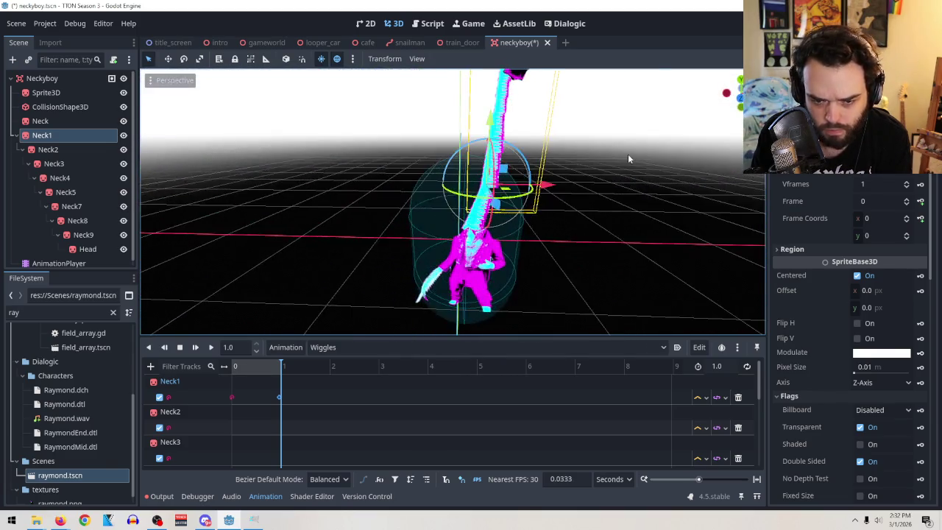
Set the Neck1 start key's Z rotation to 144
left_click(233, 398)
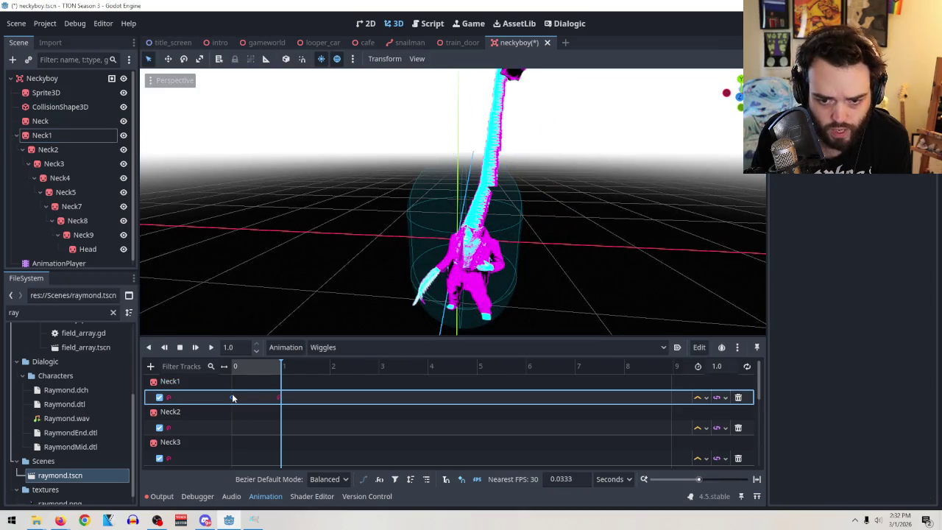
double_click(234, 398)
mouse_move(588, 189)
left_mouse_down()
mouse_move(616, 137)
mouse_move(606, 145)
left_mouse_up()
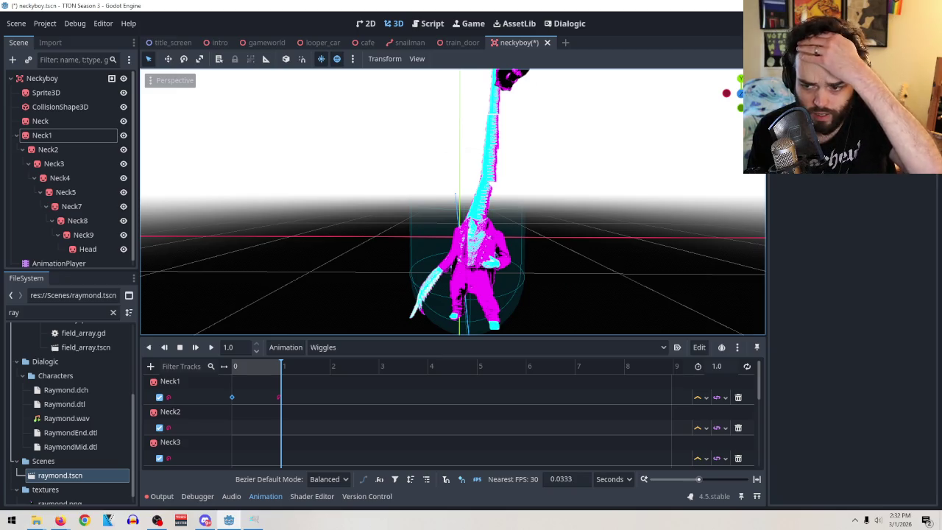
left_click(907, 188)
type("144")
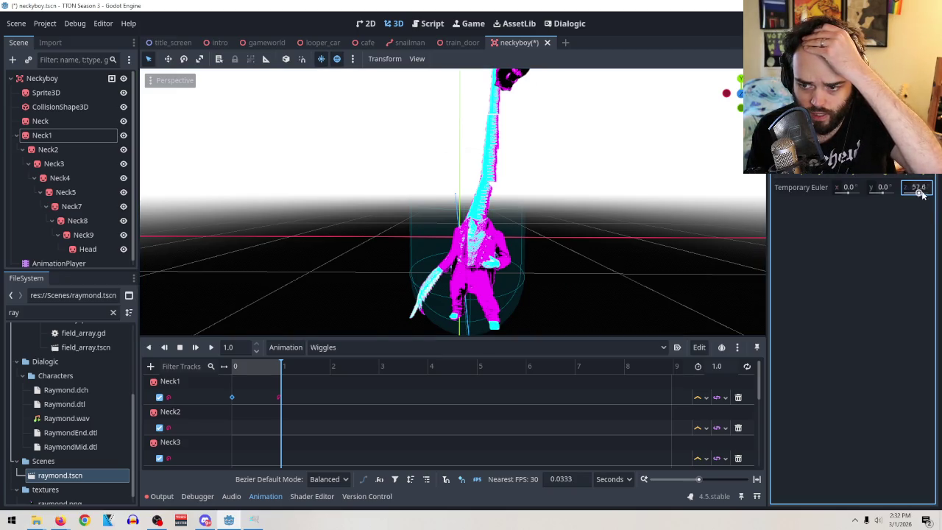
left_click(275, 401)
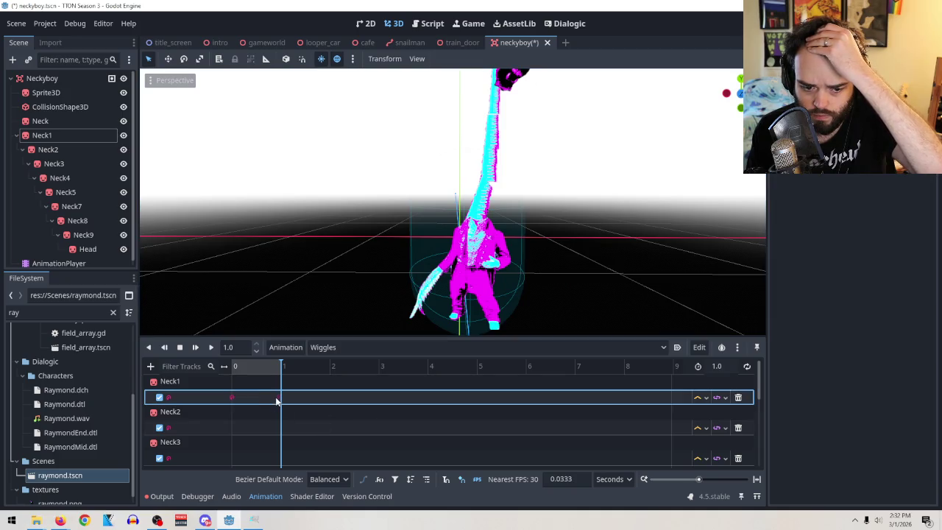
Adjust the ~1 s Neck1 key's rotation and try moving it earlier, undoing the move
left_click(278, 398)
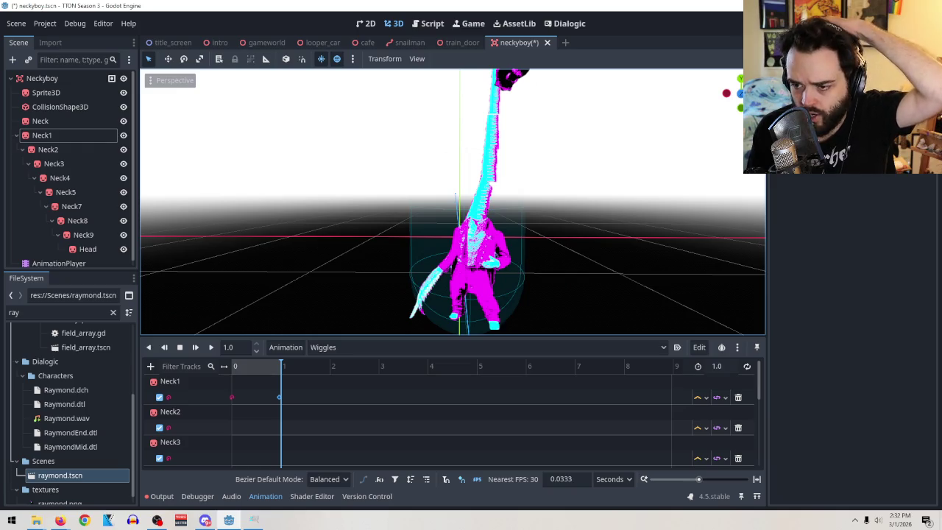
left_click_drag(913, 196, 856, 193)
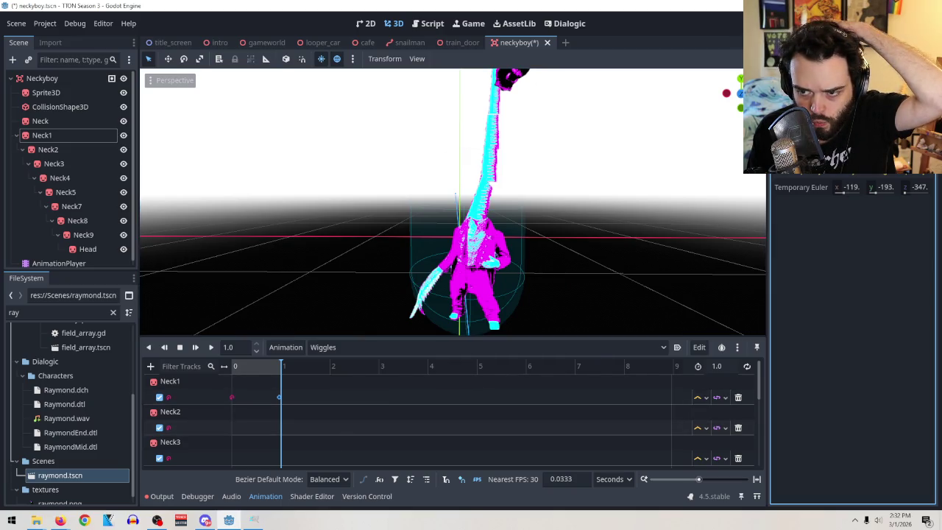
left_click_drag(279, 398, 232, 397)
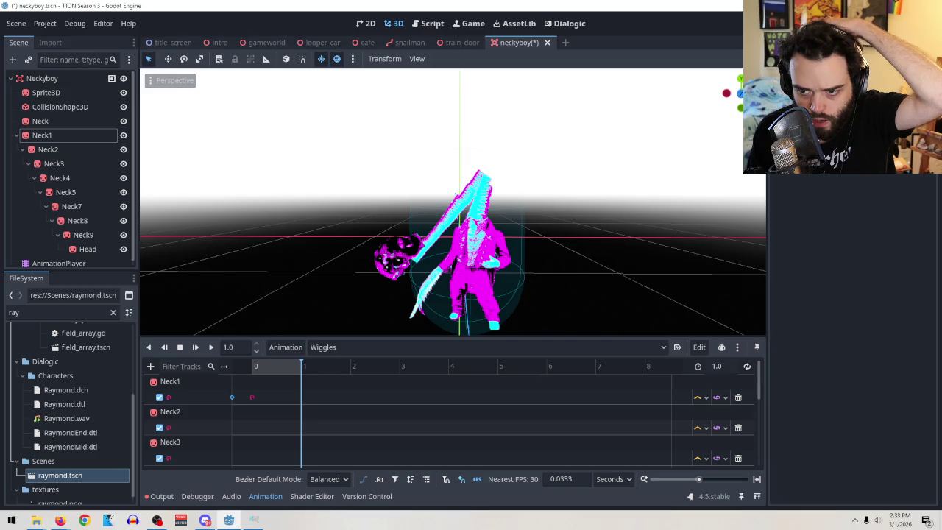
key("ctrl+z")
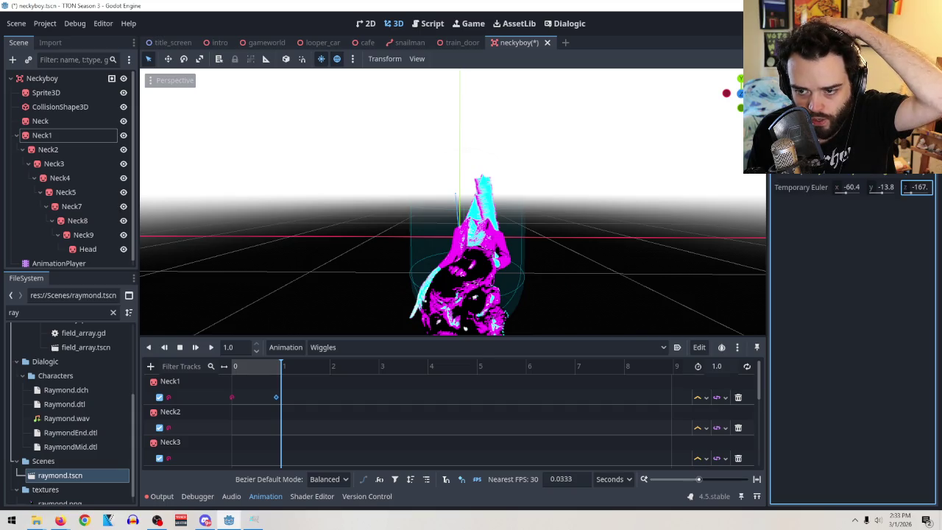
Reset the key's X rotation to 0 and slide the key back to time 0
left_click(850, 187)
type("0")
key("Return")
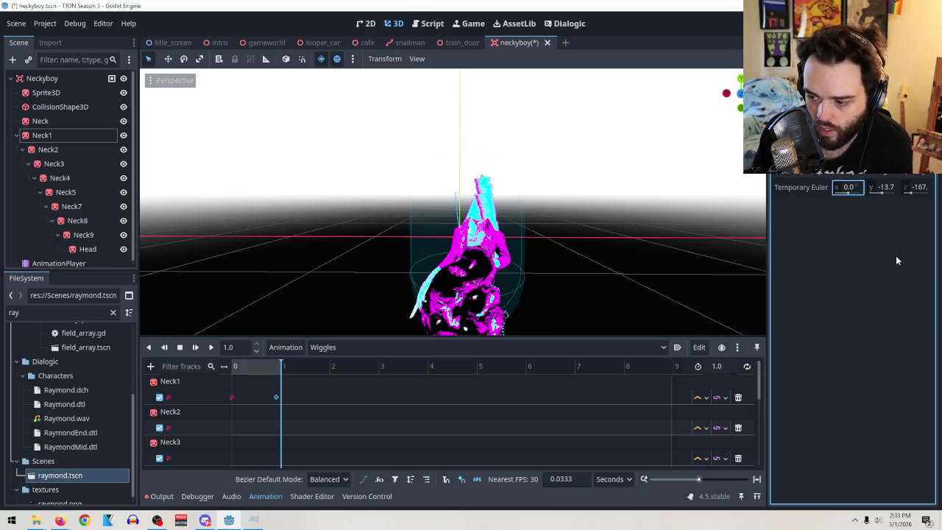
left_click(883, 187)
left_click(921, 192)
type("0")
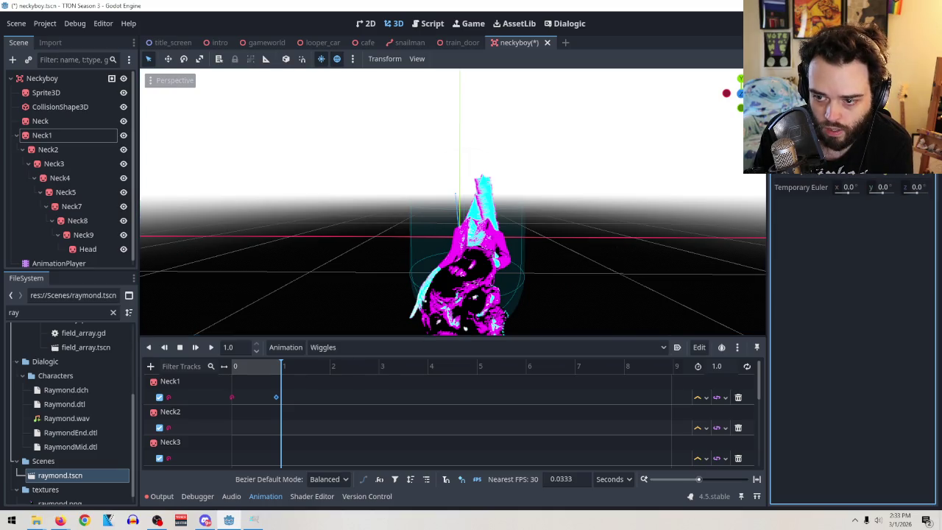
key("ctrl+z")
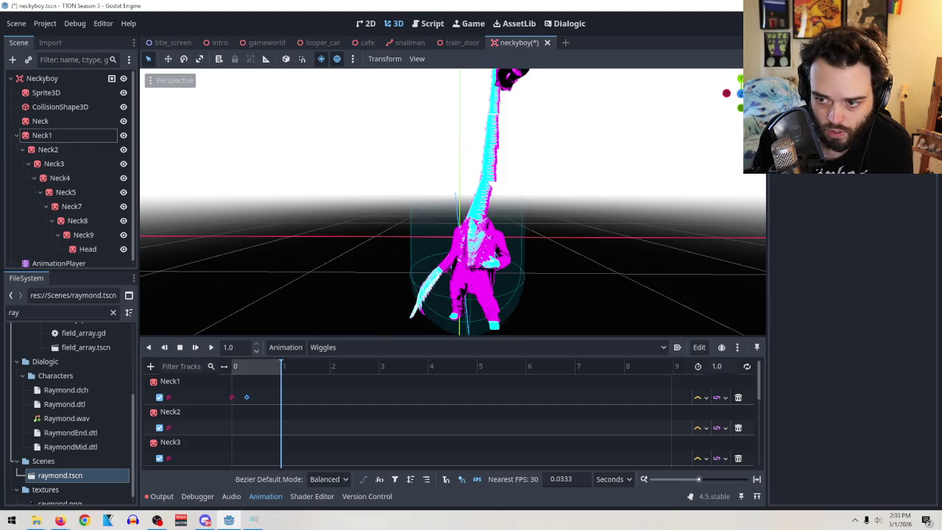
left_click_drag(247, 397, 232, 397)
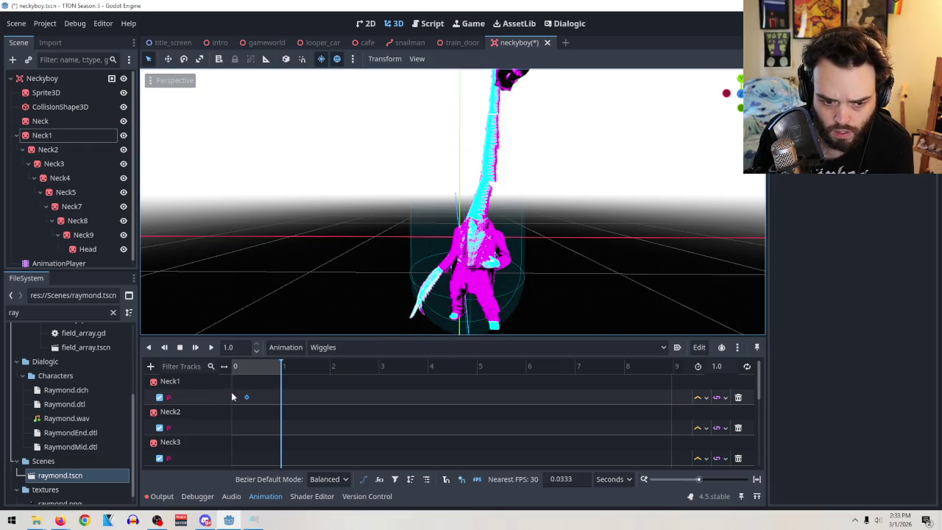
Set the time-0 key's Y and Z rotations to 0, giving Euler 0, 0, 0
left_click(883, 176)
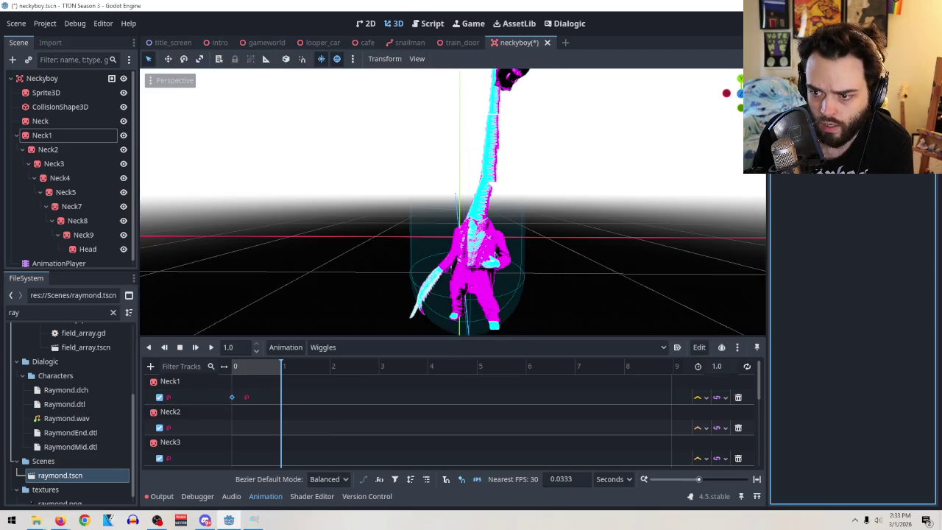
left_click(918, 187)
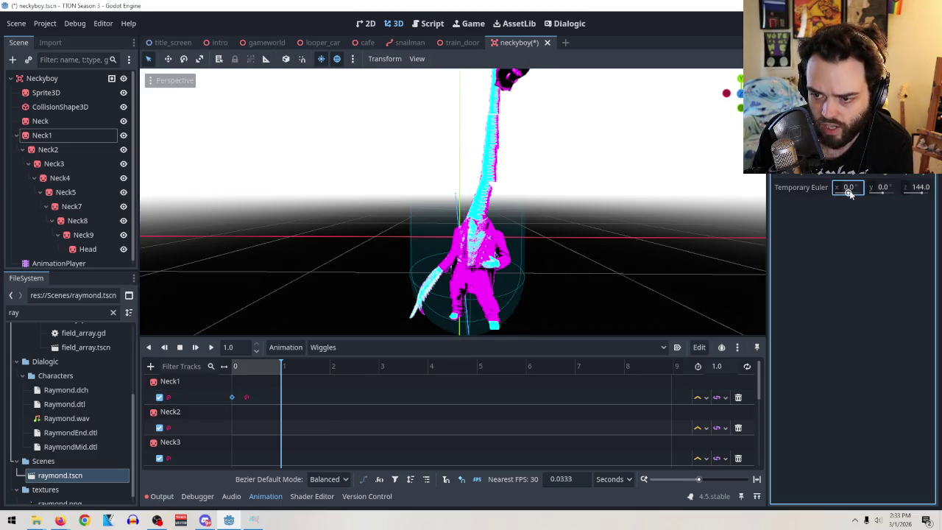
key("Return")
double_click(916, 187)
type("0")
key("Return")
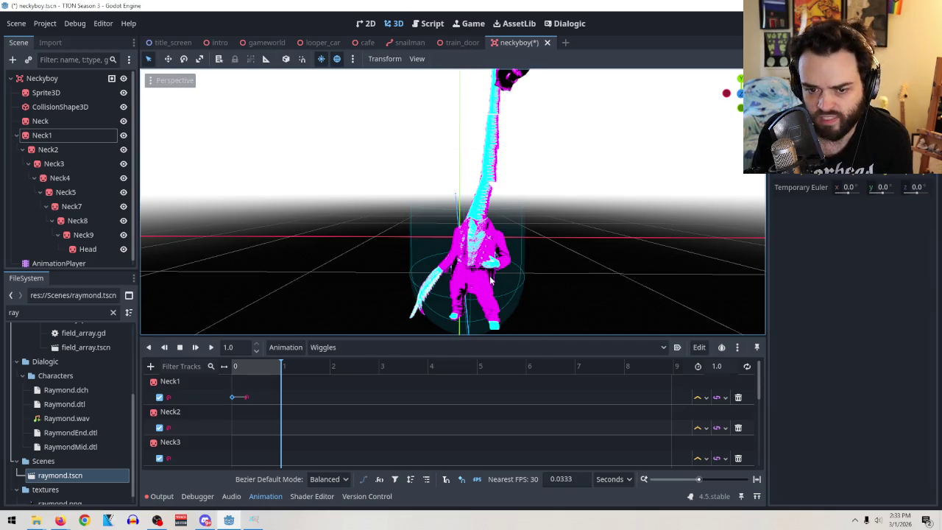
left_click_drag(618, 220, 608, 214)
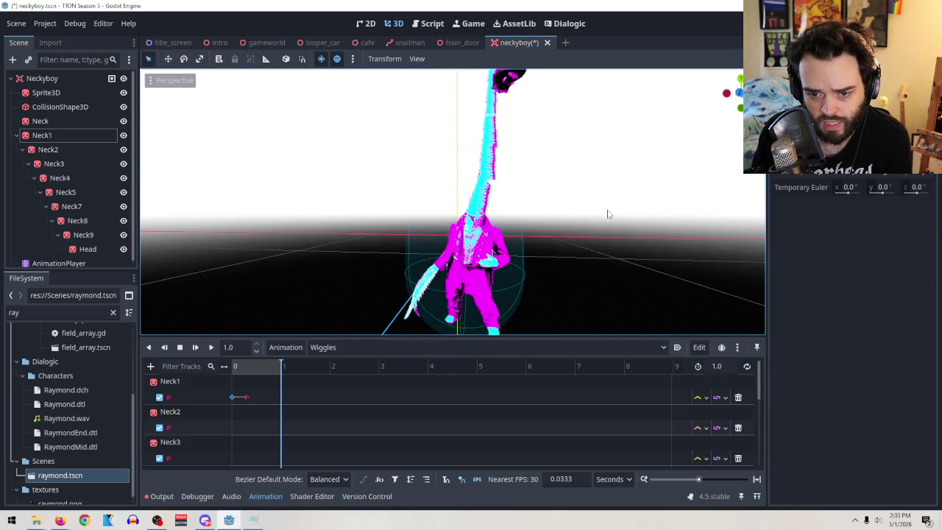
Move the second Neck1 keyframe to 1 second and view the character from the front
left_click(736, 92)
left_click_drag(248, 397, 281, 400)
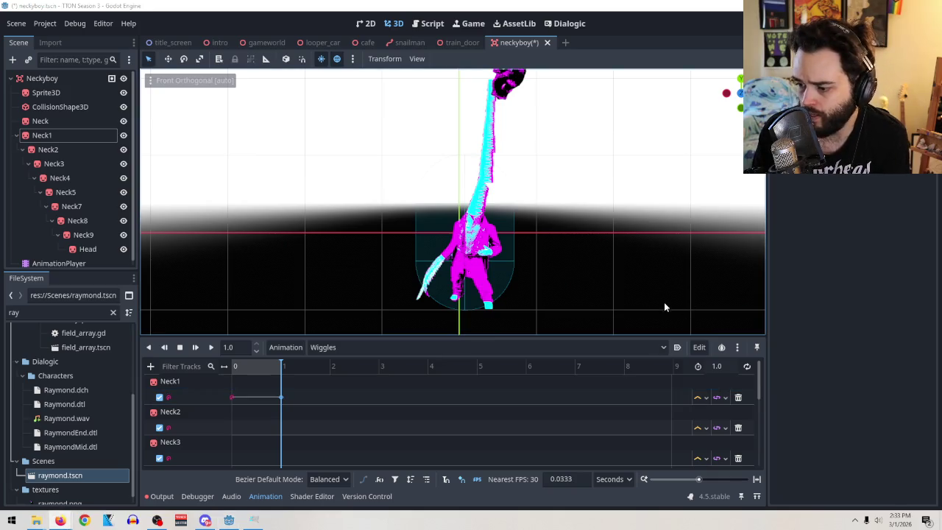
mouse_move(645, 269)
left_mouse_down()
mouse_move(616, 185)
mouse_move(613, 209)
mouse_move(619, 200)
left_mouse_up()
scroll(621, 198, "up", 3)
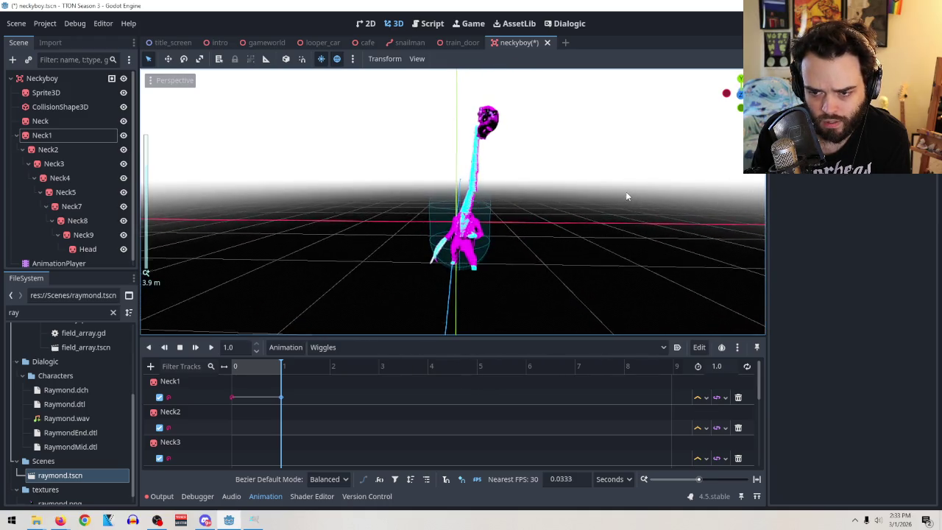
key("KP_1")
scroll(552, 197, "up", 2)
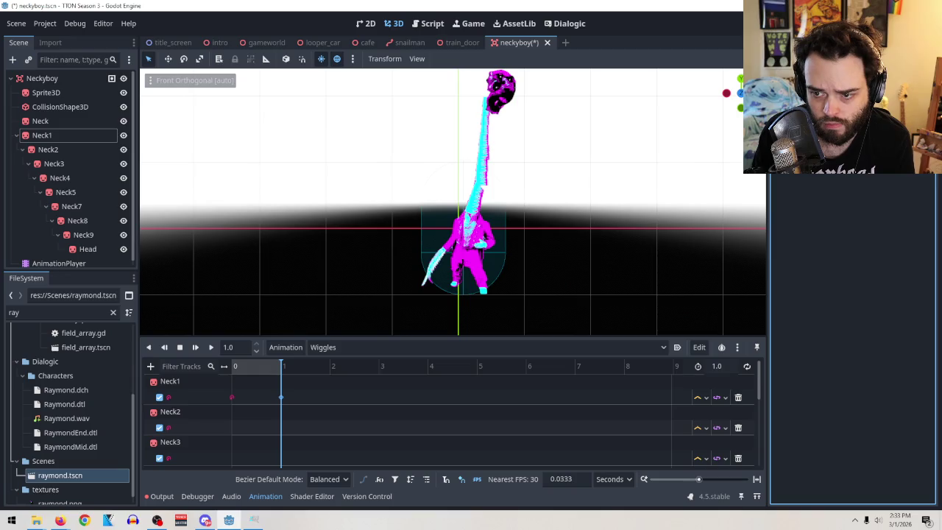
Raise the 1 s Neck1 key's z rotation so the neck bends right, previewing playback
left_click(211, 347)
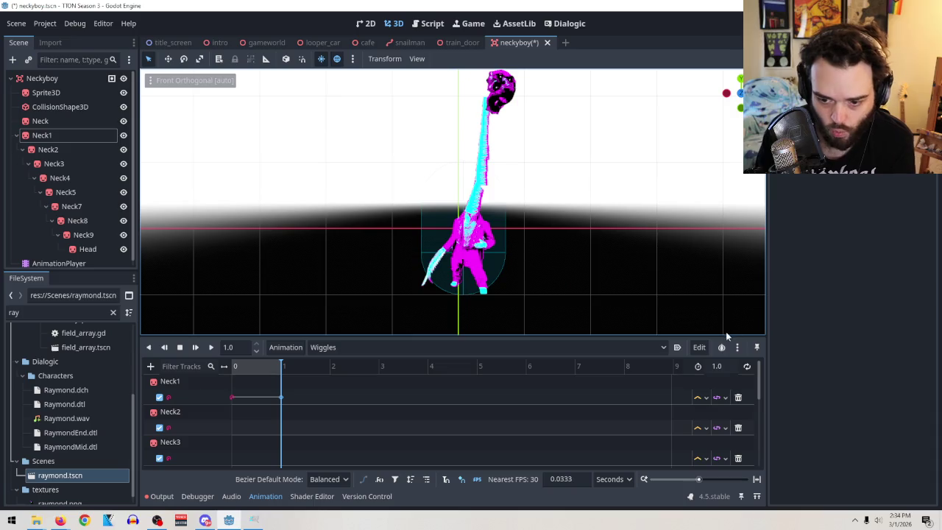
left_click(916, 187)
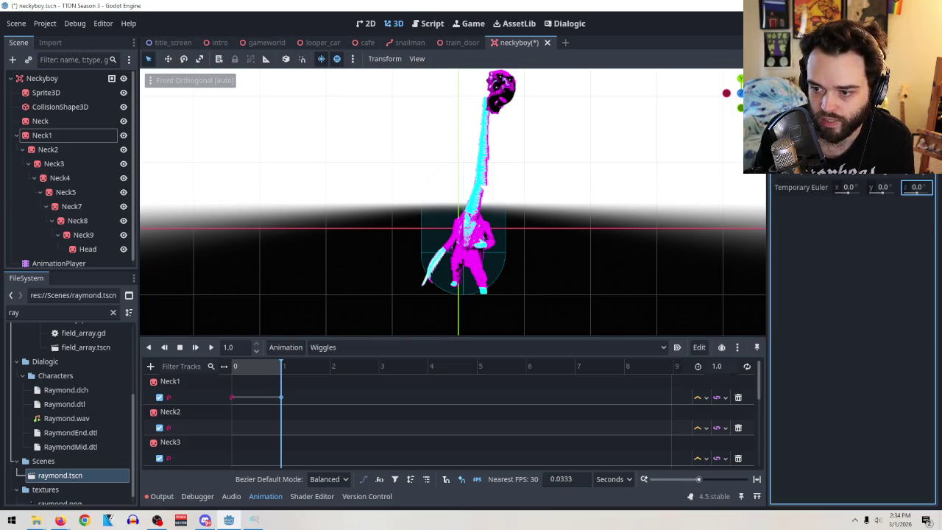
left_click_drag(916, 192, 926, 193)
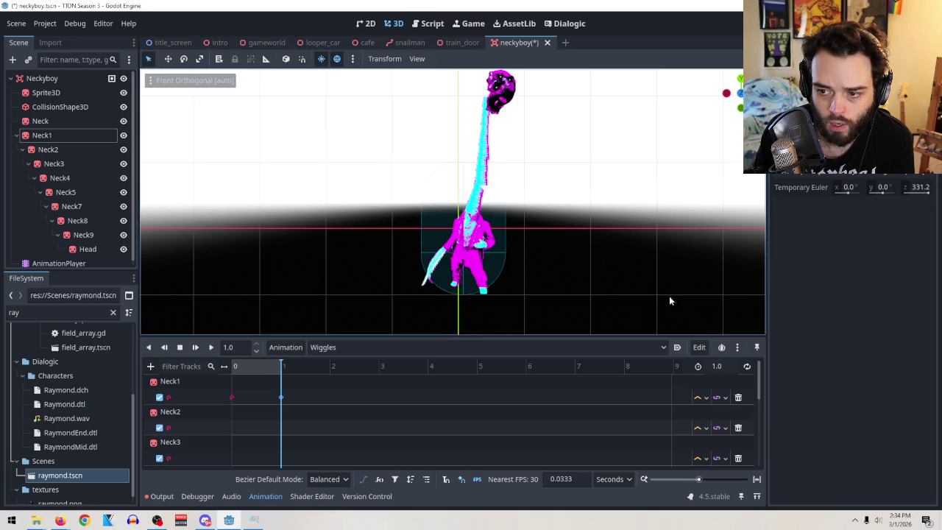
mouse_move(284, 367)
left_mouse_down()
mouse_move(223, 374)
mouse_move(315, 371)
mouse_move(435, 388)
left_mouse_up()
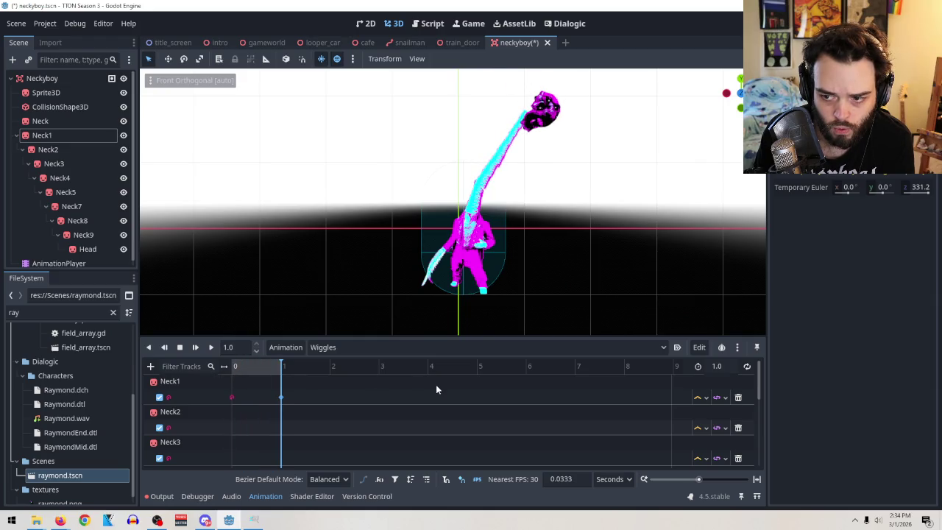
Confirm Neck1's 0 s rotation, re-key it at 1 second, and select both Neck1 keys
left_click(232, 398)
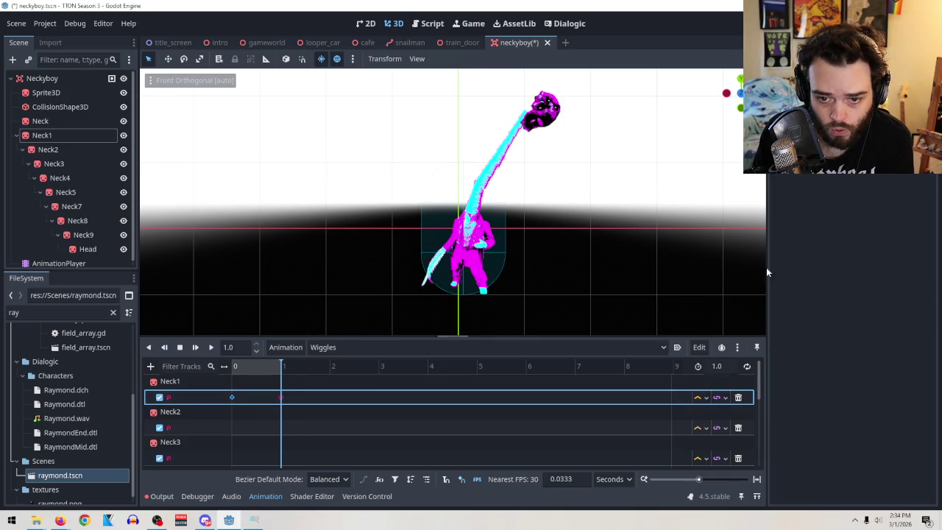
left_click(916, 187)
key("Return")
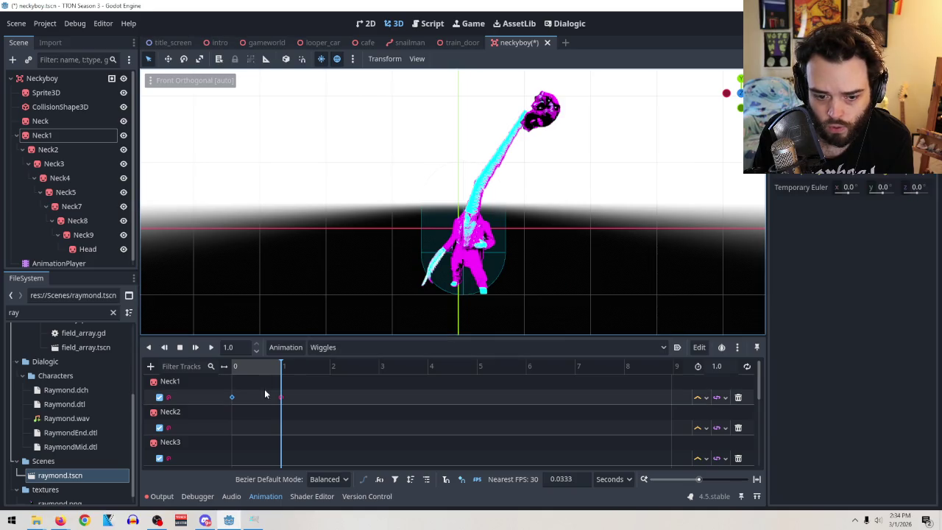
key("ctrl+d")
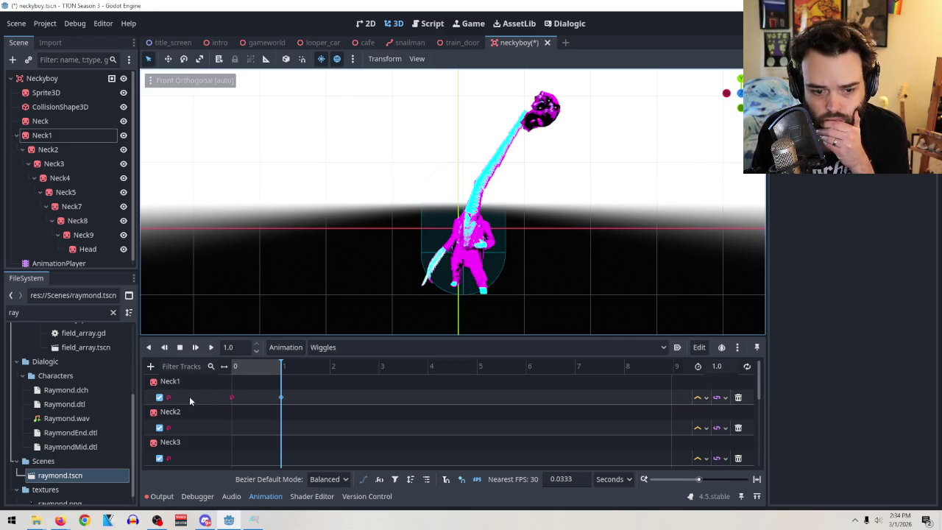
left_click(231, 398)
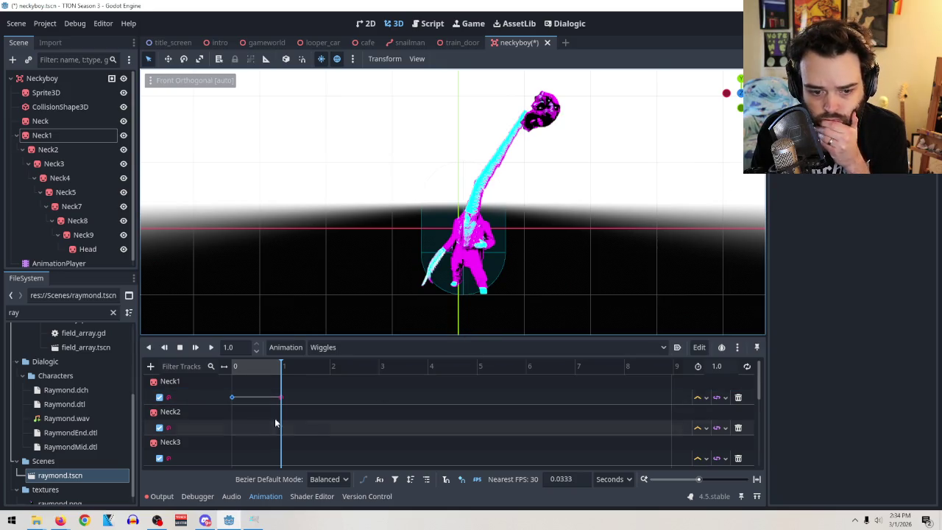
left_click(235, 424)
left_click(234, 398)
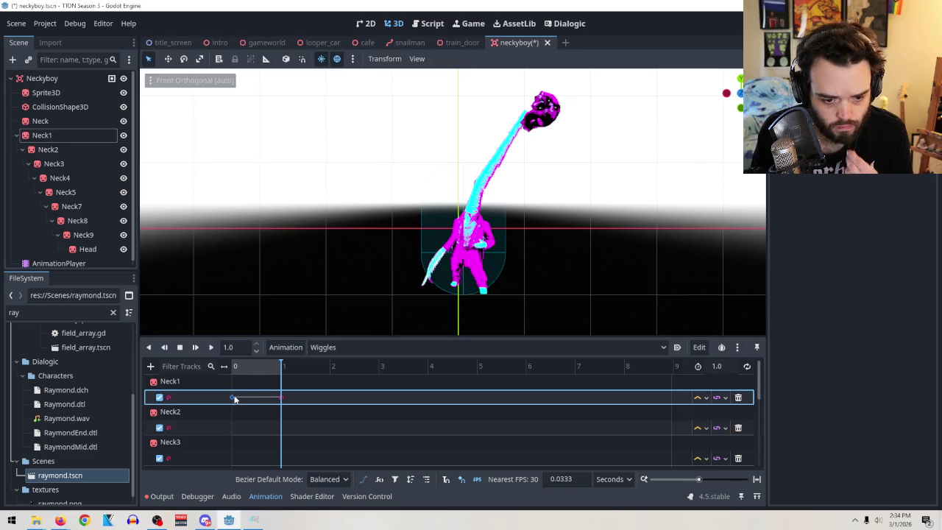
Paste the Neck1 keys onto Neck2 and Neck3, aligning them at 0 and 1 s
left_click(235, 427)
right_click(235, 428)
left_click(262, 448)
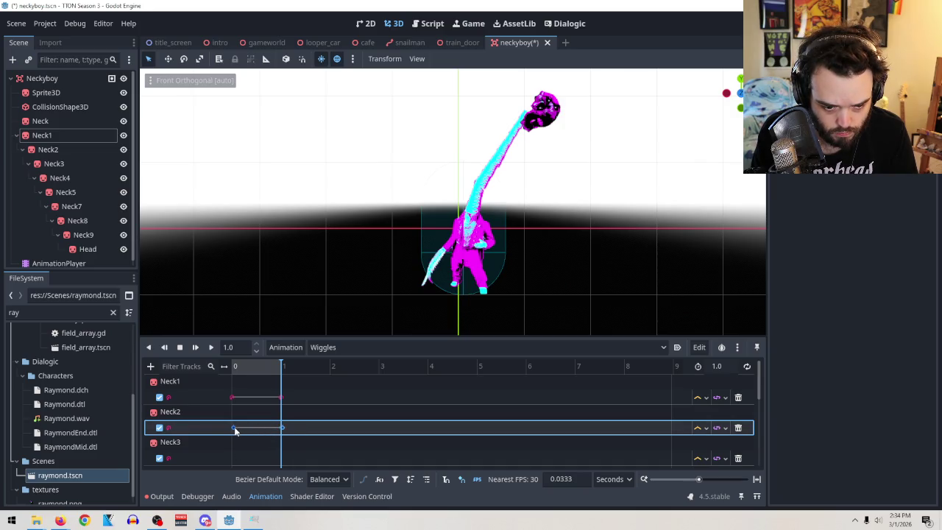
scroll(309, 417, "down", 1)
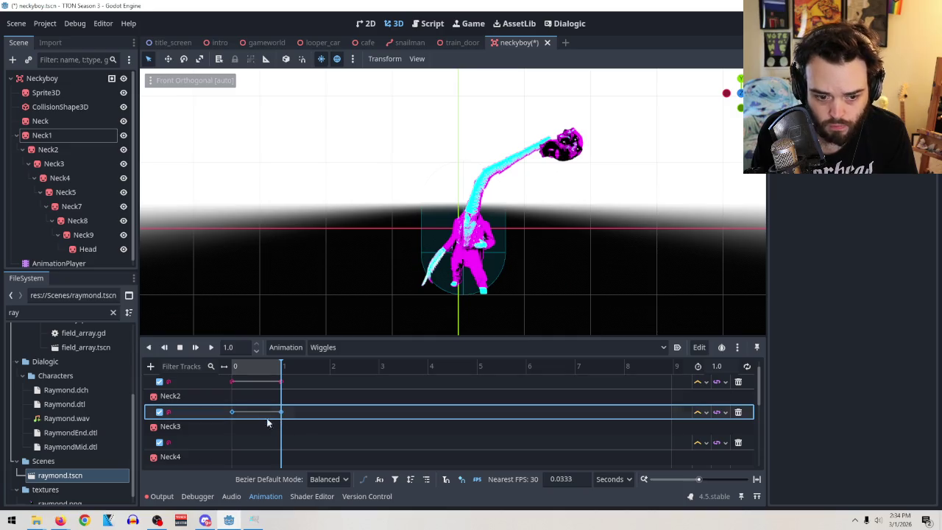
right_click(245, 444)
left_click(273, 469)
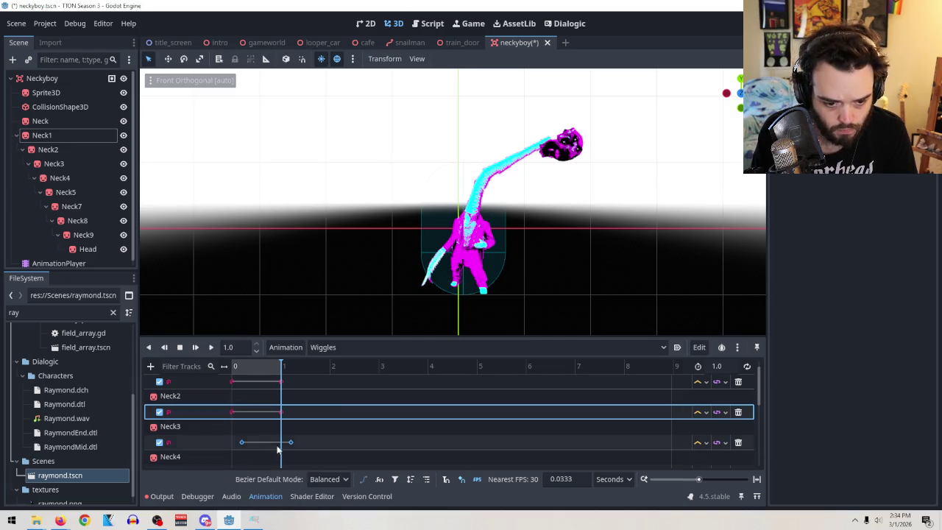
left_click_drag(251, 446, 238, 445)
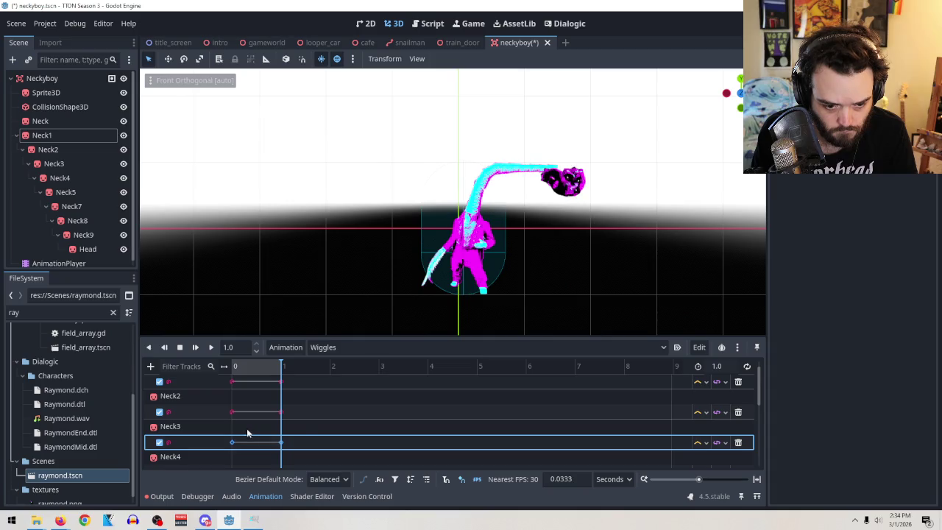
Paste the keys onto Neck4 and Neck5, lining them up at 0 and 1 s
scroll(246, 434, "down", 1)
left_click(234, 440)
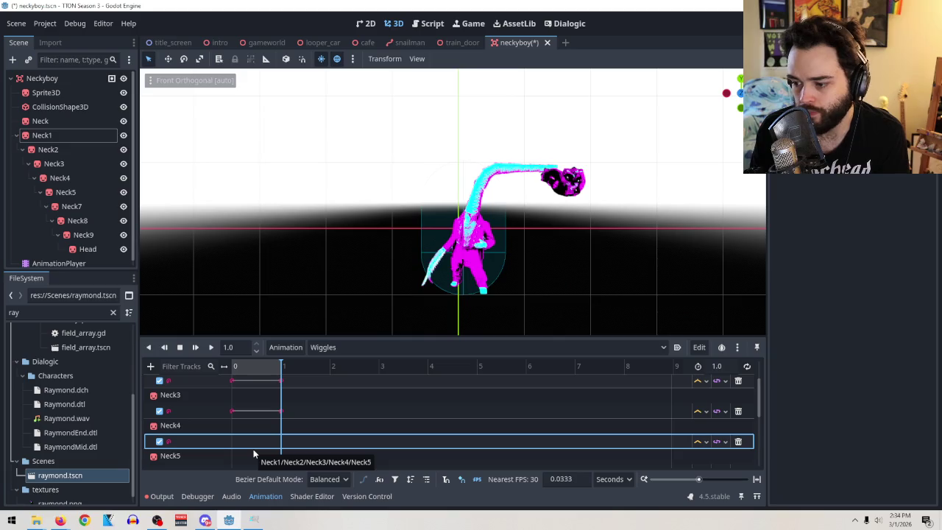
right_click(248, 442)
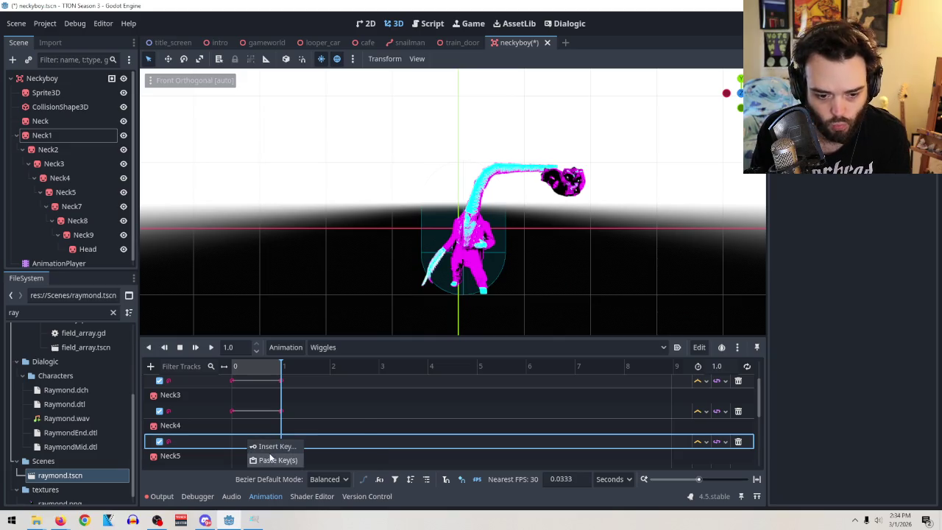
left_click(272, 459)
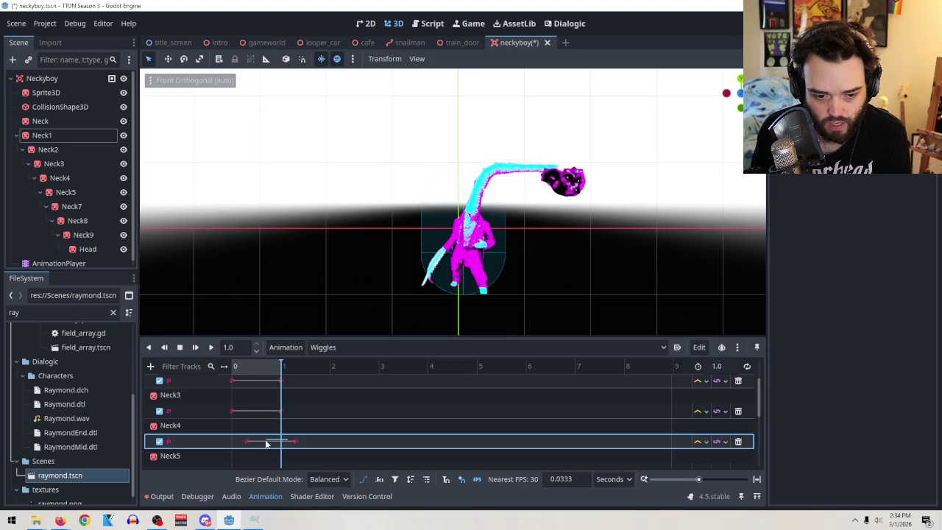
mouse_move(232, 431)
left_mouse_down()
mouse_move(235, 457)
mouse_move(251, 456)
mouse_move(236, 444)
left_mouse_up()
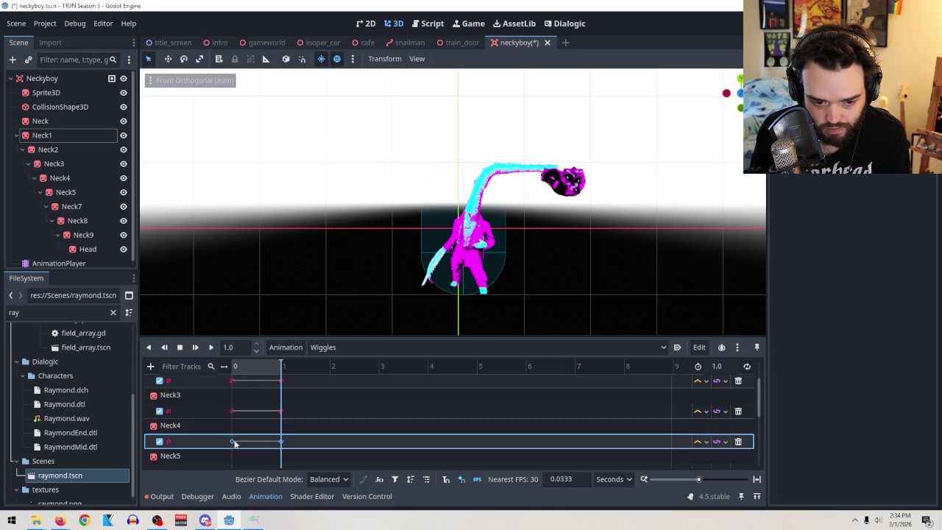
scroll(353, 445, "down", 1)
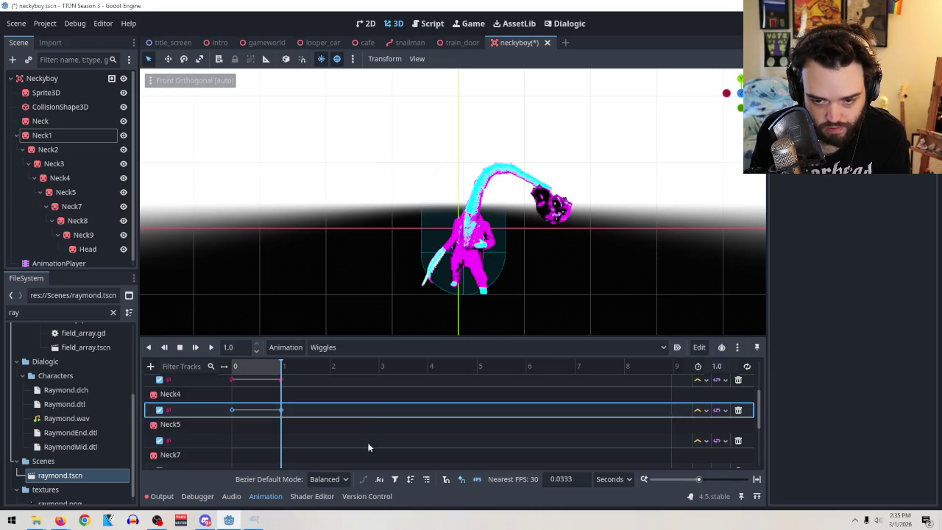
right_click(240, 440)
left_click(282, 456)
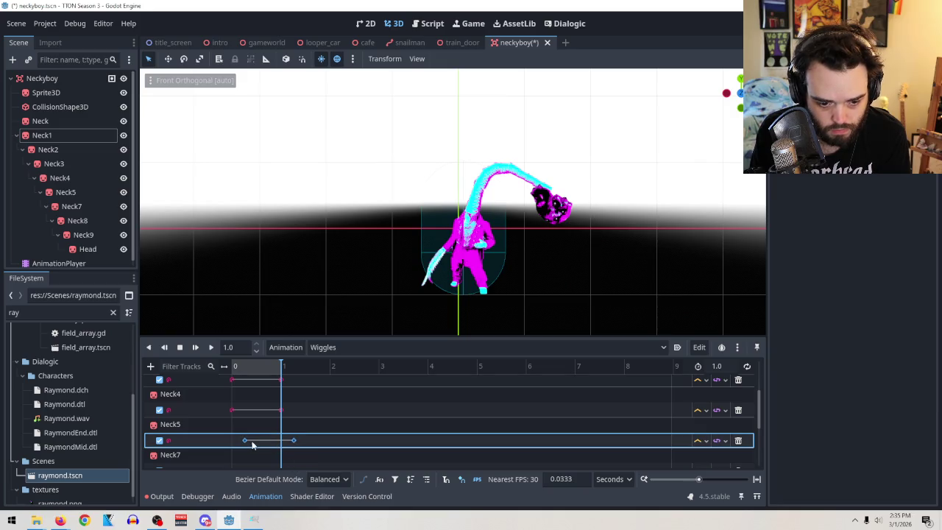
left_click_drag(239, 441, 233, 442)
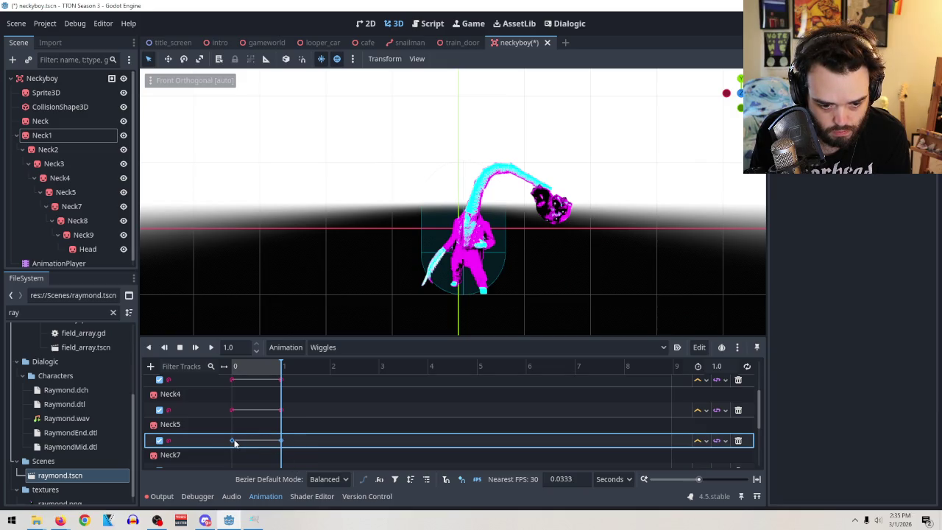
Paste the keys onto Neck7 and Neck8, aligning them with the other tracks
scroll(236, 441, "down", 1)
left_click(243, 439)
right_click(243, 442)
left_click(275, 455)
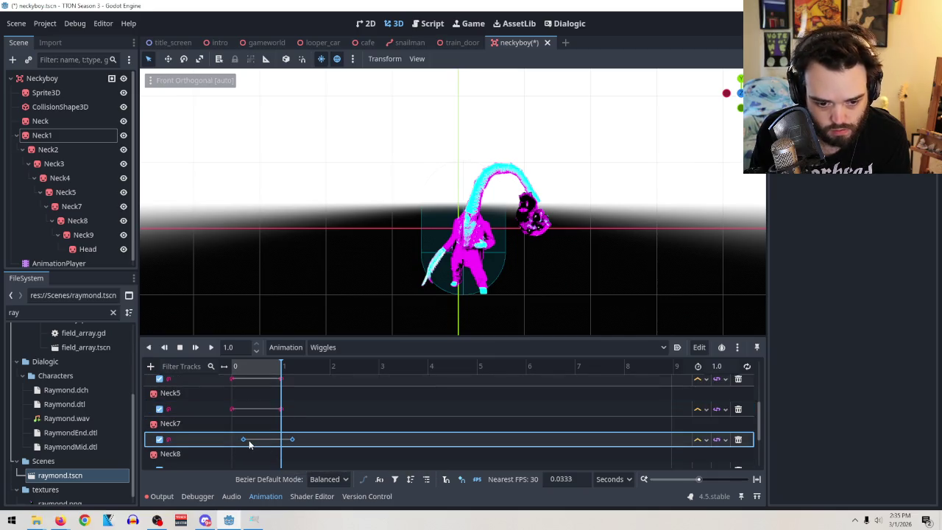
left_click_drag(243, 439, 234, 440)
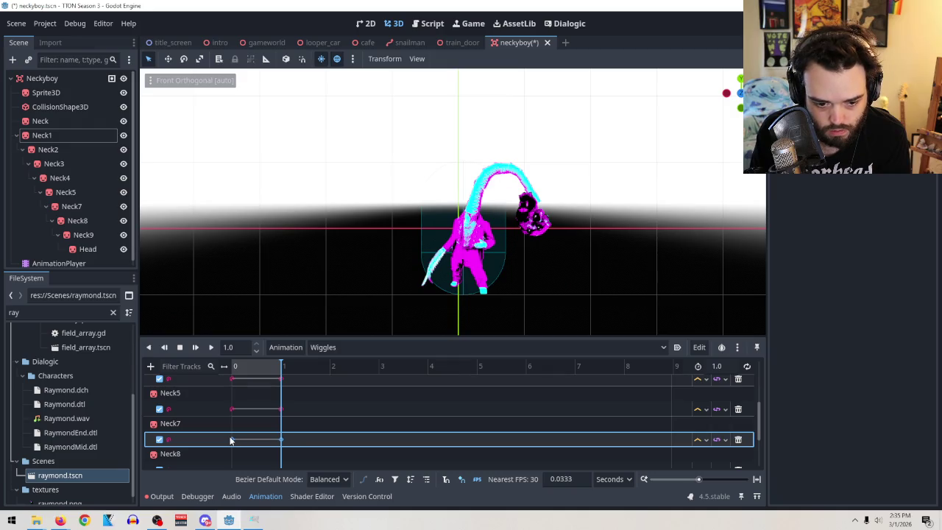
scroll(346, 417, "down", 1)
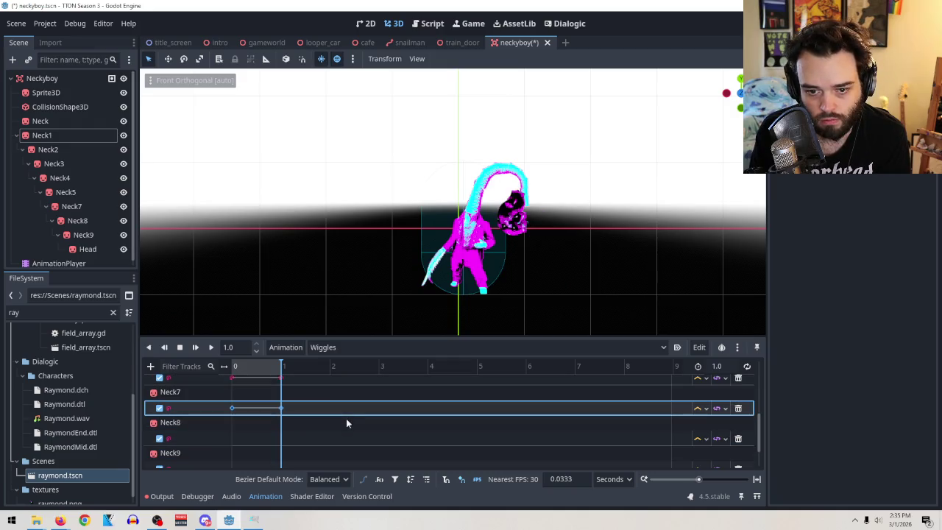
left_click(233, 438)
right_click(243, 440)
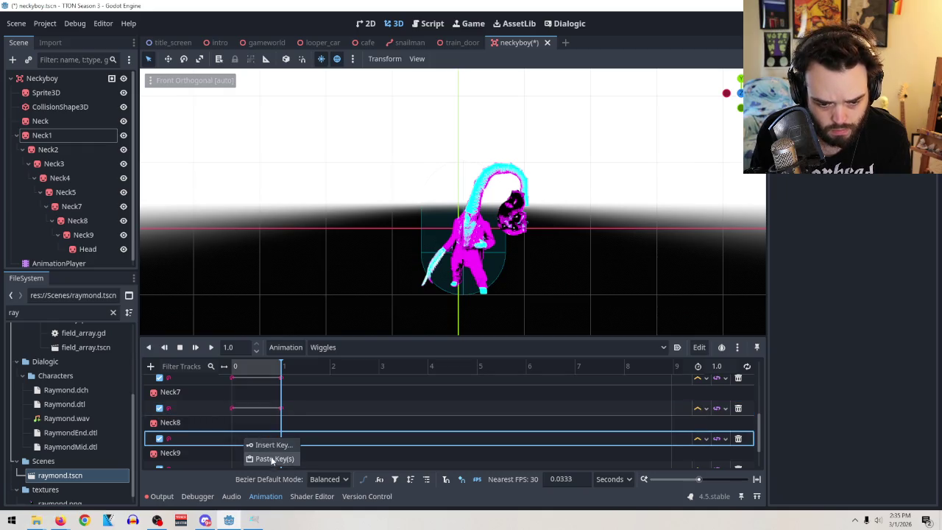
left_click_drag(242, 440, 228, 442)
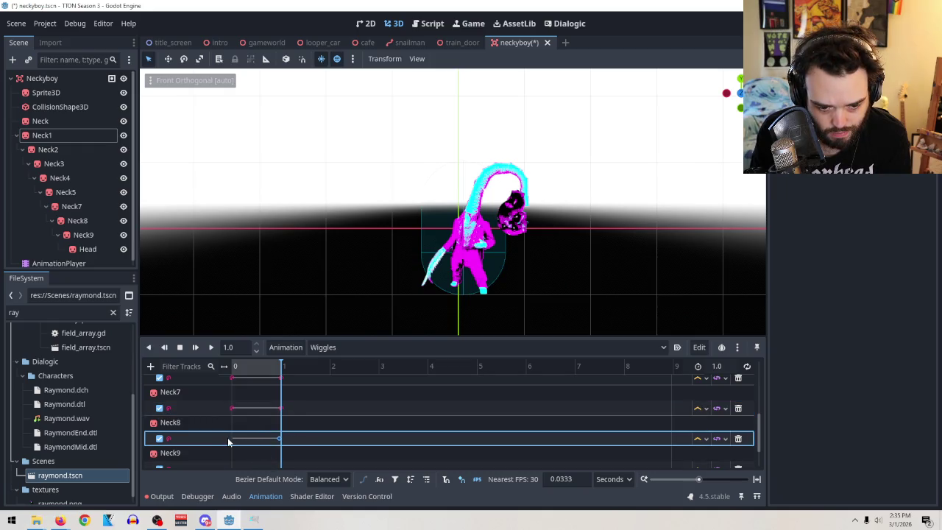
Paste the keys onto Neck9 and Head, aligning them at 0 and 1 s
scroll(298, 434, "down", 1)
left_click(259, 443)
right_click(260, 438)
left_click(283, 457)
left_click_drag(261, 439, 233, 439)
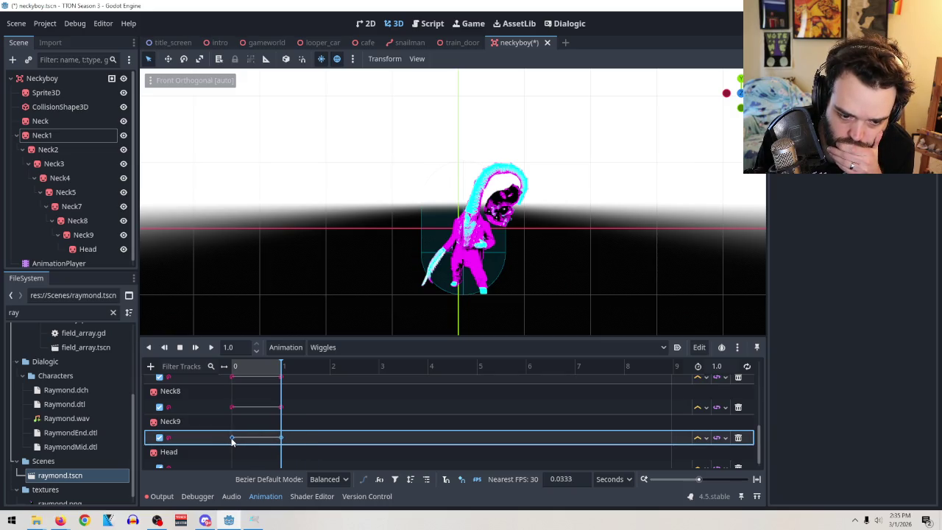
scroll(393, 417, "down", 1)
left_click(241, 458)
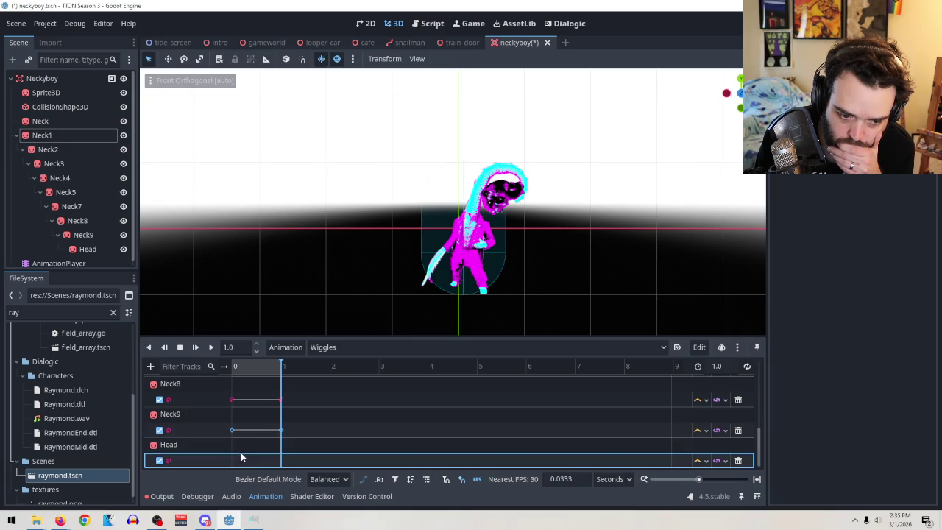
right_click(245, 461)
left_click(273, 480)
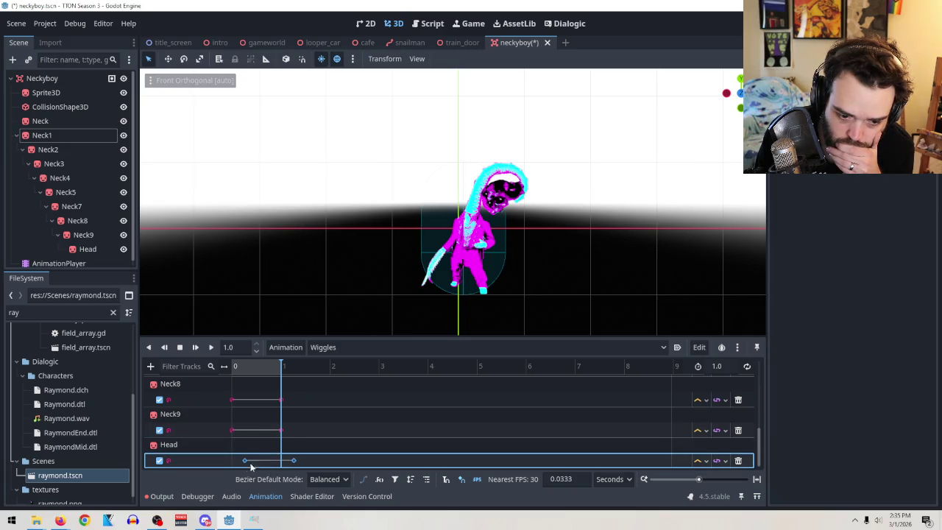
left_click_drag(244, 463, 224, 461)
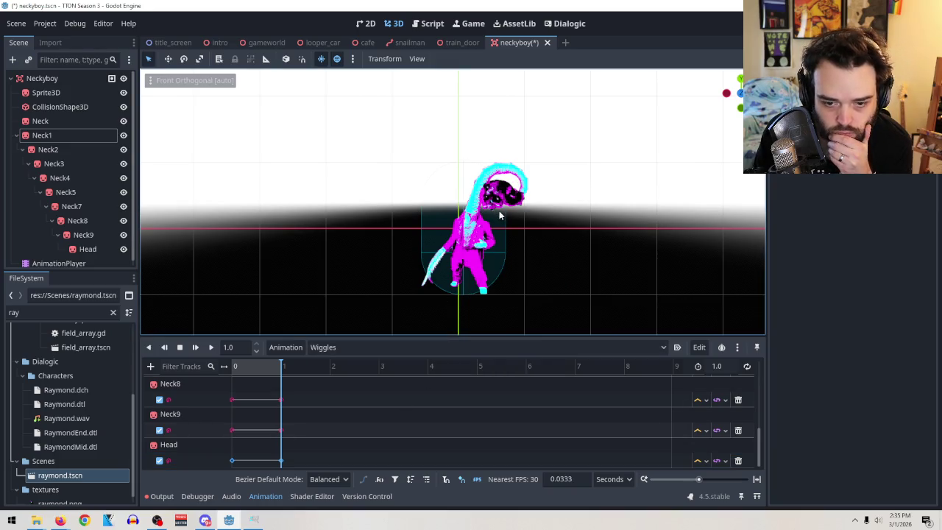
Set the Head's 0 s keyframe z rotation to 0
left_click(232, 461)
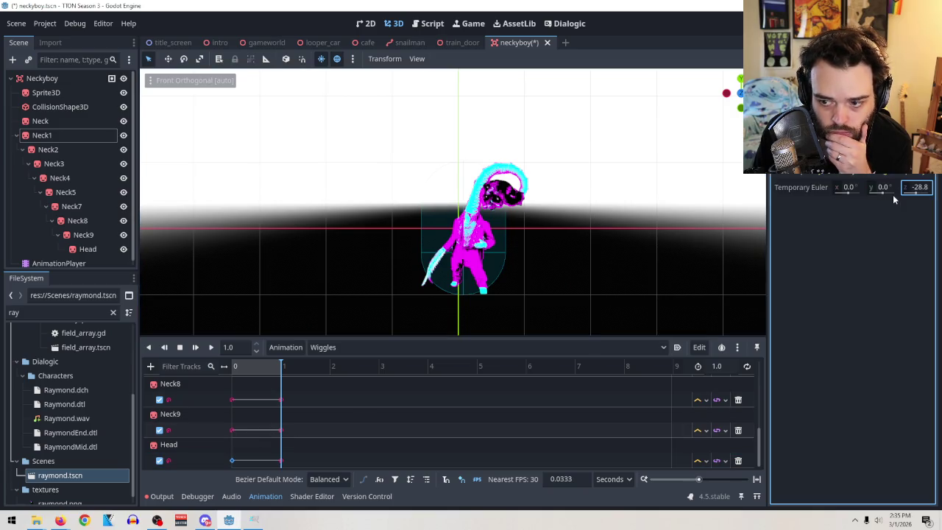
left_click_drag(910, 195, 909, 195)
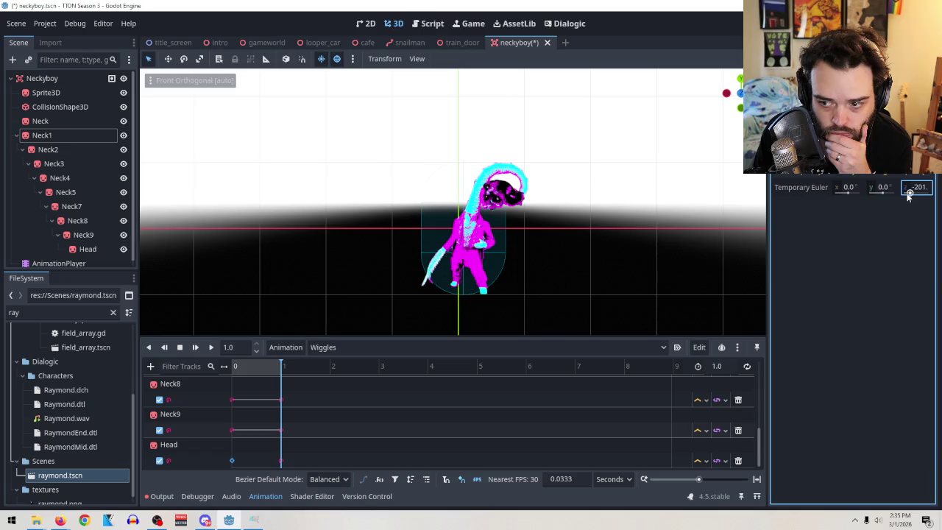
left_click(236, 461)
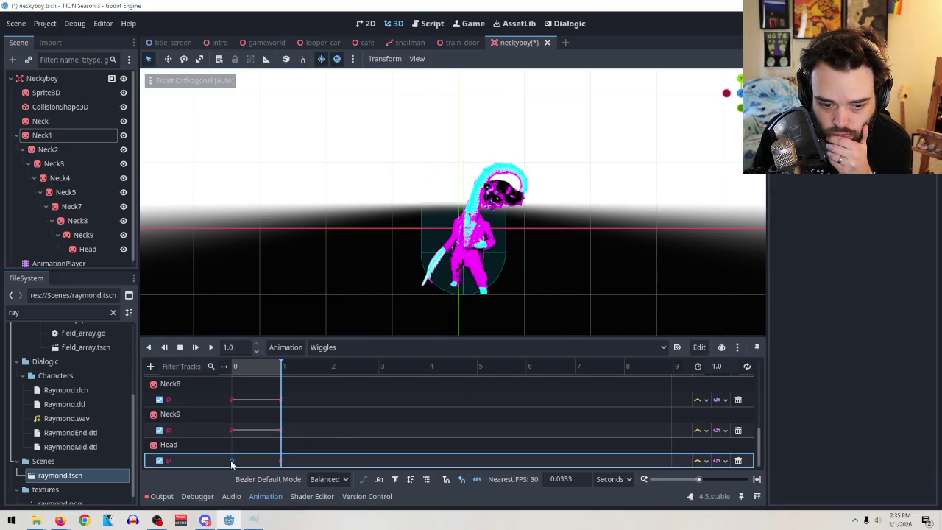
left_click(232, 461)
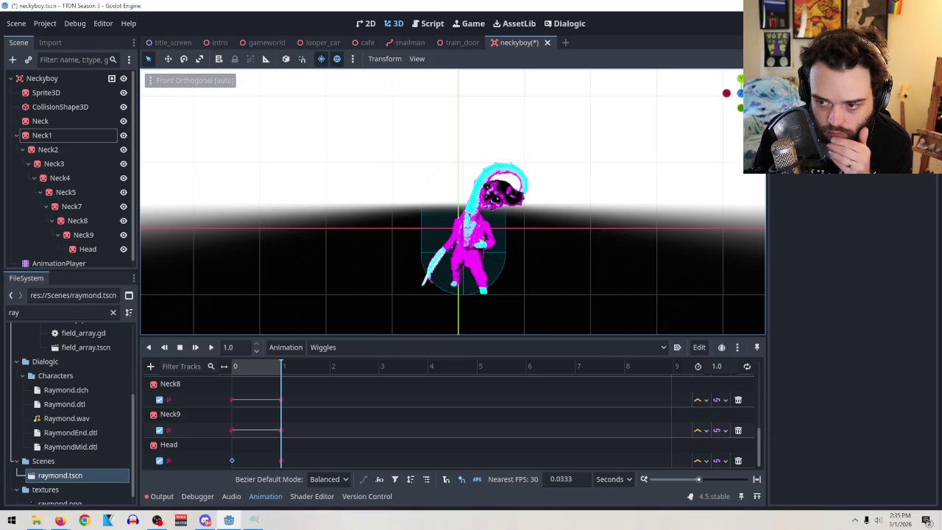
left_click_drag(920, 189, 890, 190)
left_click(925, 187)
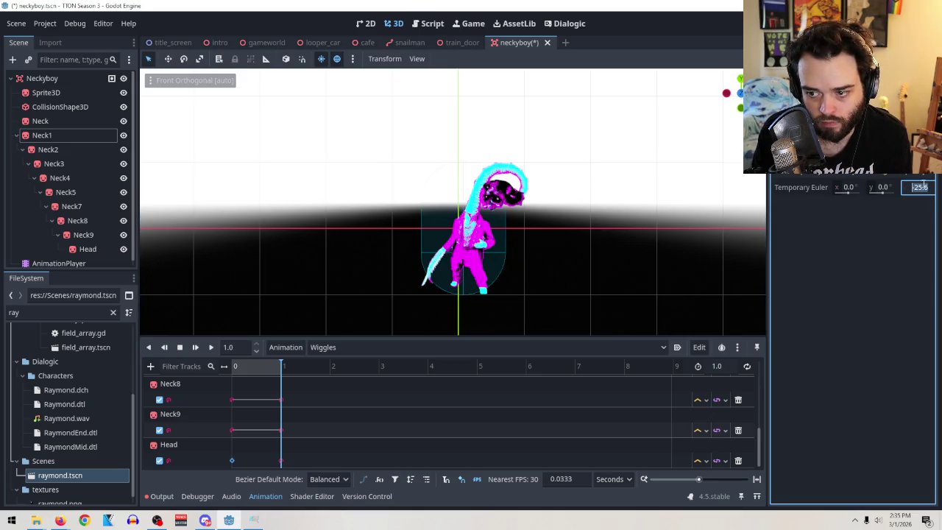
type("0")
key("Return")
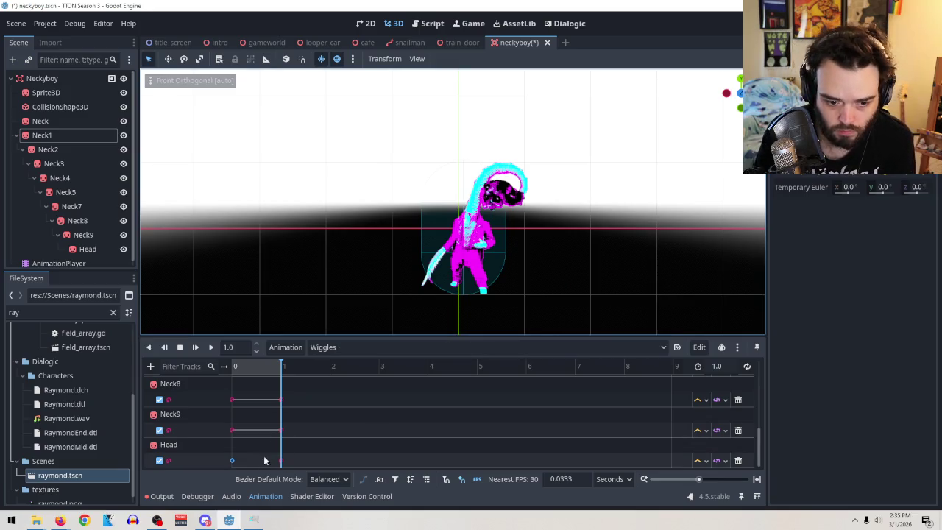
Set the Head's 1 s key z rotation to -50.4 and play the animation
left_click(280, 460)
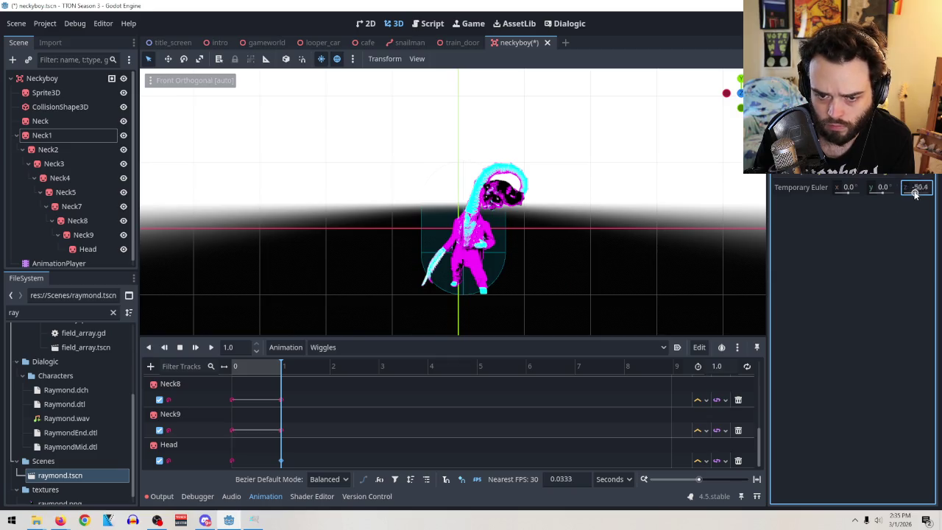
left_click_drag(914, 193, 925, 193)
left_click(210, 347)
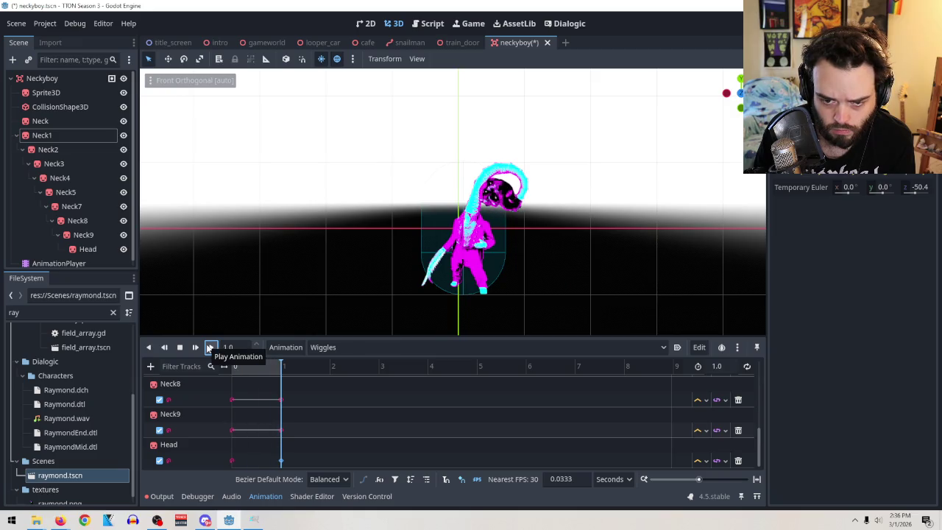
left_click(280, 461)
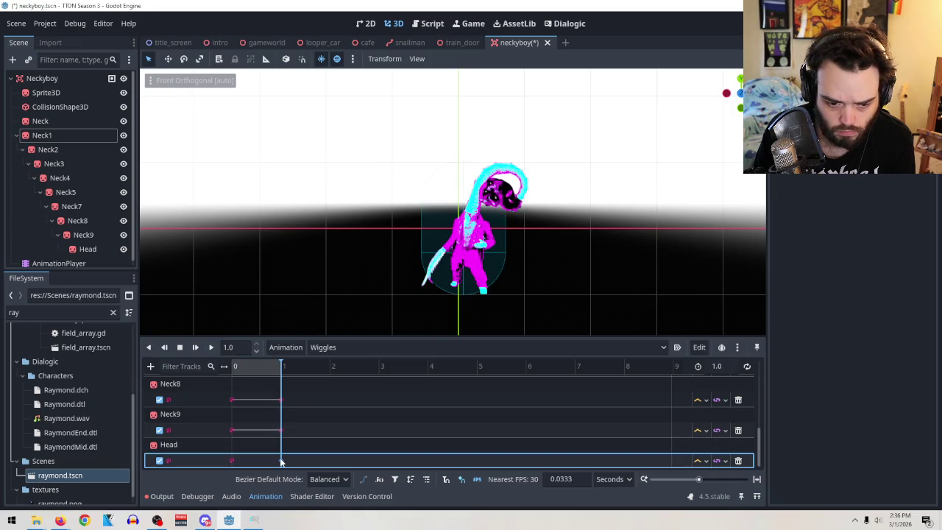
Delete the Head's 1 s keyframe and insert a fresh key at 1 second
right_click(281, 461)
left_click(304, 502)
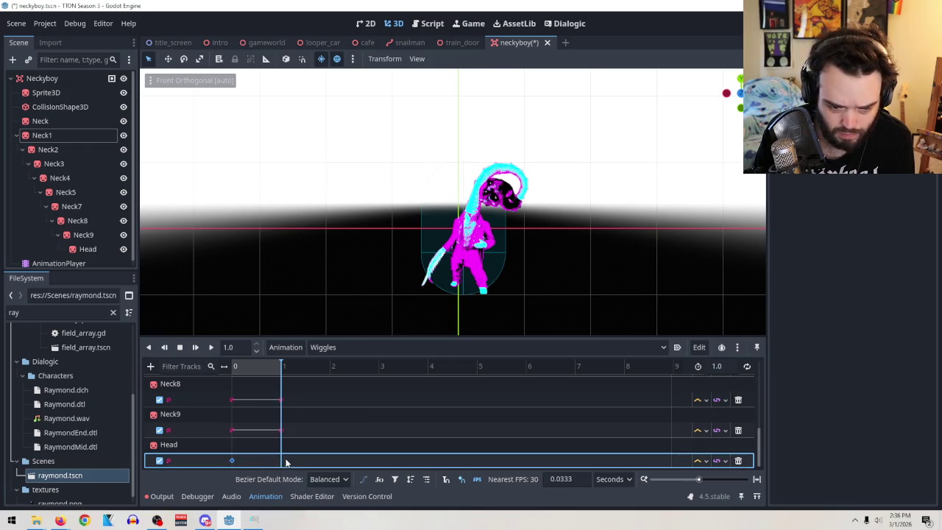
right_click(290, 463)
left_click(281, 464)
right_click(281, 462)
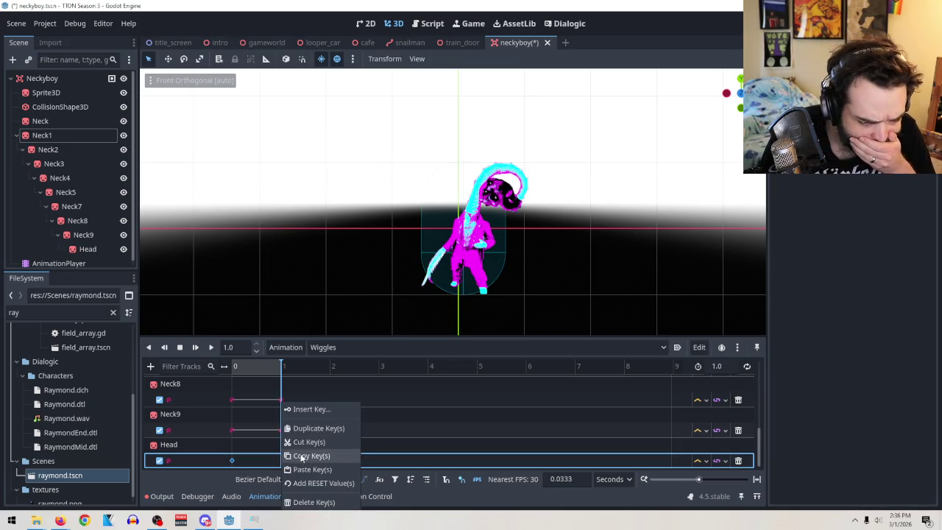
left_click(300, 410)
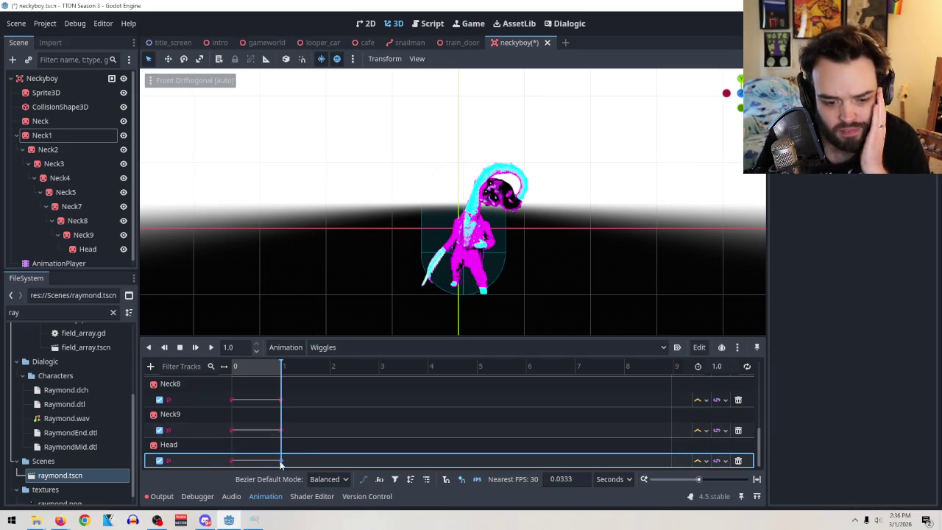
left_click(508, 206)
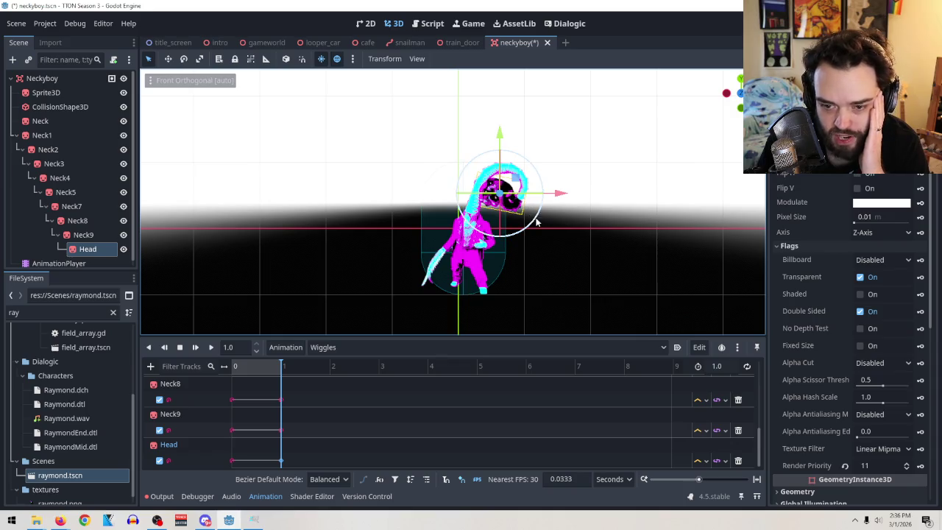
Test-move the Head by tilting it, shifting along X, raising on Y, then play
mouse_move(544, 220)
left_mouse_down()
mouse_move(504, 218)
mouse_move(515, 236)
mouse_move(523, 231)
mouse_move(516, 235)
left_mouse_up()
mouse_move(497, 125)
left_mouse_down()
mouse_move(515, 169)
mouse_move(559, 208)
left_mouse_up()
left_click_drag(504, 146, 508, 141)
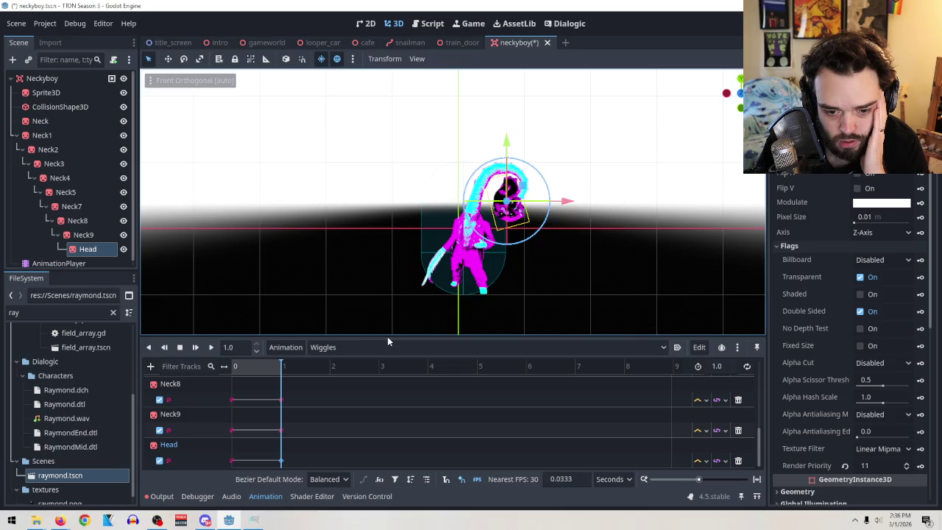
left_click(210, 350)
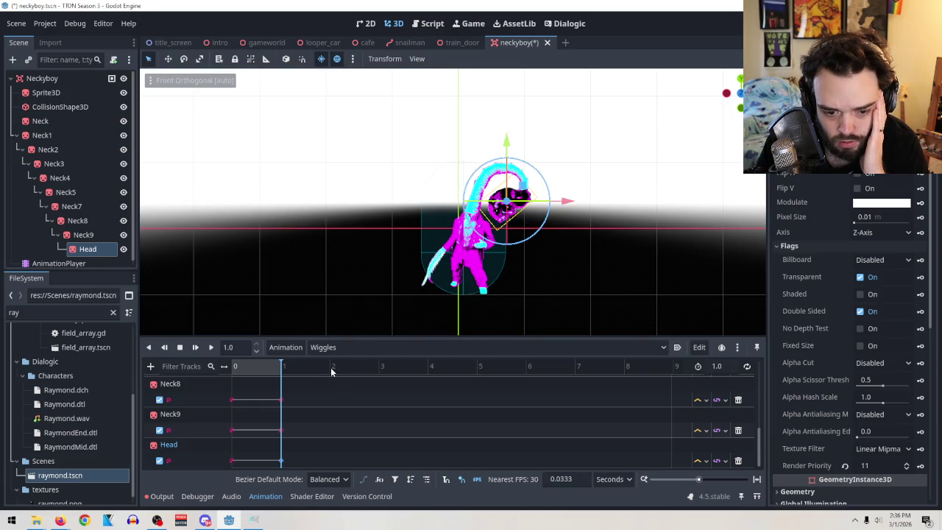
Set the Wiggles animation length to 3.0 seconds
left_click_drag(717, 366, 721, 365)
left_click(723, 368)
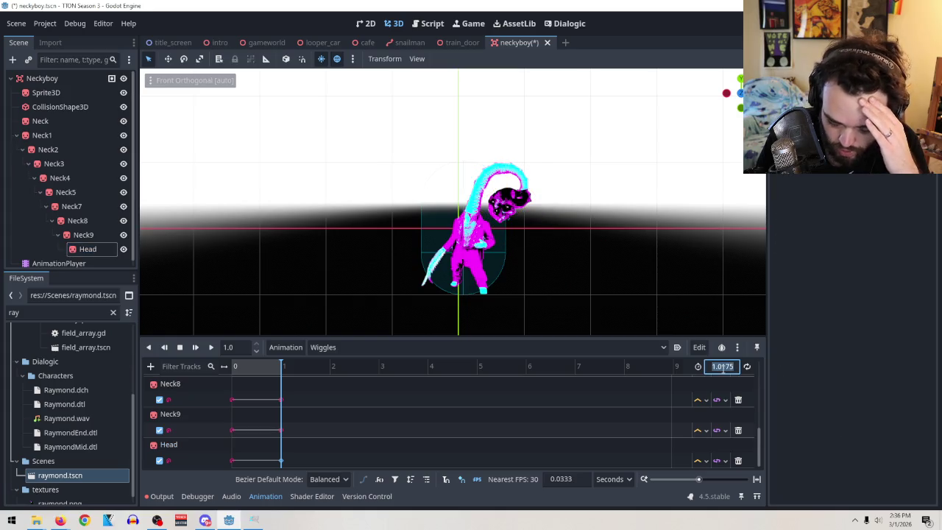
type("3.0")
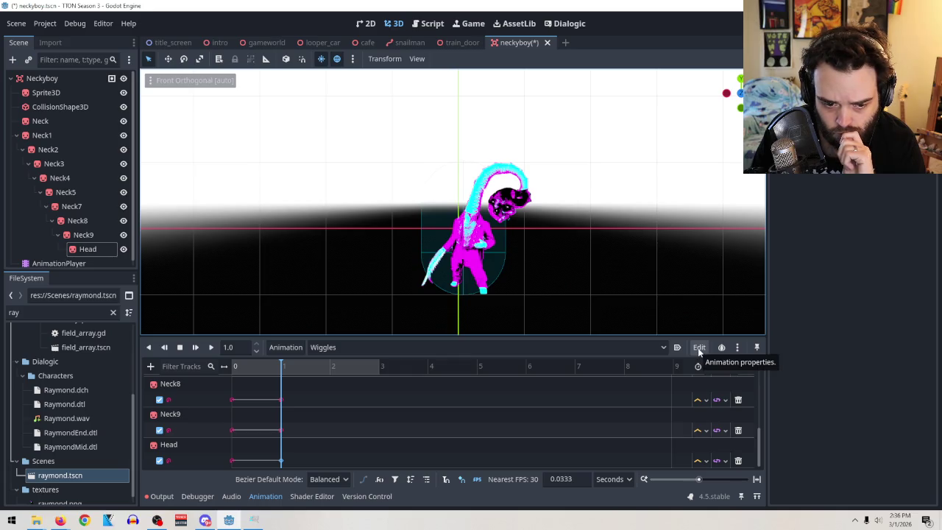
left_click(294, 348)
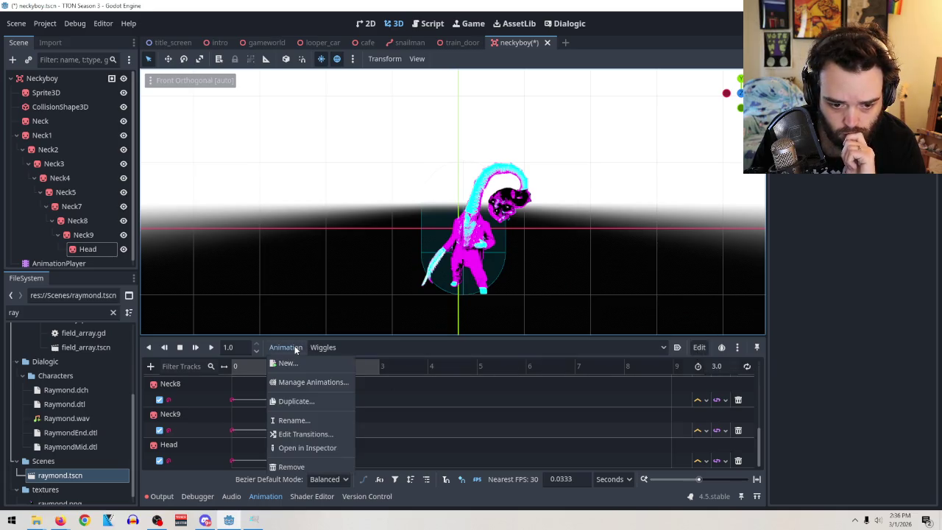
Duplicate Wiggles as a new animation named 'no wiggles' and open it
left_click(316, 400)
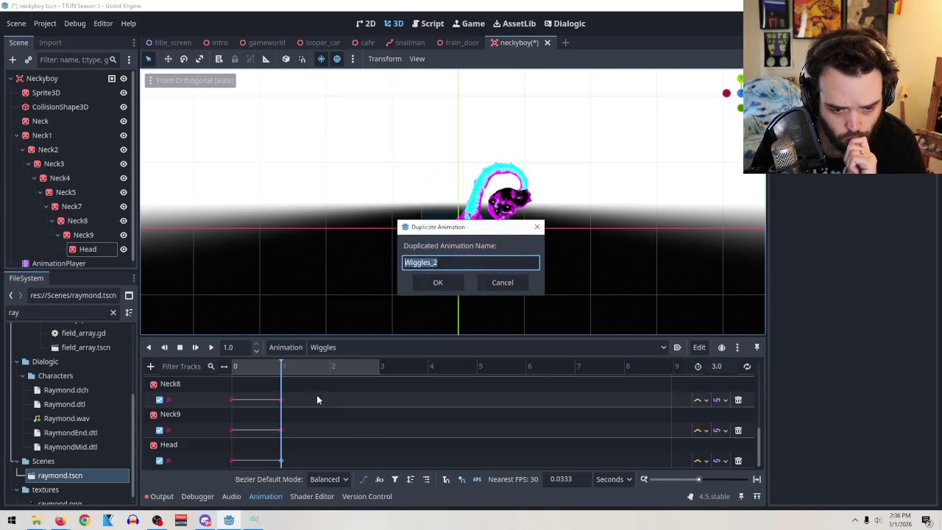
type("no wi")
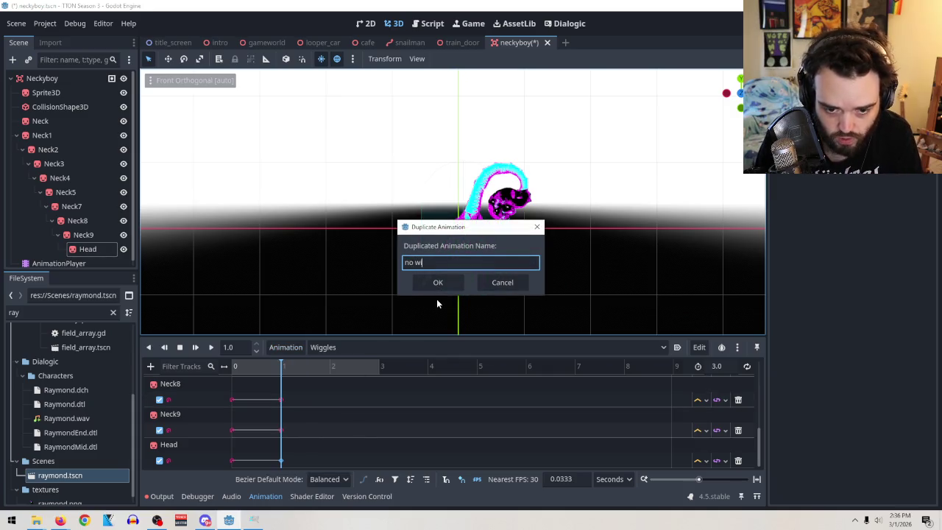
type("ggles")
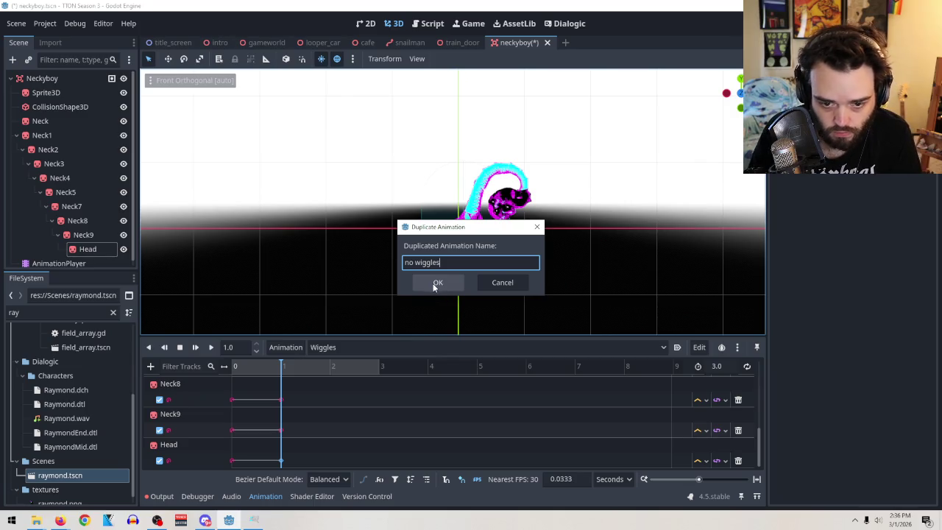
left_click(437, 283)
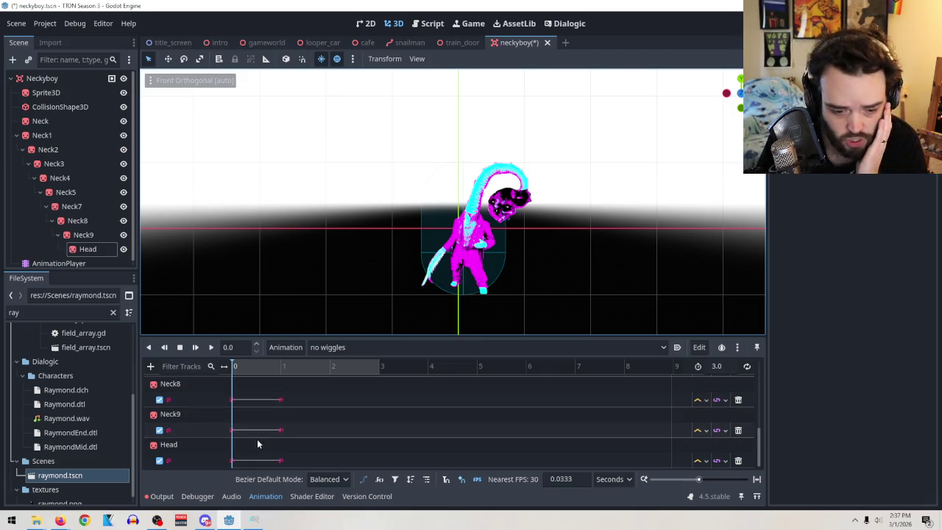
mouse_move(283, 461)
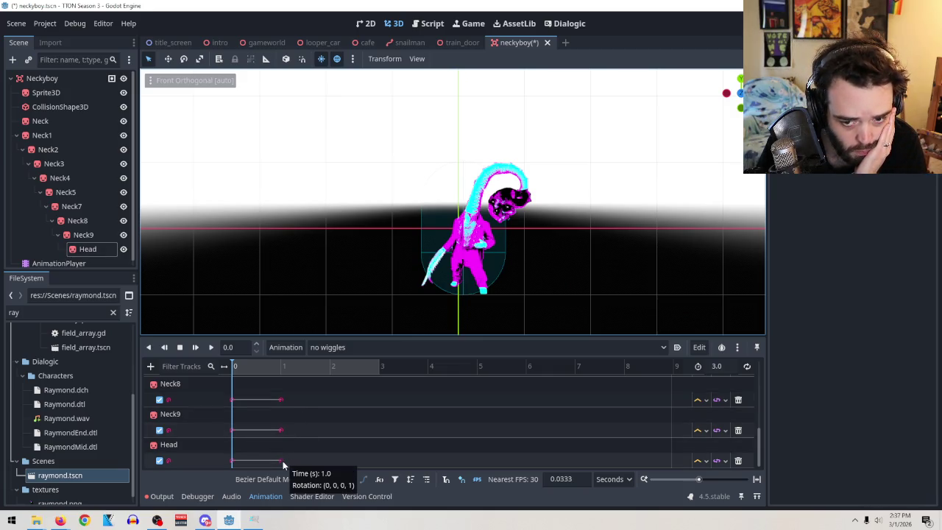
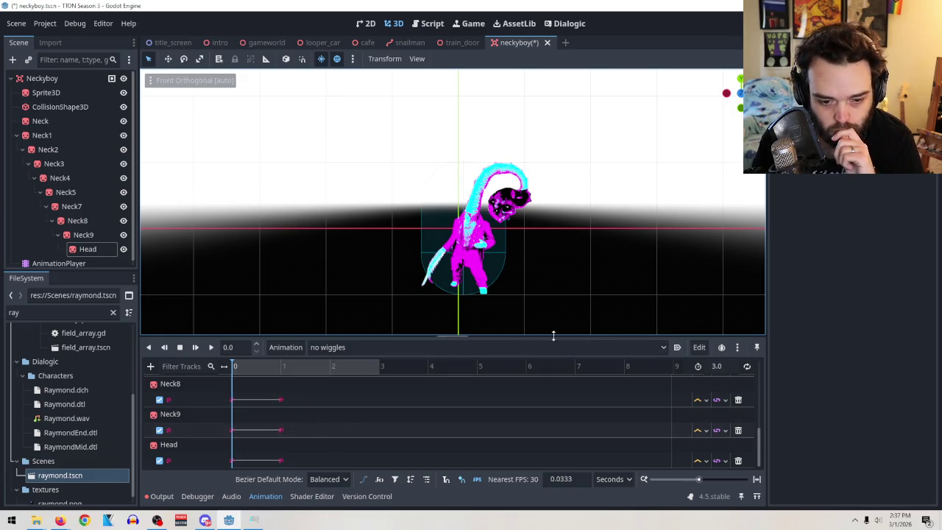
Keep 'no wiggles' selected and play it once, then stop playback
left_click(664, 349)
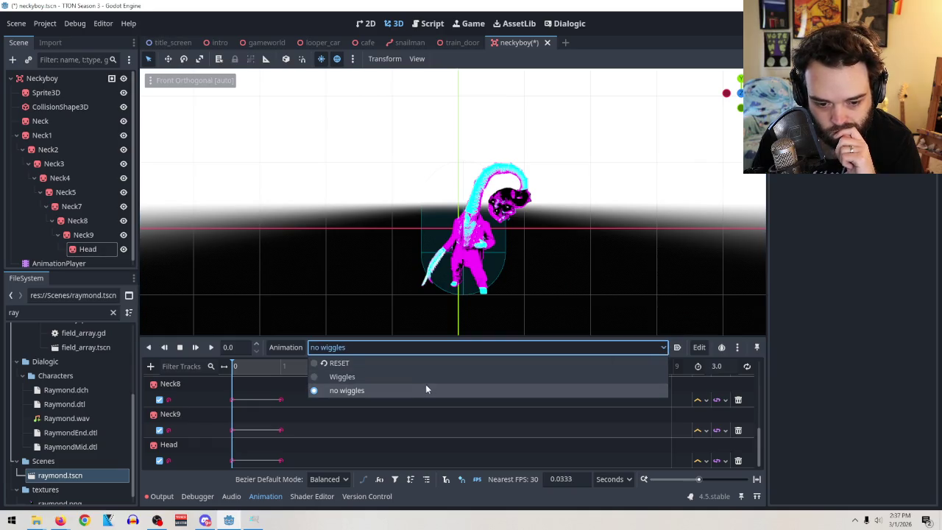
left_click(665, 347)
left_click(212, 347)
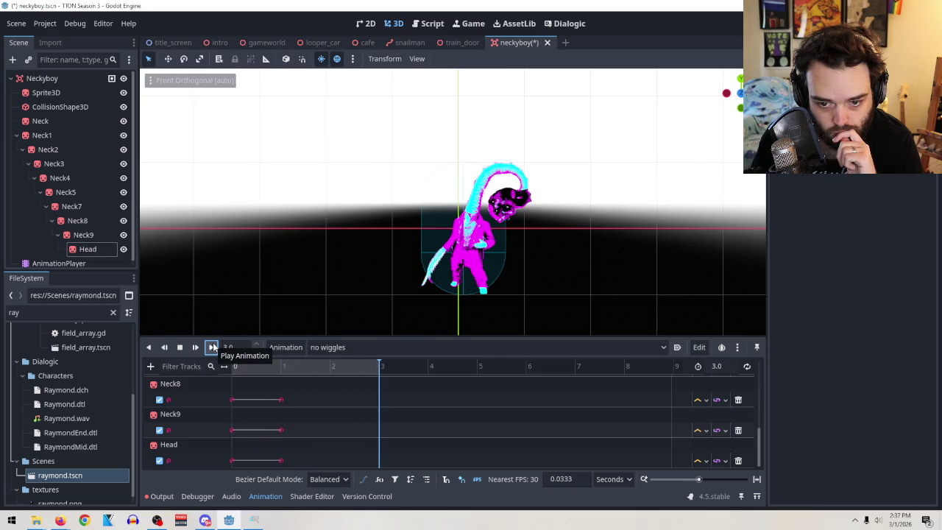
left_click(183, 350)
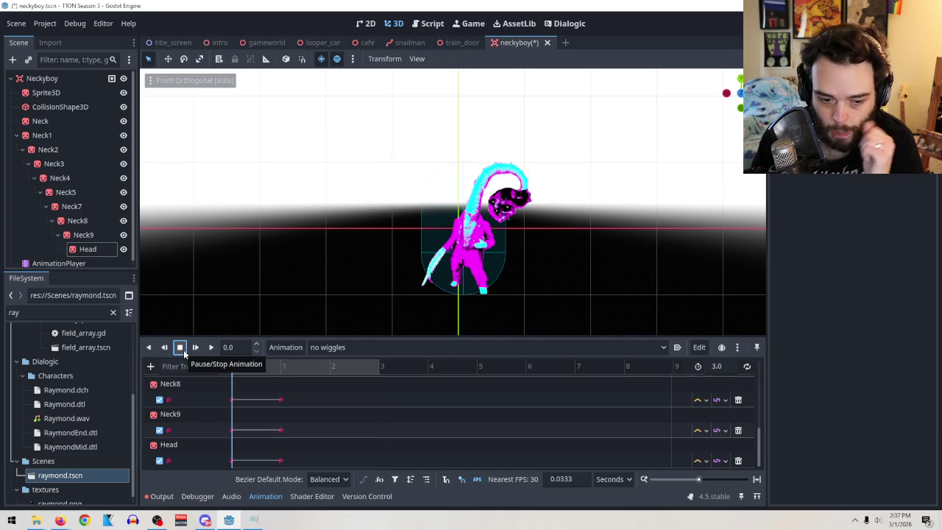
Switch the timeline to the Wiggles animation and select the Neck8 track
left_click(526, 348)
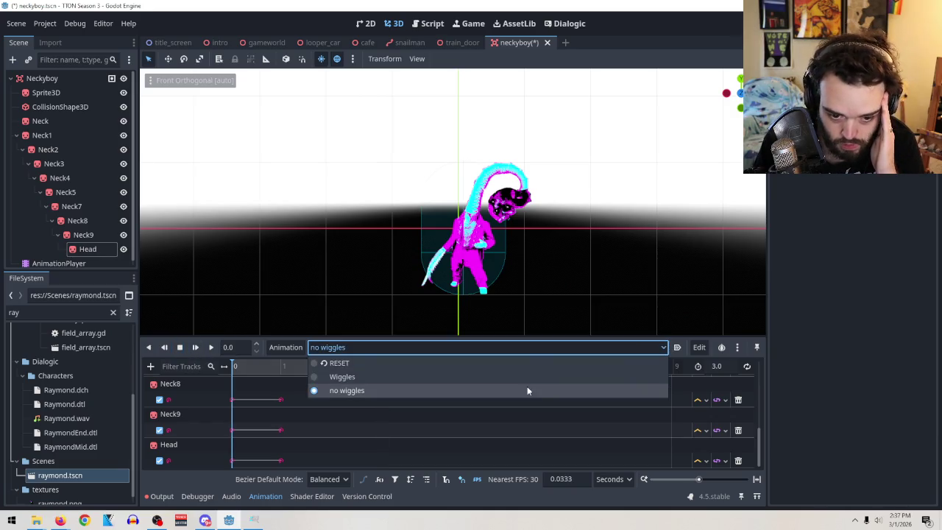
left_click(521, 376)
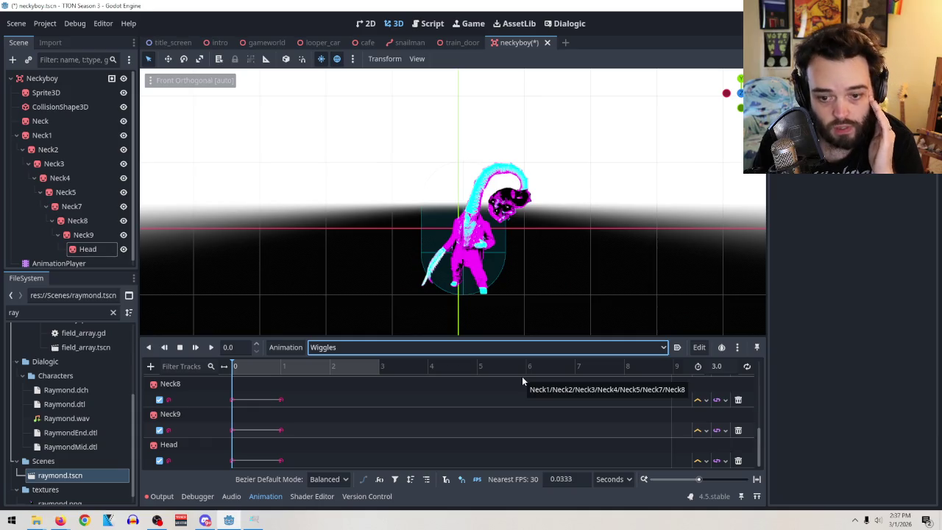
left_click(307, 403)
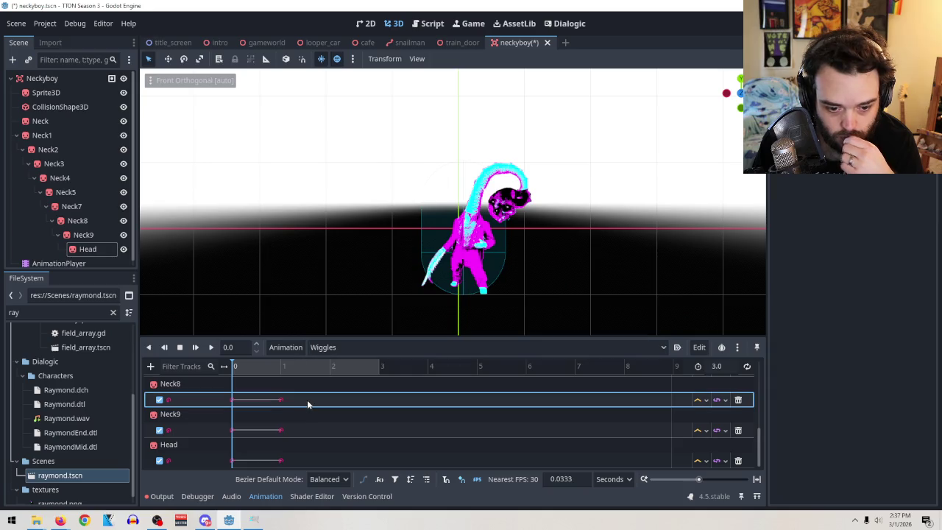
With the playhead at 1.11 s, duplicate Neck1's key pair there and copy it
scroll(307, 405, "up", 6)
left_click(300, 368)
left_click_drag(300, 368, 286, 368)
left_click(283, 397)
right_click(282, 398)
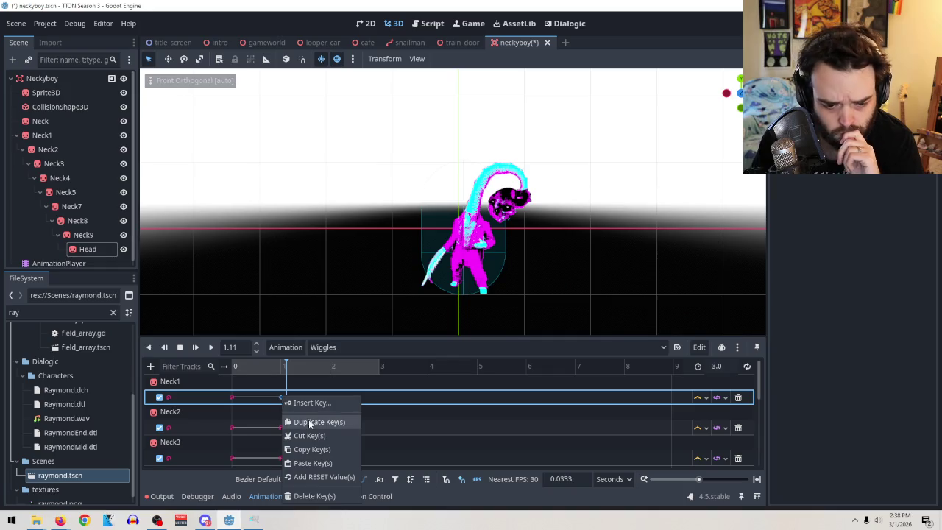
left_click(305, 420)
right_click(292, 398)
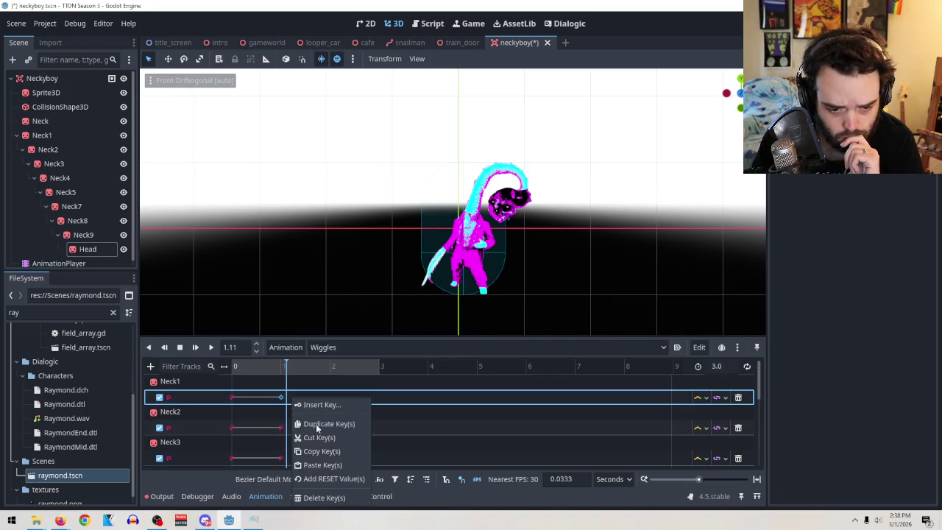
left_click(324, 465)
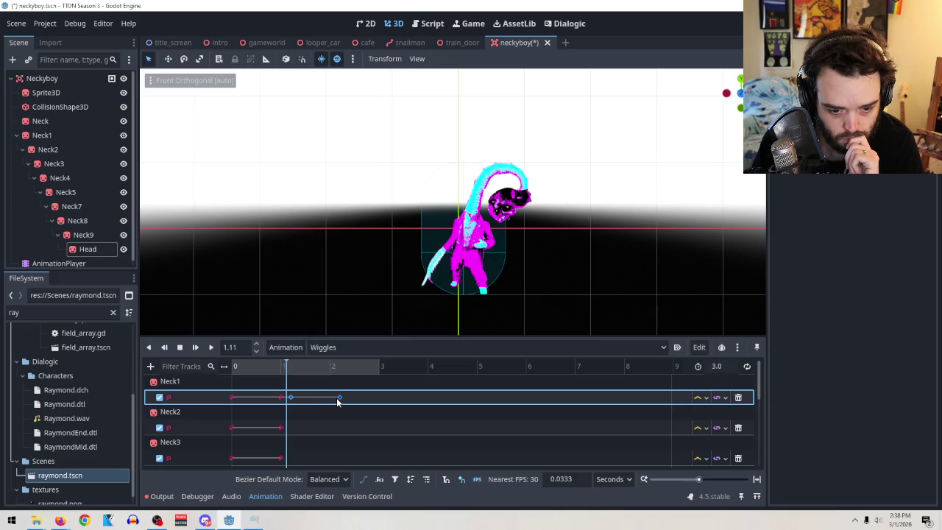
Paste the copied keys onto Neck2, shift them slightly earlier, and preview the motion
left_click(307, 427)
right_click(307, 426)
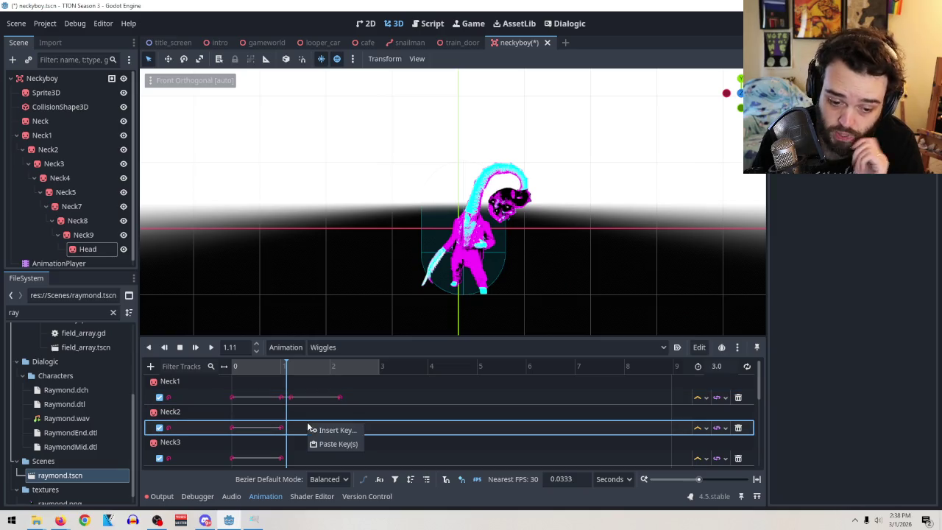
left_click(323, 444)
left_click_drag(309, 430, 289, 430)
mouse_move(311, 370)
left_mouse_down()
mouse_move(343, 370)
mouse_move(315, 370)
left_mouse_up()
left_click(339, 428)
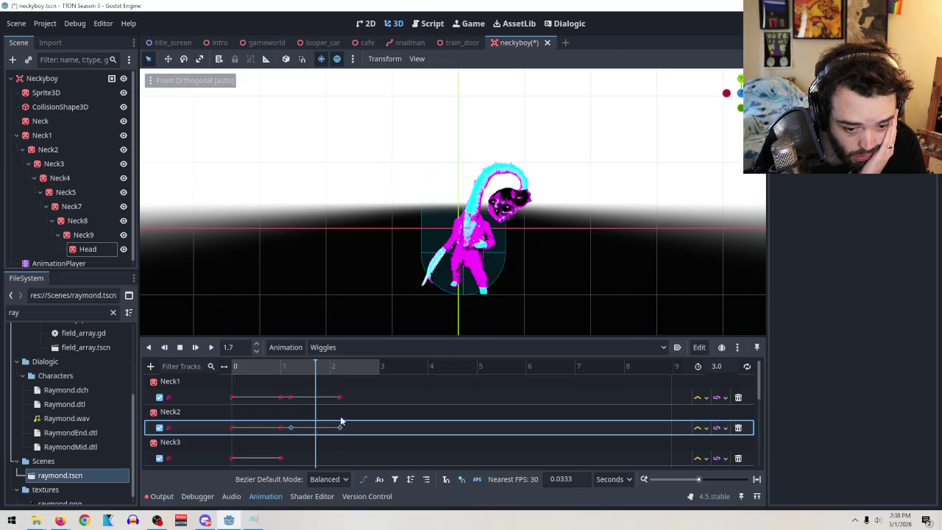
scroll(340, 423, "down", 1)
left_click(308, 429)
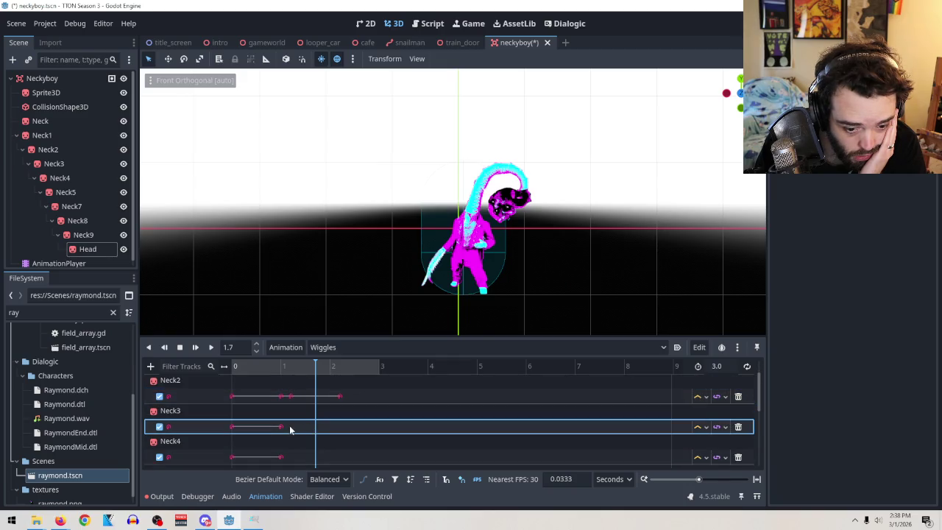
Reset the playhead to 1.11 s, paste the key pair onto Neck3 and nudge it earlier
left_click_drag(309, 370, 287, 375)
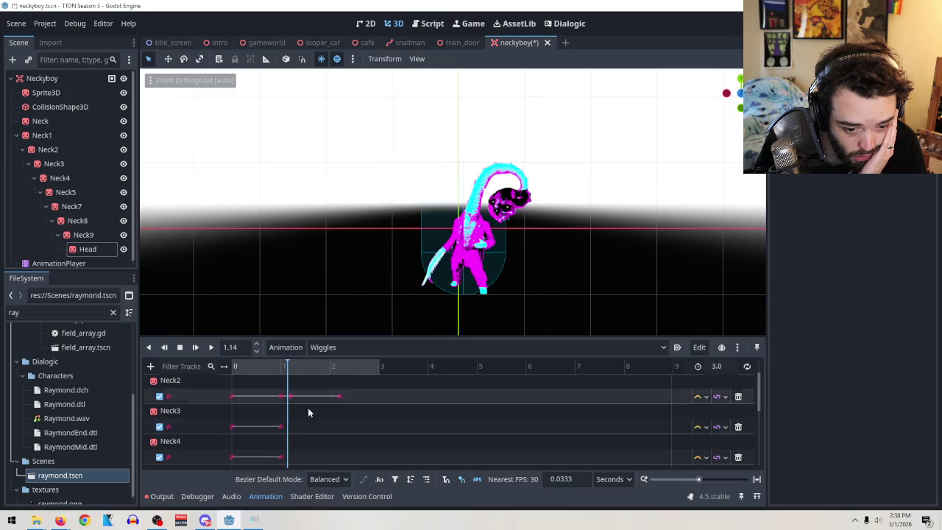
right_click(313, 432)
left_click(337, 451)
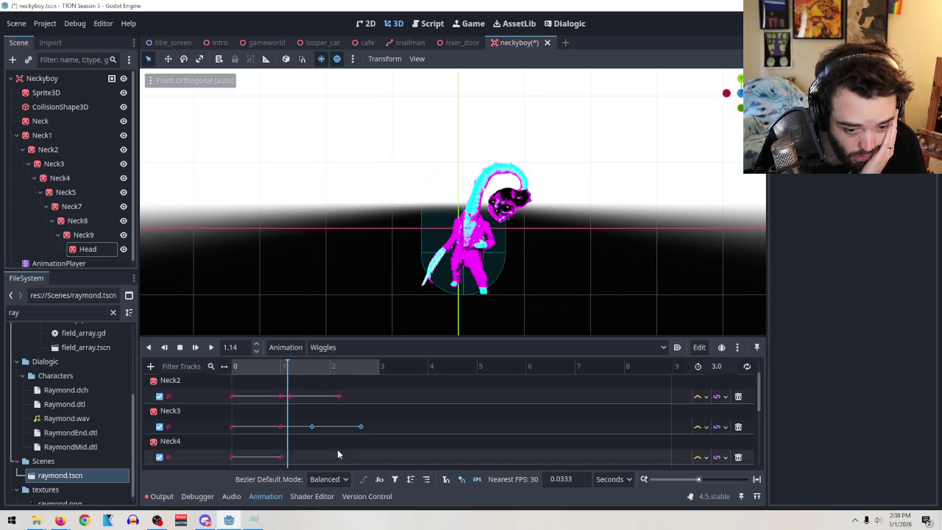
left_click(298, 428)
left_click_drag(293, 426, 290, 427)
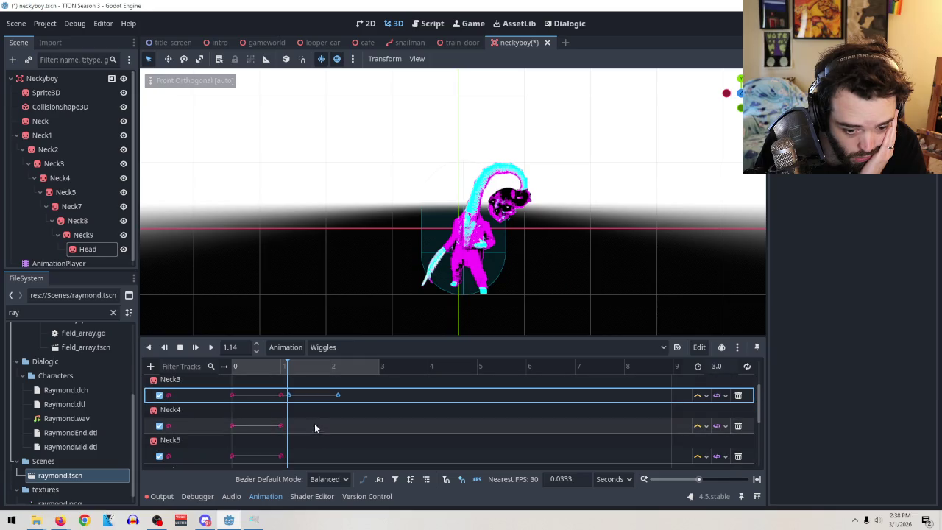
left_click(338, 428)
Paste the copied key pair onto the Neck4 and Neck5 tracks
left_click(291, 458)
right_click(291, 458)
left_click(305, 474)
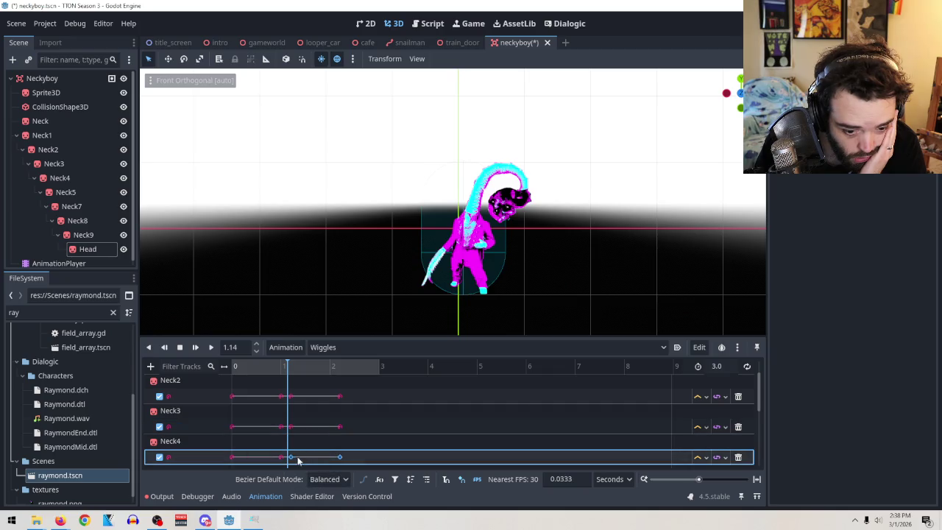
scroll(331, 438, "down", 1)
left_click(303, 458)
right_click(306, 457)
left_click(335, 476)
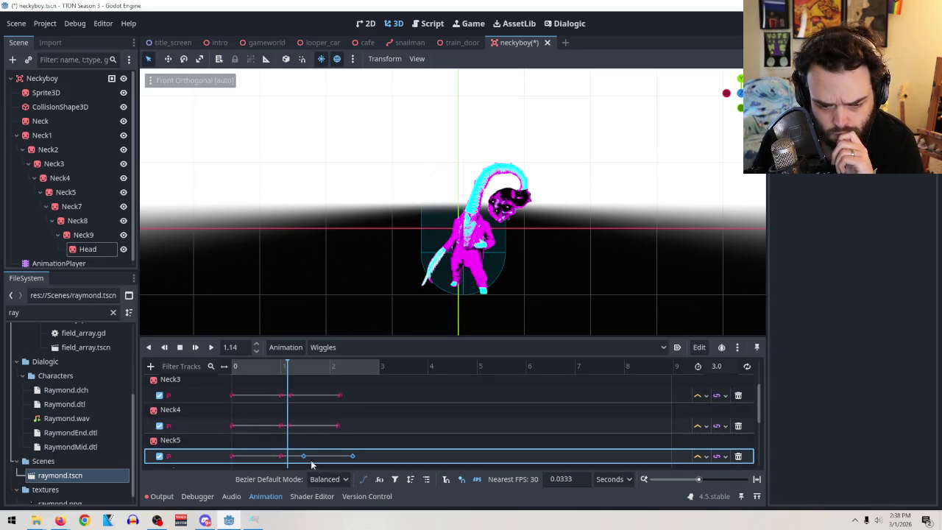
left_click_drag(292, 457, 289, 456)
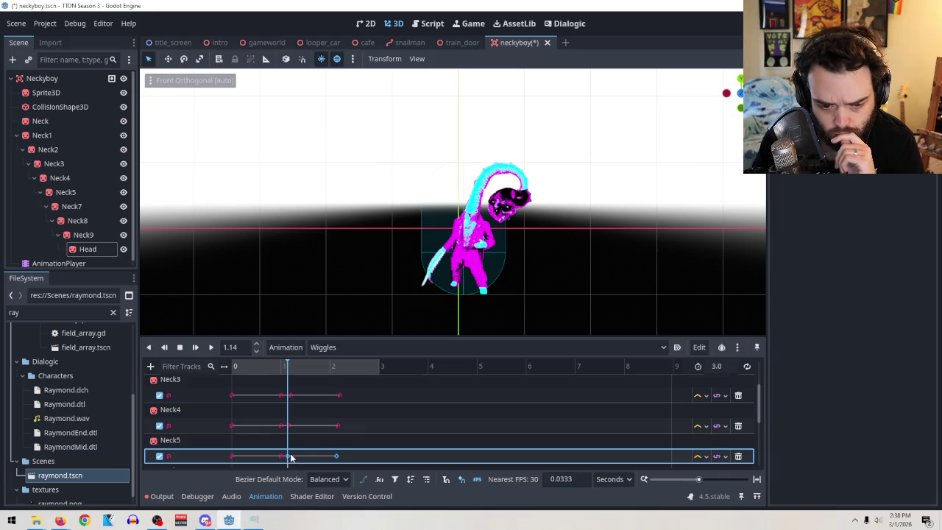
Paste the key pair onto Neck7 and Neck8, shifting each slightly earlier
scroll(352, 442, "down", 1)
left_click(305, 451)
right_click(305, 453)
left_click(333, 472)
scroll(345, 445, "down", 1)
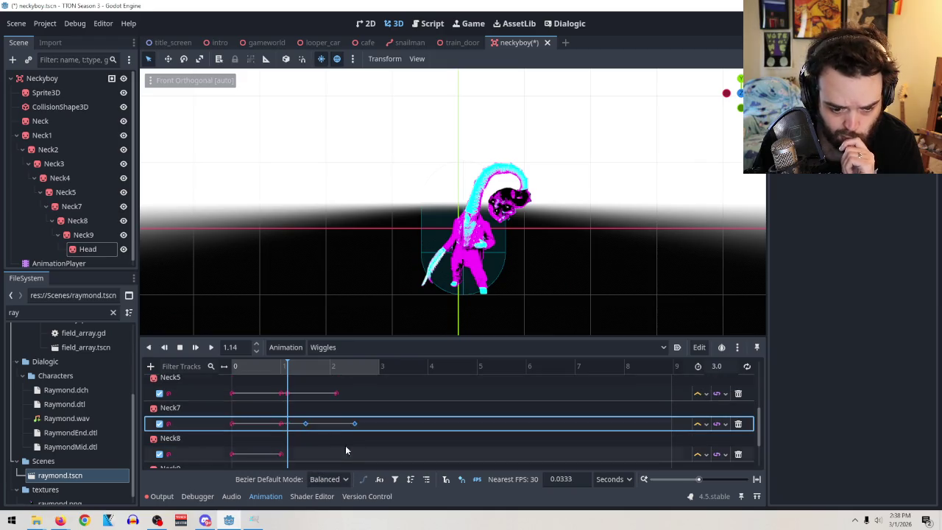
left_click_drag(301, 423, 291, 423)
scroll(308, 432, "down", 1)
left_click(300, 423)
right_click(300, 424)
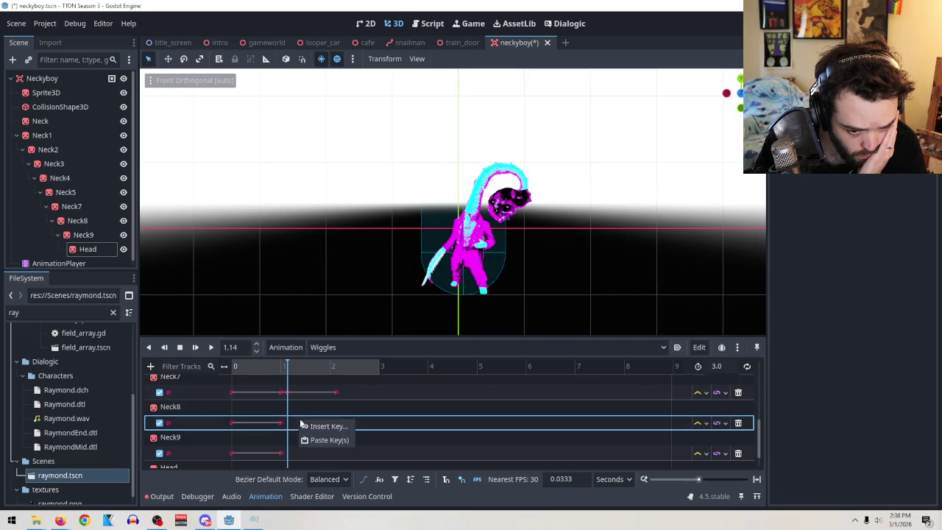
left_click(319, 442)
left_click_drag(297, 422, 287, 427)
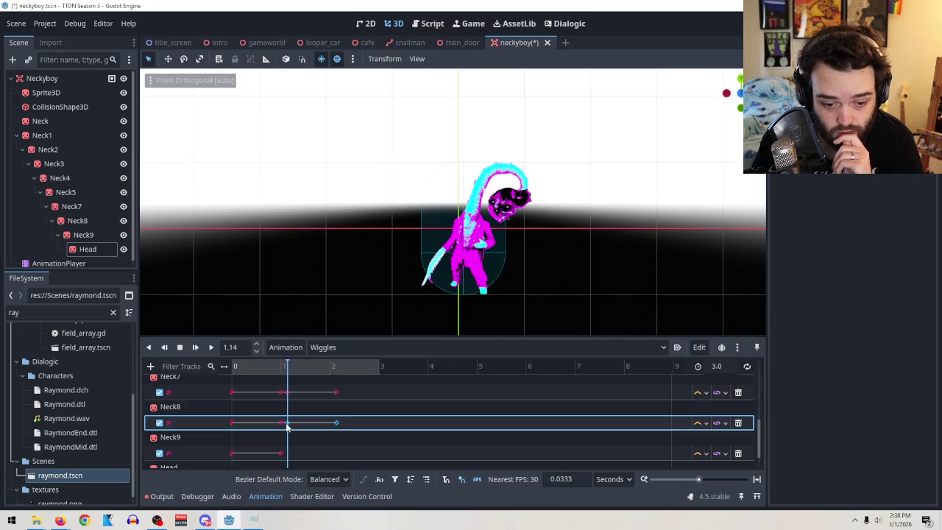